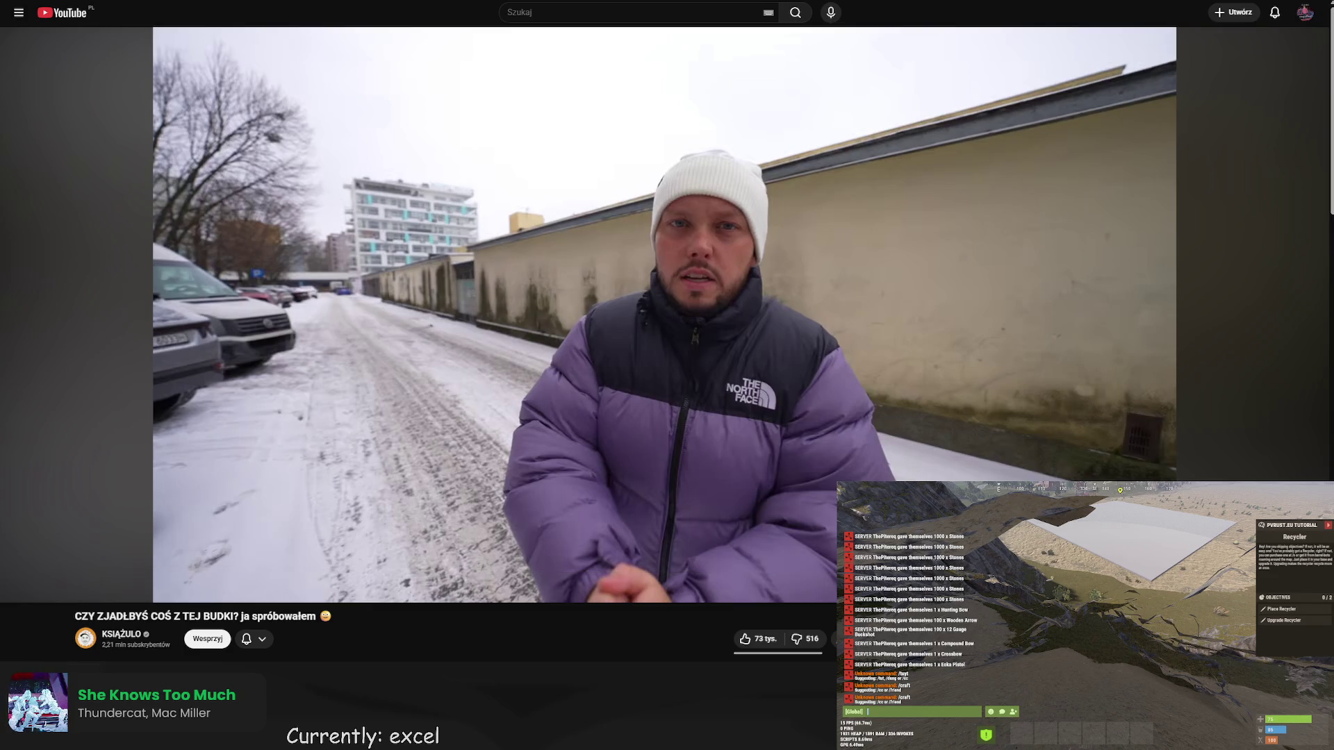
# Leave the YouTube video and switch to the Levels And Economy Rework V2 spreadsheet.
pyautogui.hotkey('alt', 'Left')
pyautogui.hotkey('ctrl', 'Tab')
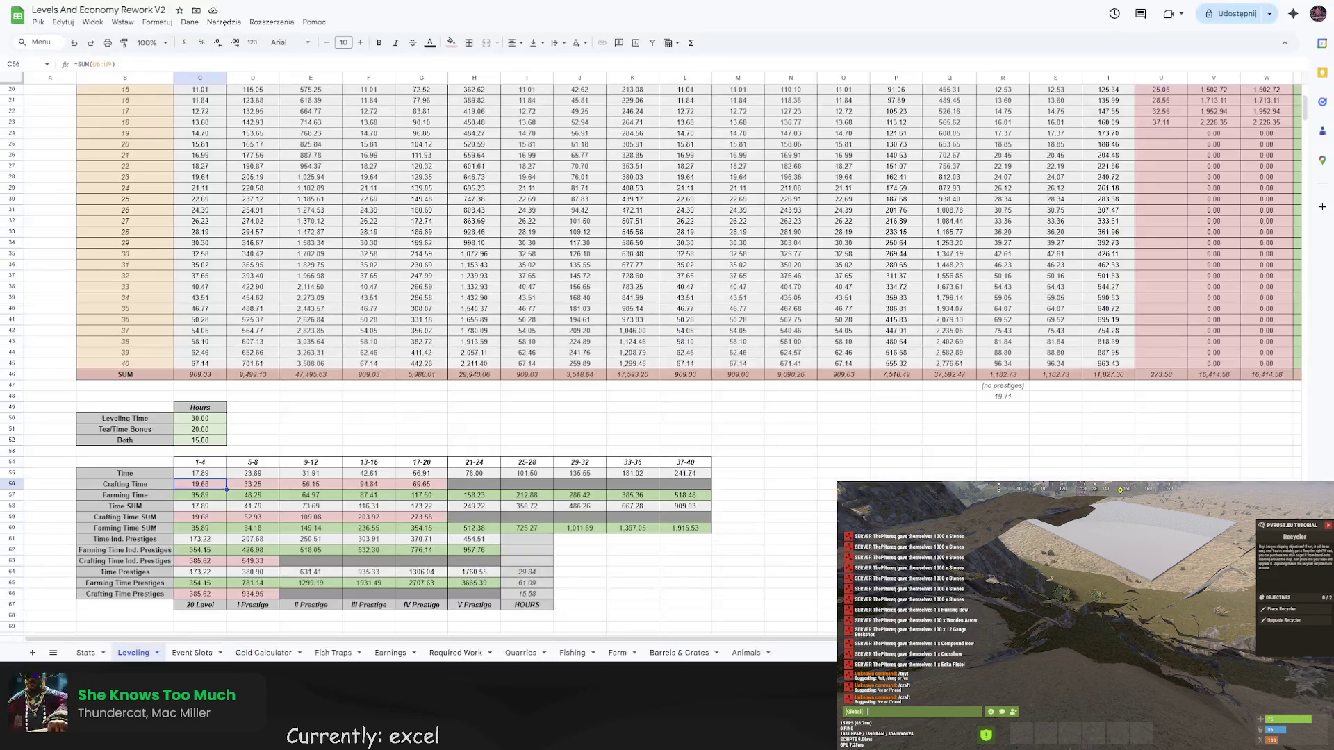
# Switch to the Quests sheet listing quest names and descriptions.
pyautogui.click(546, 652)
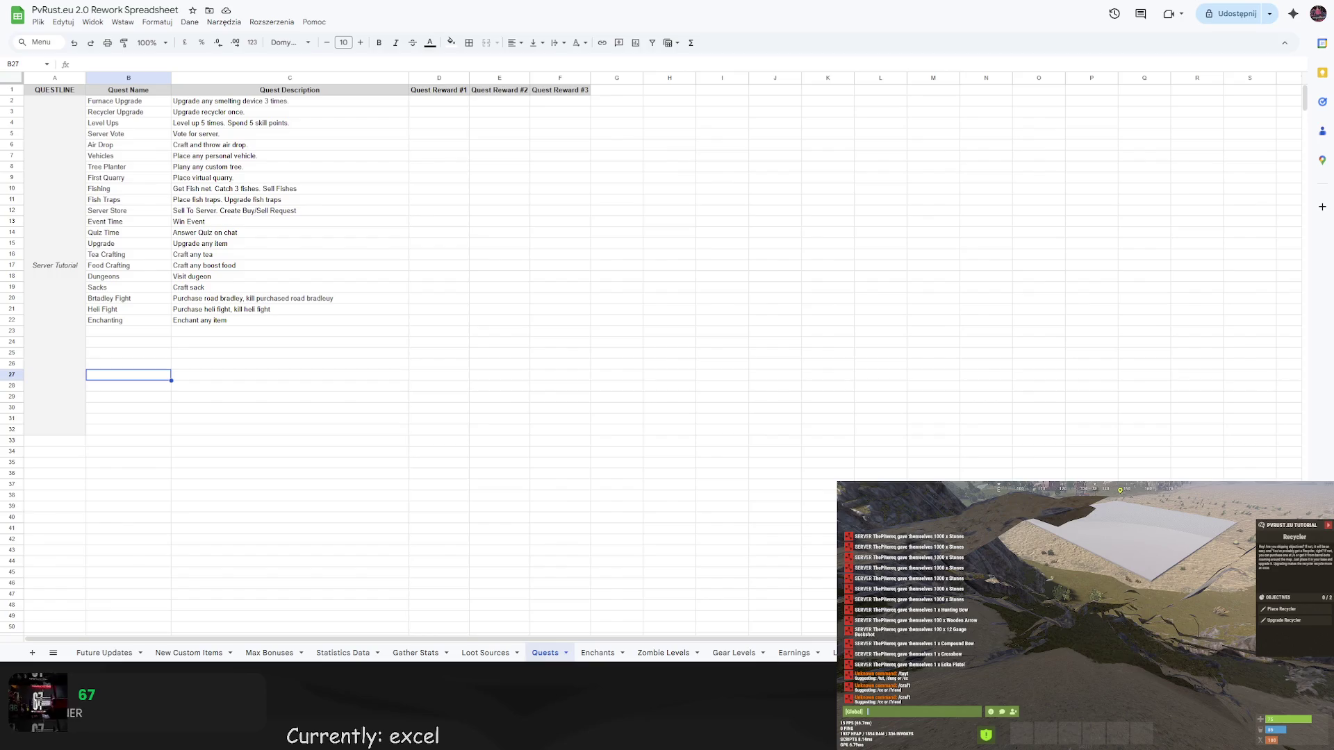
pyautogui.click(1039, 221)
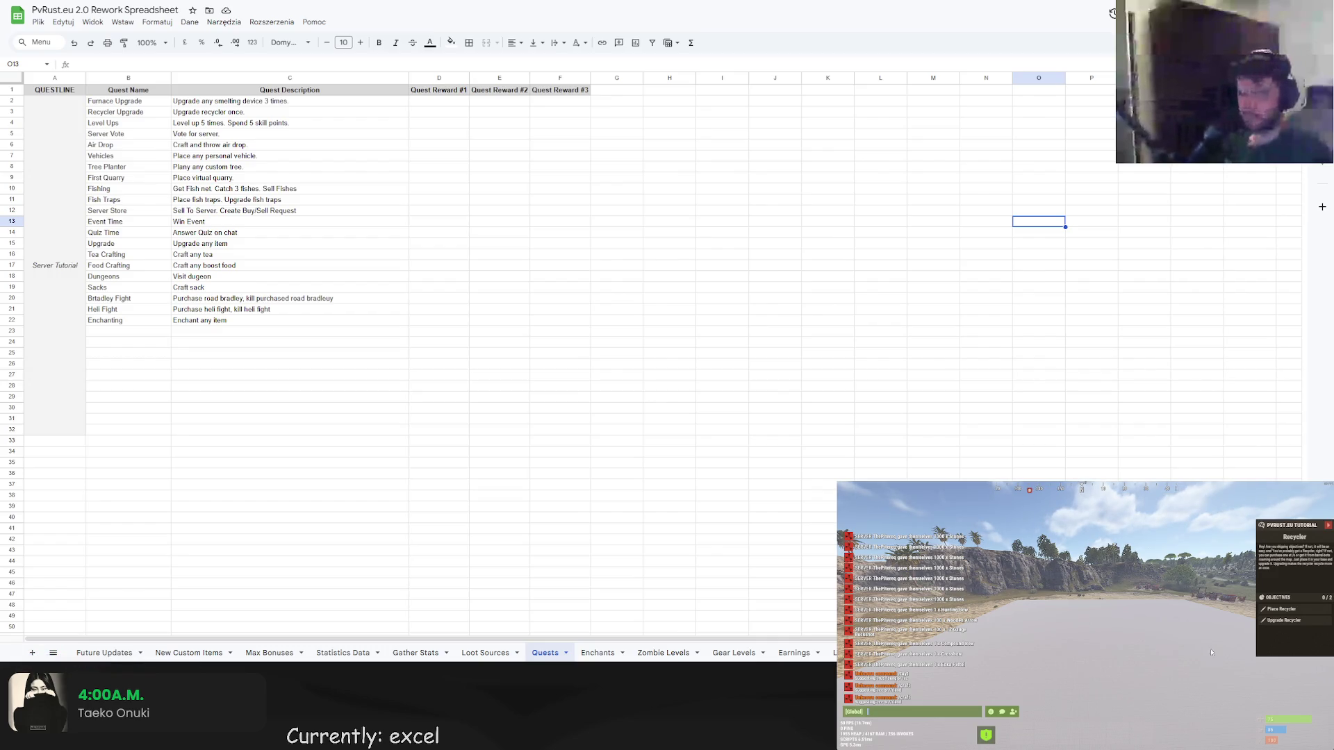
# Move past the quest descriptions to the next, blank sheet and start editing A1.
pyautogui.click(208, 303)
pyautogui.click(209, 361)
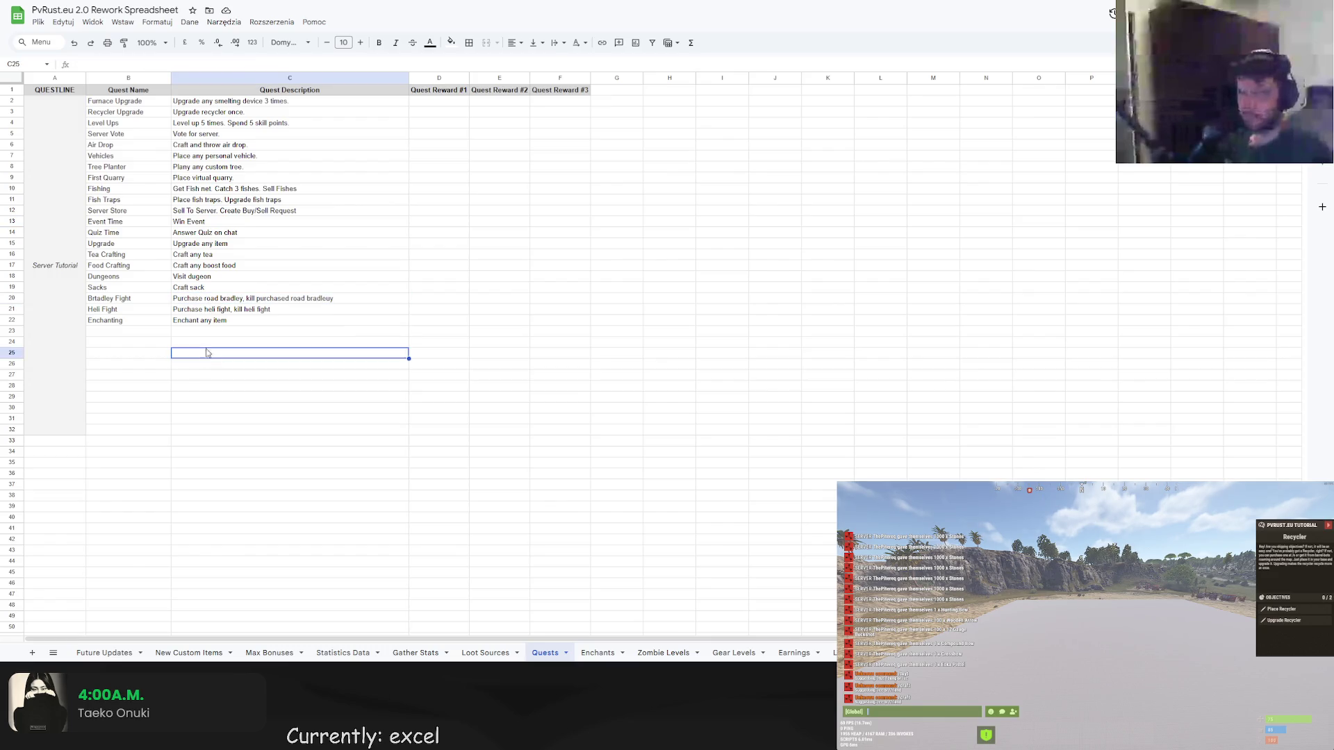
pyautogui.scroll(-5, 250, 469)
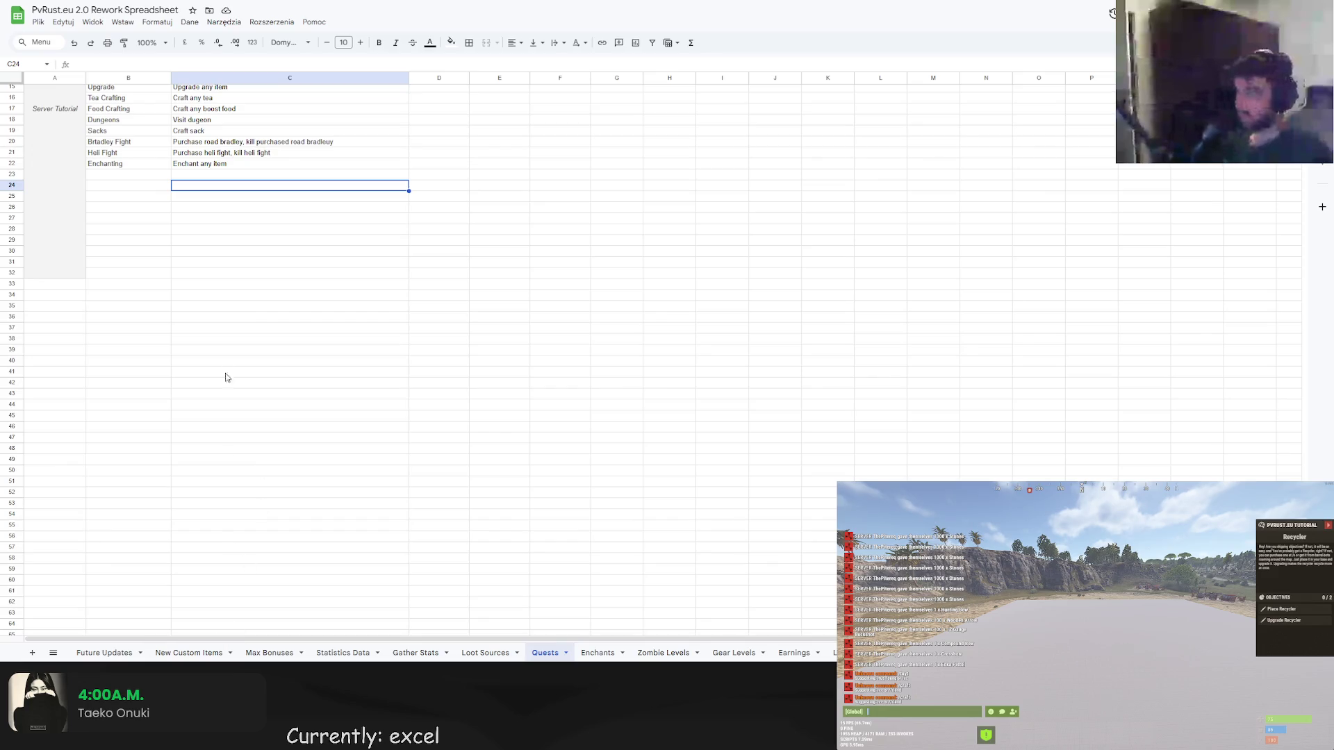
pyautogui.click(63, 285)
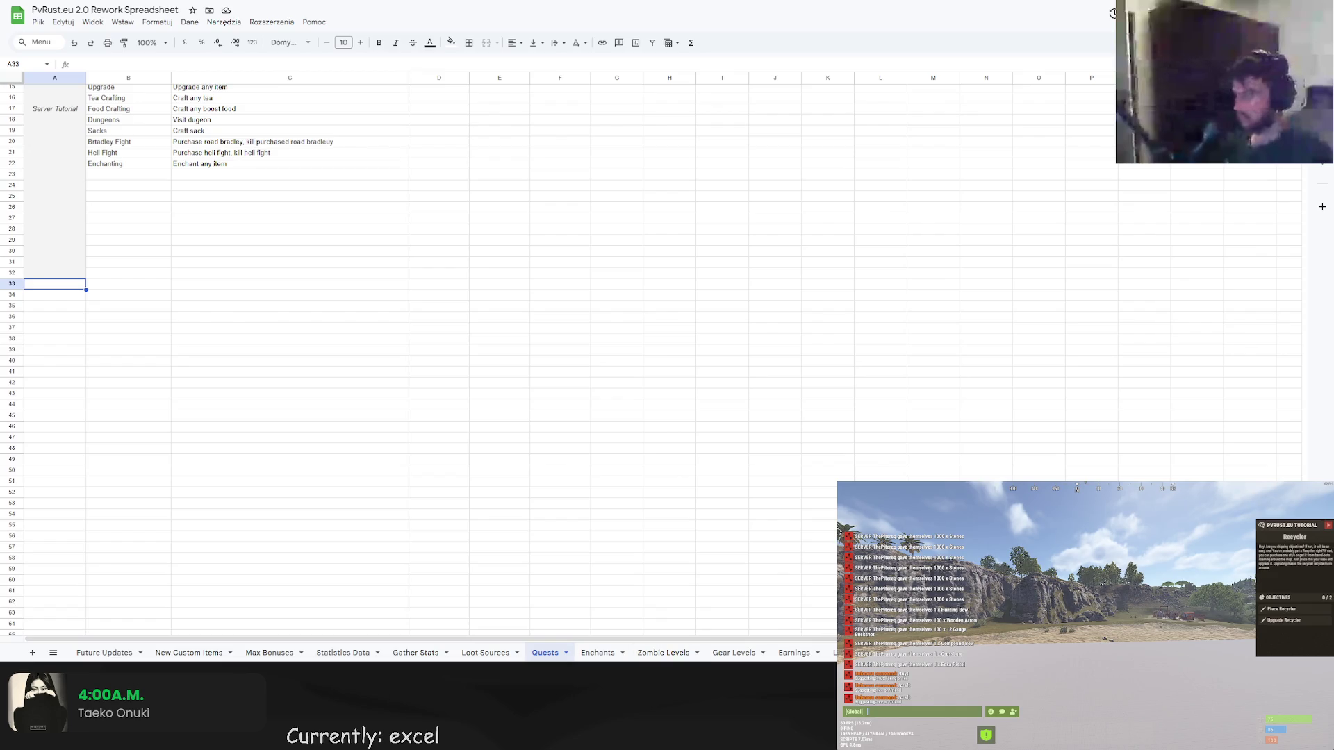
pyautogui.hotkey('ctrl', 'shift', 'pagedown')
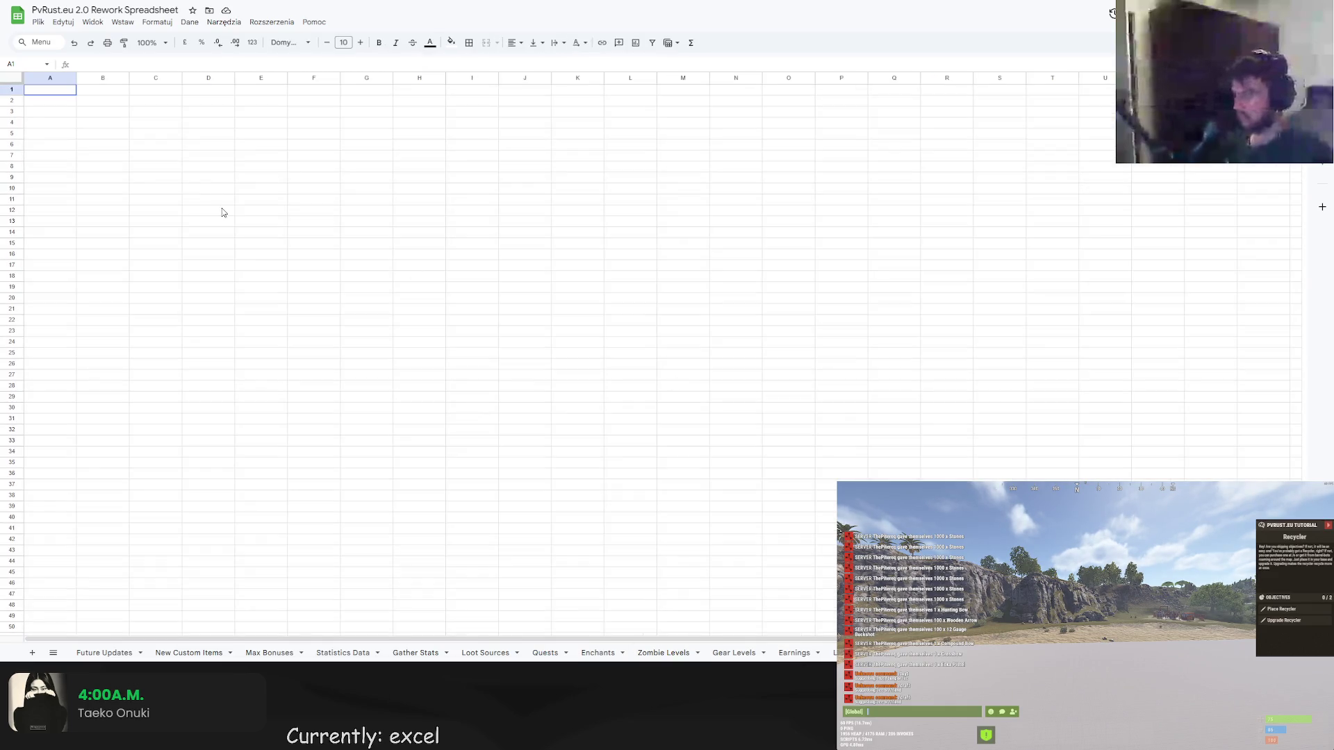
pyautogui.doubleClick(63, 94)
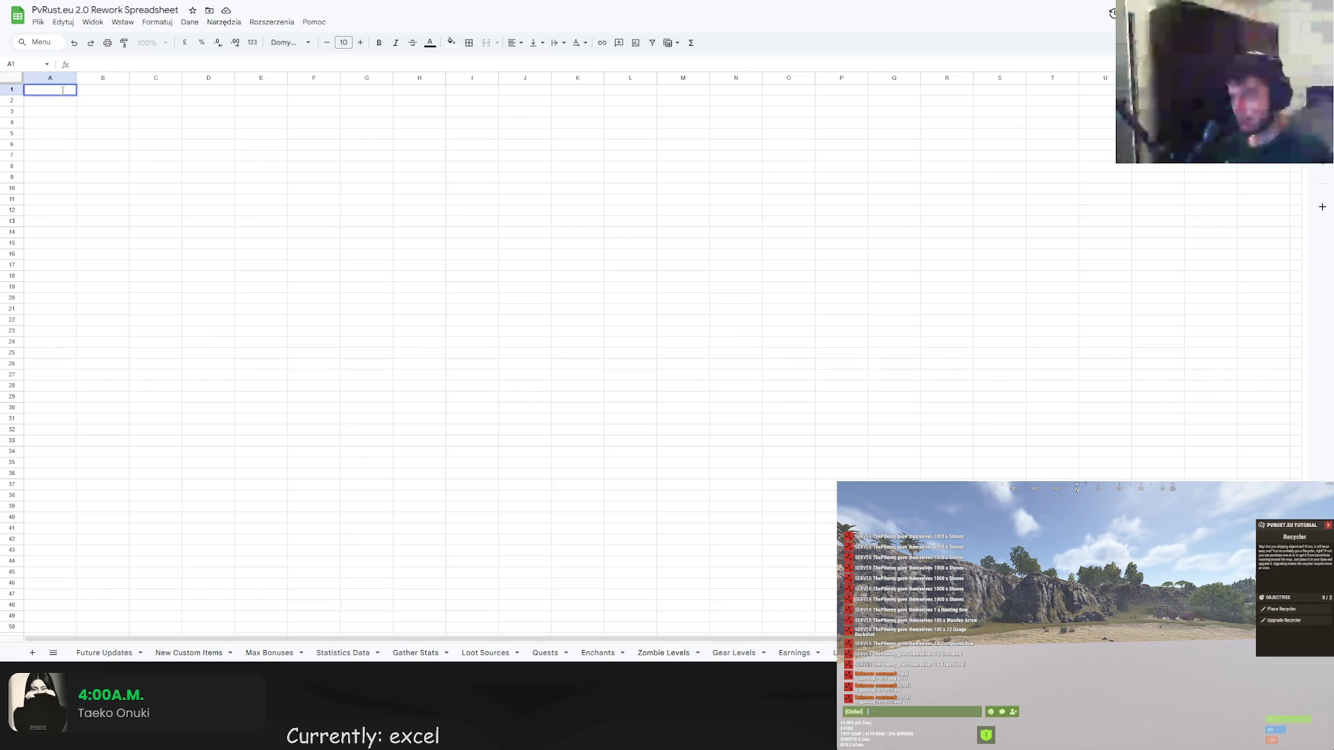
pyautogui.write('Objective Tit')
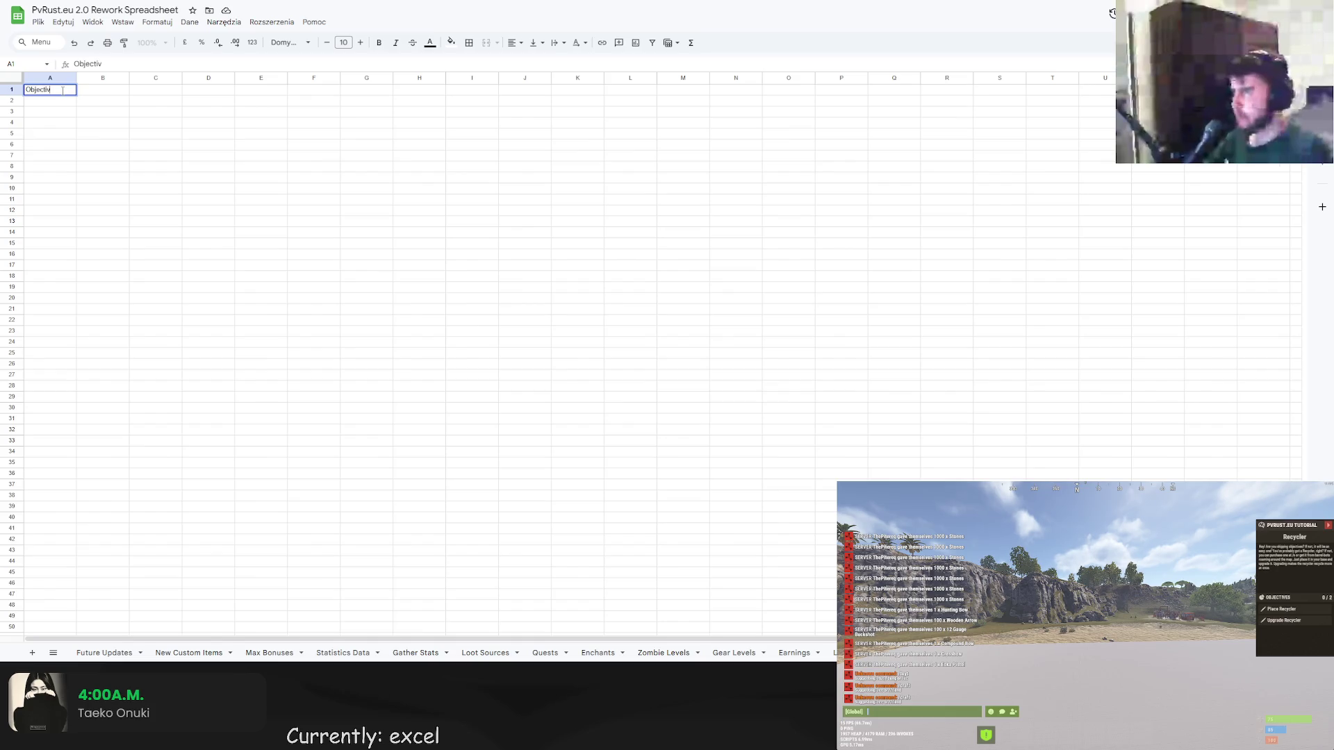
pyautogui.write('le')
# Enter the Objective Title and Objective Description headers and widen column B.
pyautogui.press('Return')
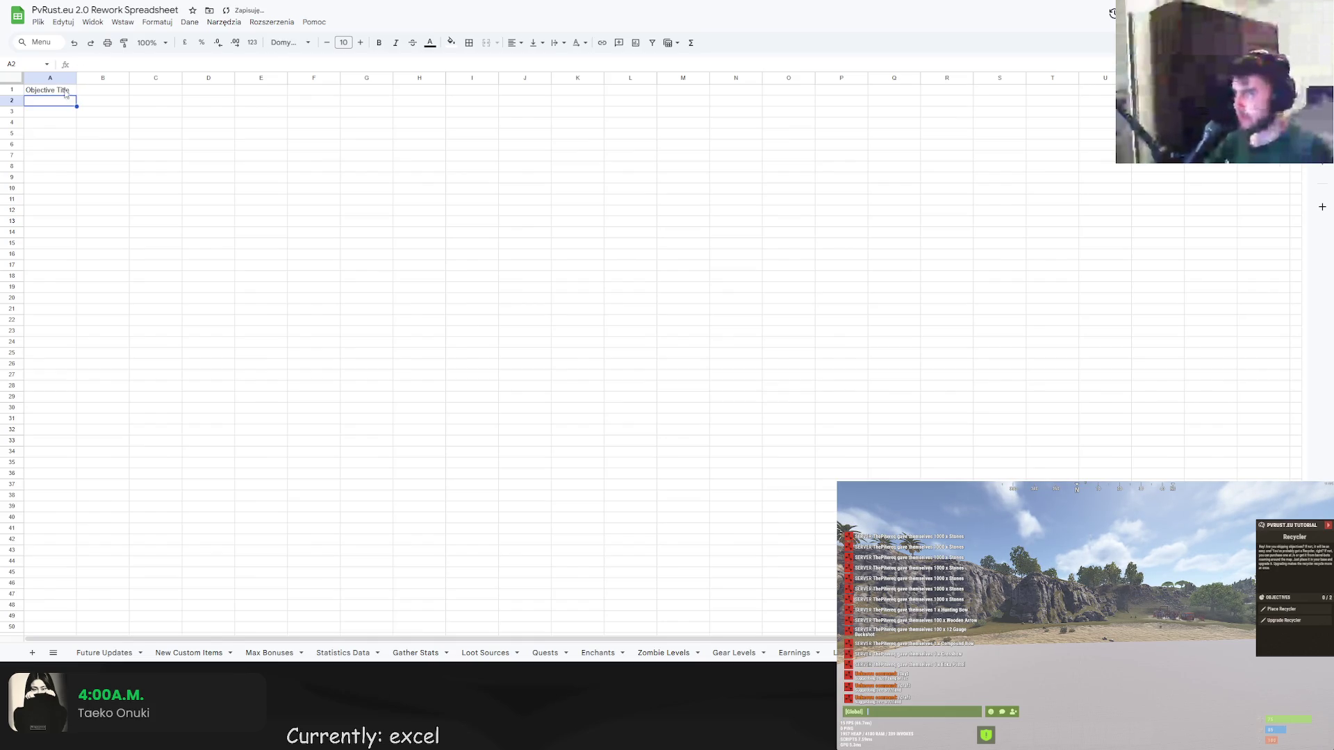
pyautogui.doubleClick(96, 91)
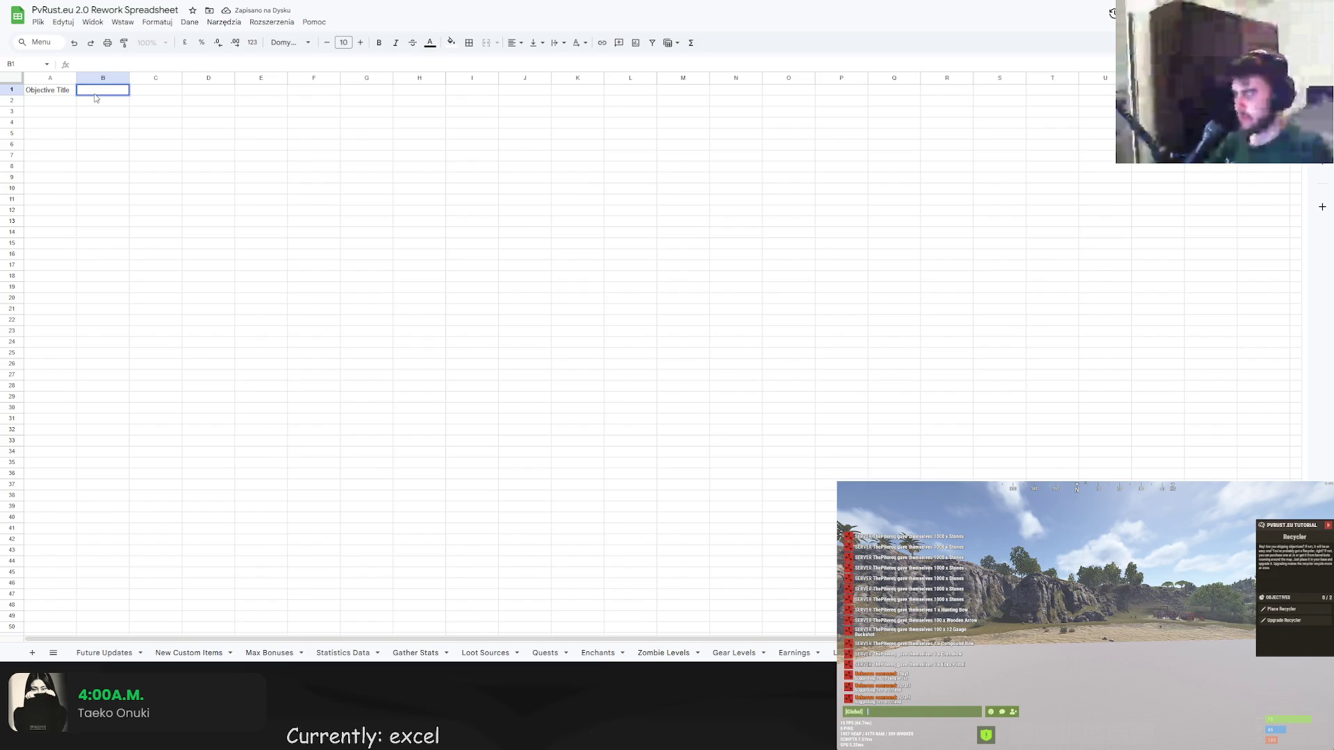
pyautogui.write('Objective Description')
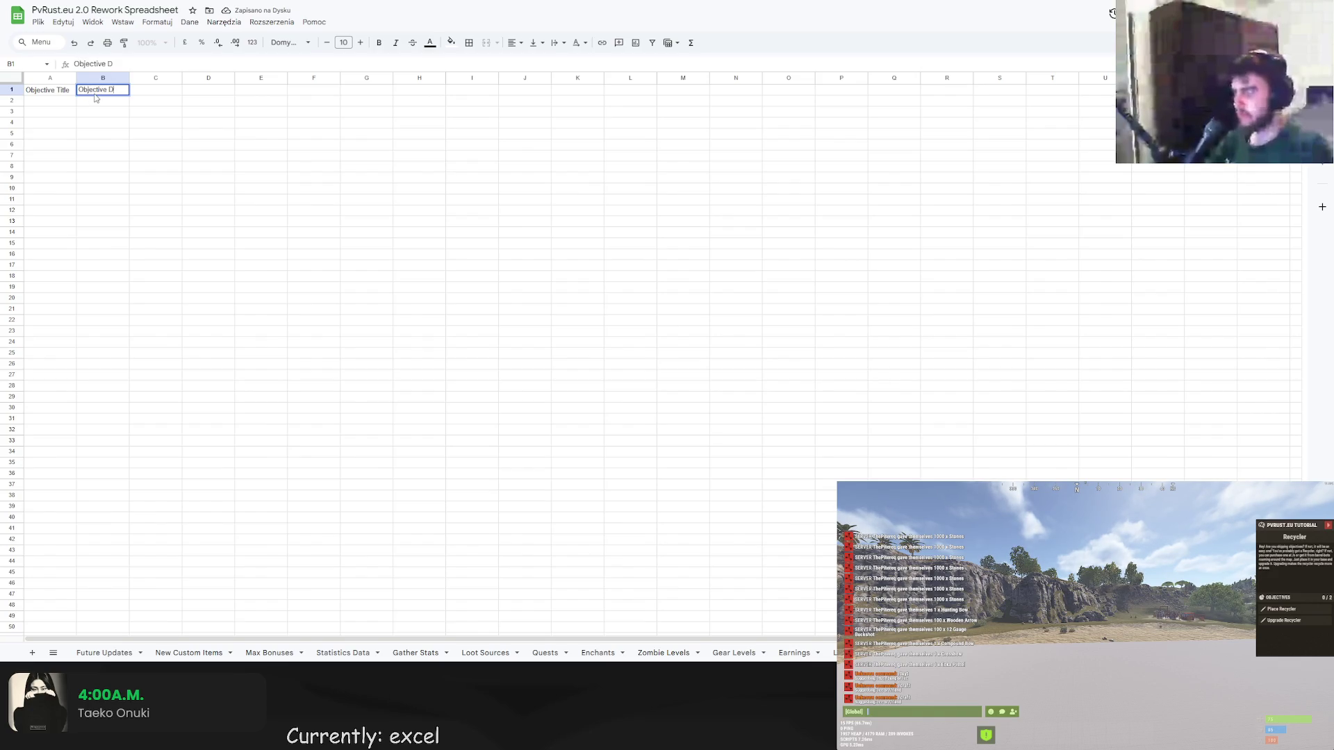
pyautogui.press('Return')
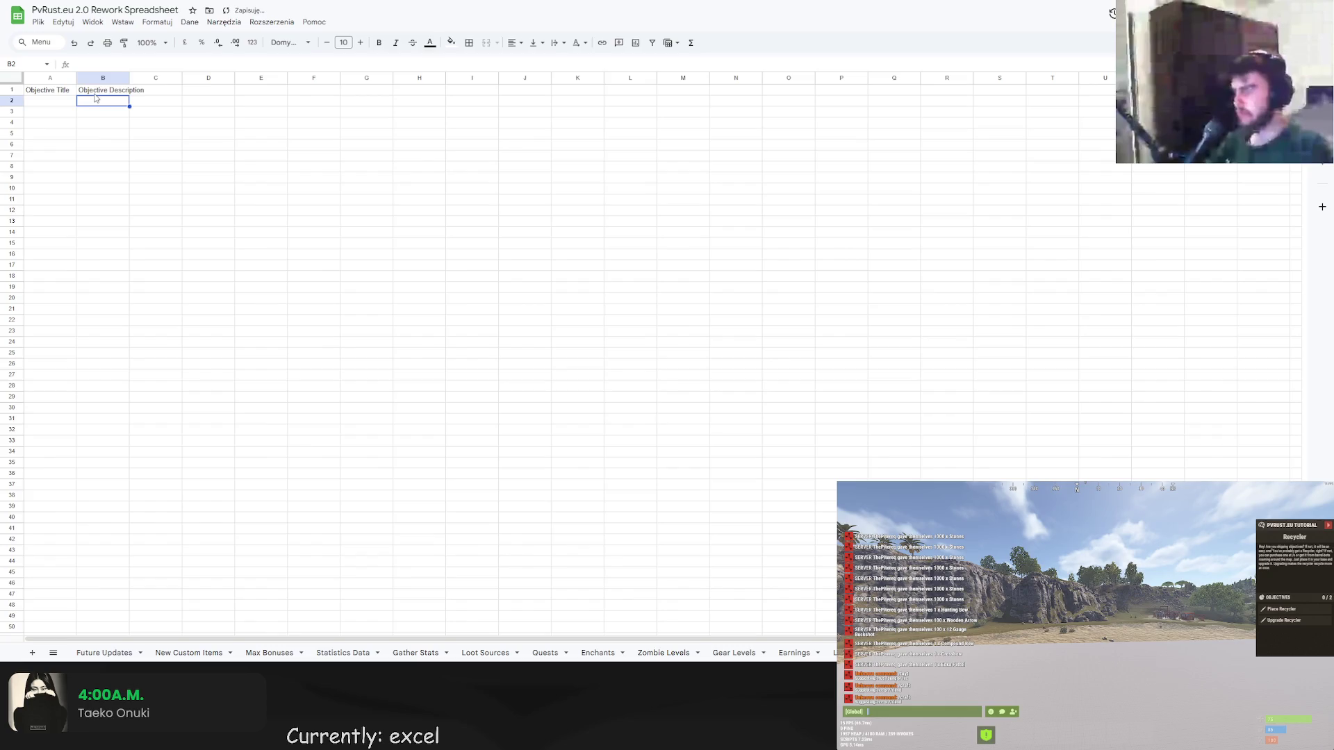
pyautogui.moveTo(129, 78); pyautogui.dragTo(187, 77)
# Add the Objective Reward header in C1 and widen column C to fit it.
pyautogui.click(206, 93)
pyautogui.doubleClick(206, 92)
pyautogui.write('Objective Reward')
pyautogui.press('Return')
pyautogui.moveTo(239, 77); pyautogui.dragTo(279, 77)
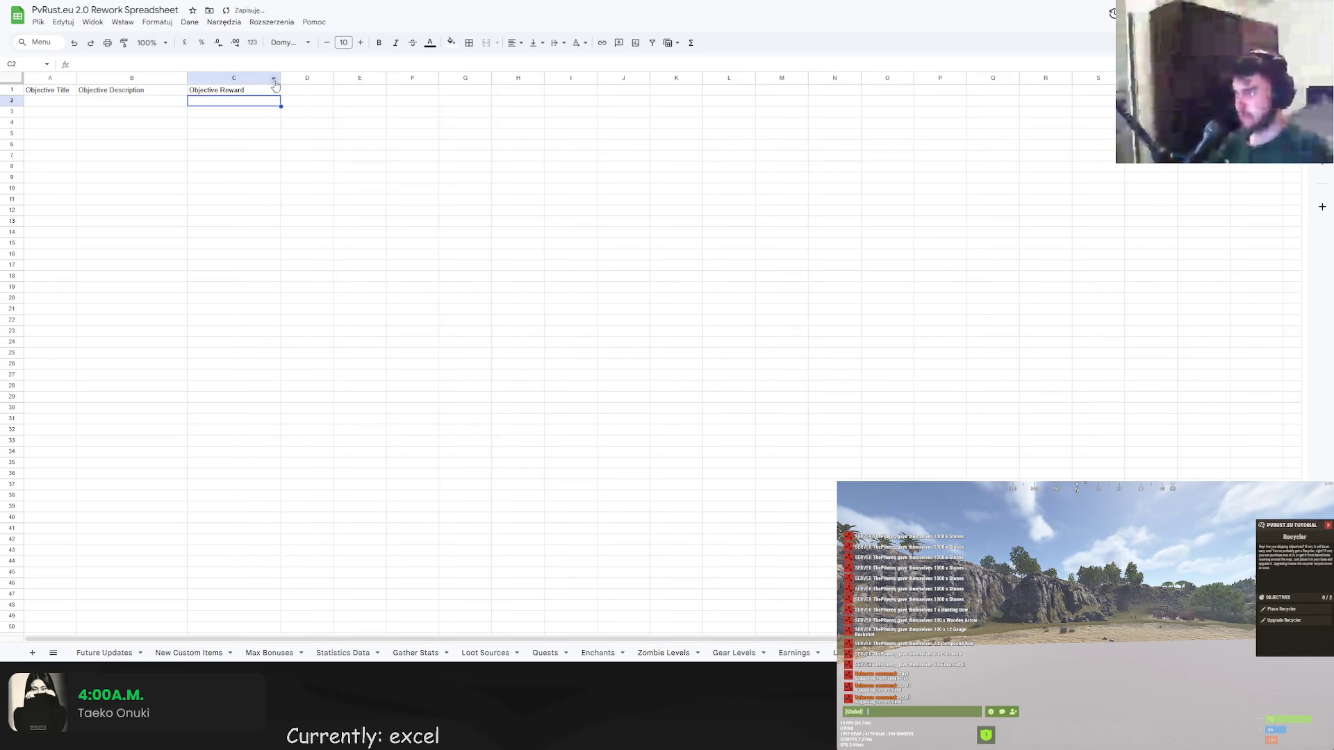
# Make the A1:C1 headers bold, dismissing the merge warning without merging.
pyautogui.moveTo(52, 92); pyautogui.dragTo(219, 92)
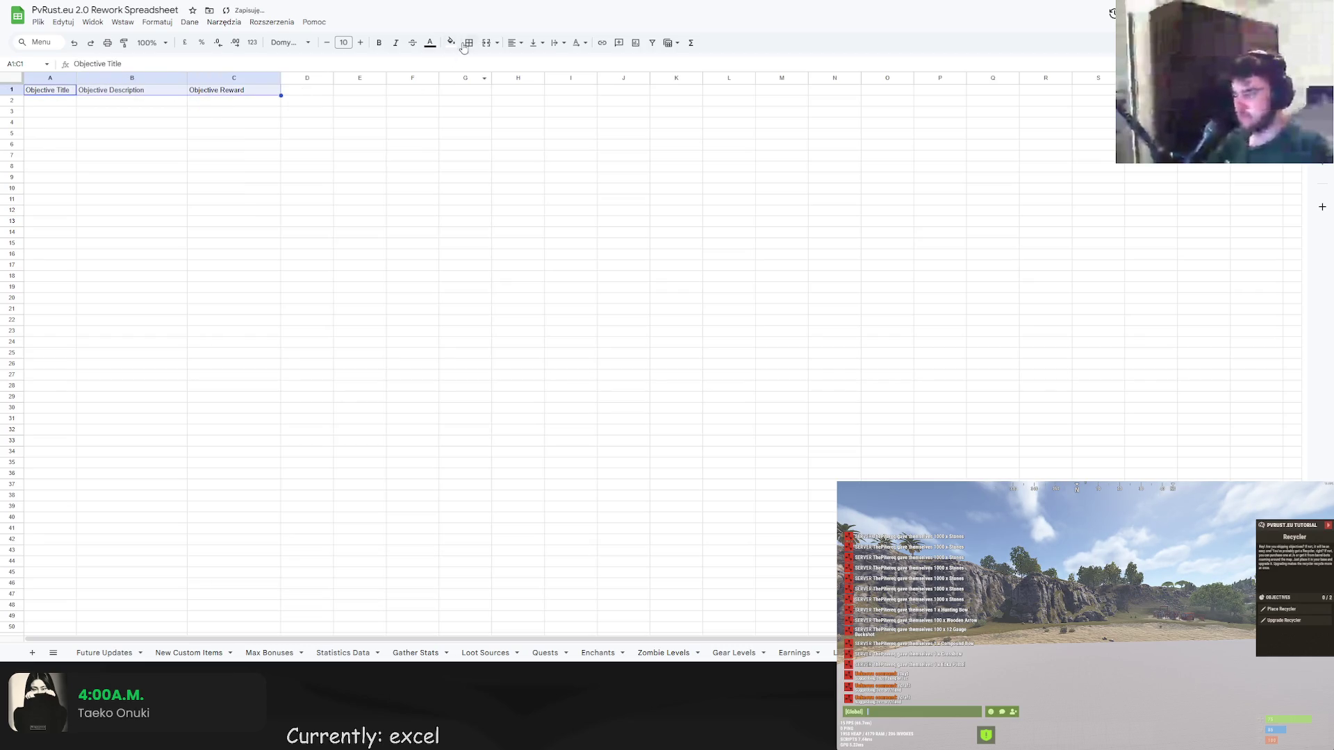
pyautogui.click(379, 42)
pyautogui.click(485, 43)
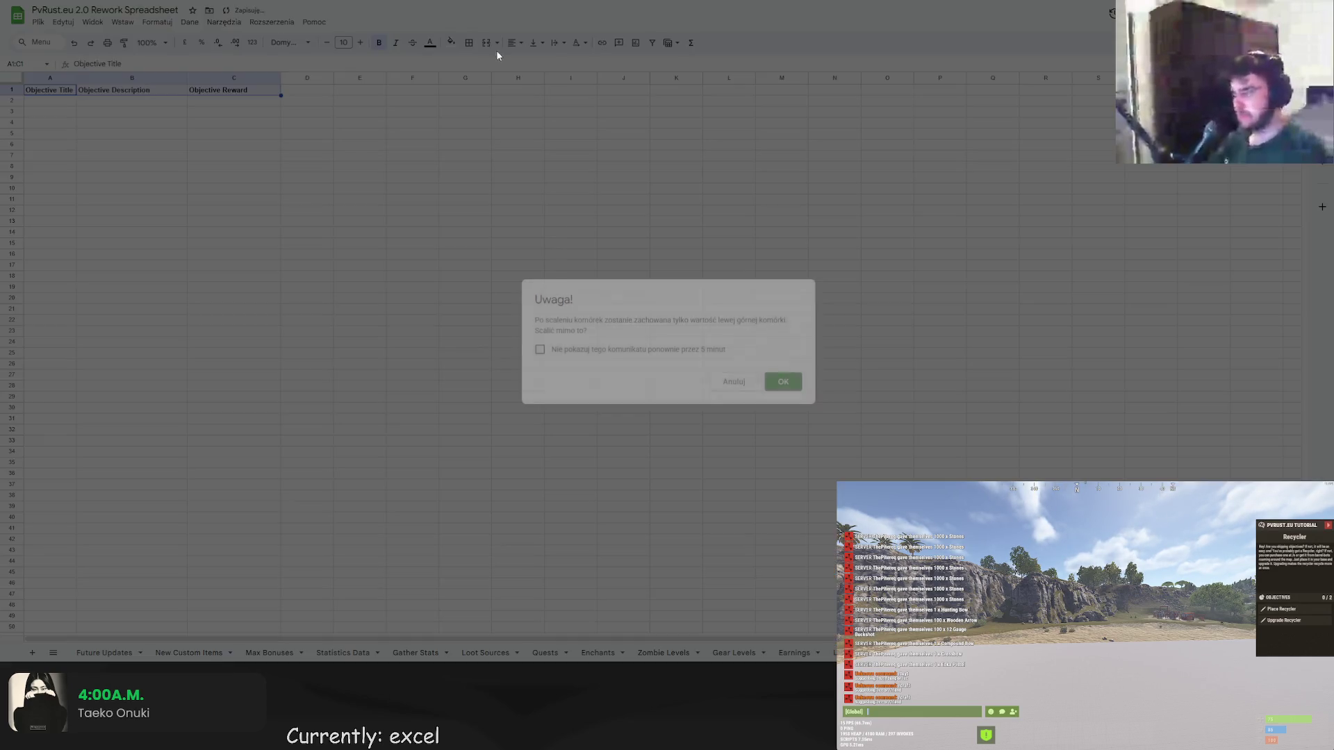
pyautogui.press('Escape')
pyautogui.click(468, 43)
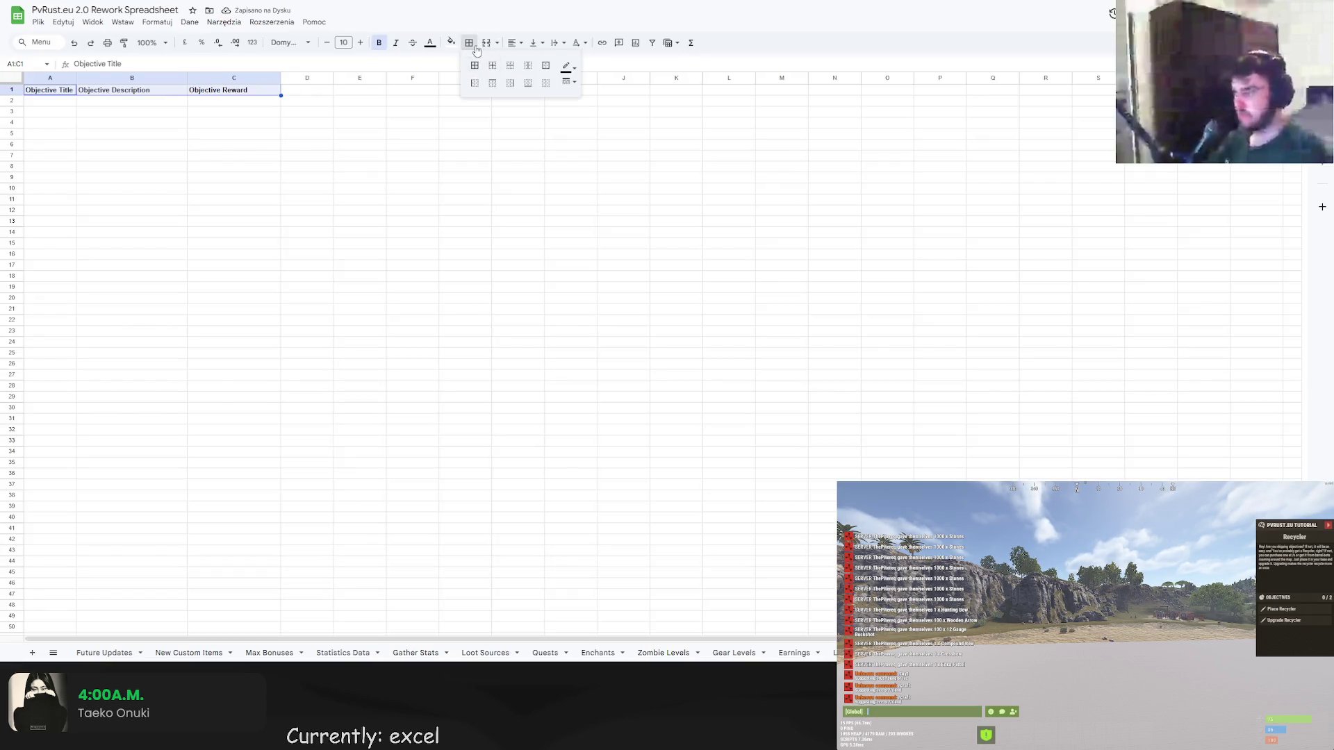
pyautogui.click(480, 57)
# Centre the header text and start the first objective title in A2.
pyautogui.click(513, 43)
pyautogui.click(532, 65)
pyautogui.click(429, 123)
pyautogui.doubleClick(54, 102)
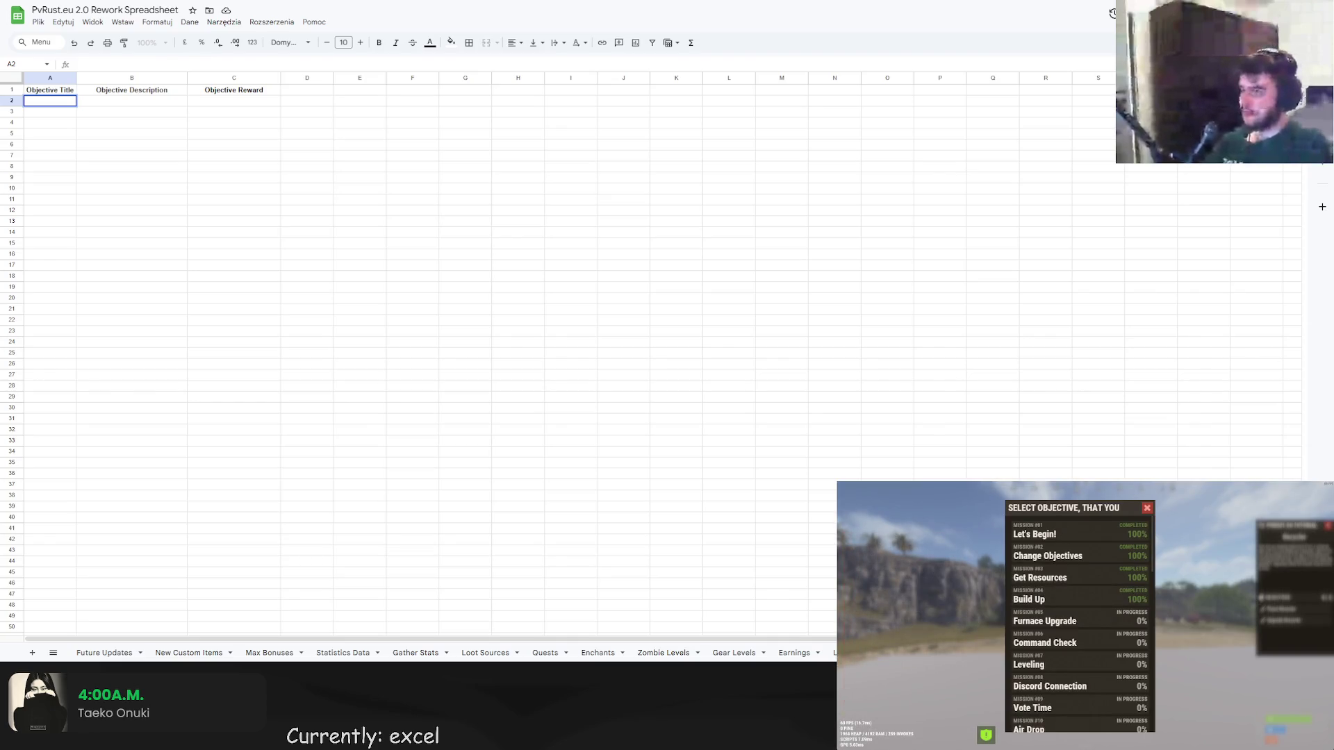
pyautogui.write("Let'")
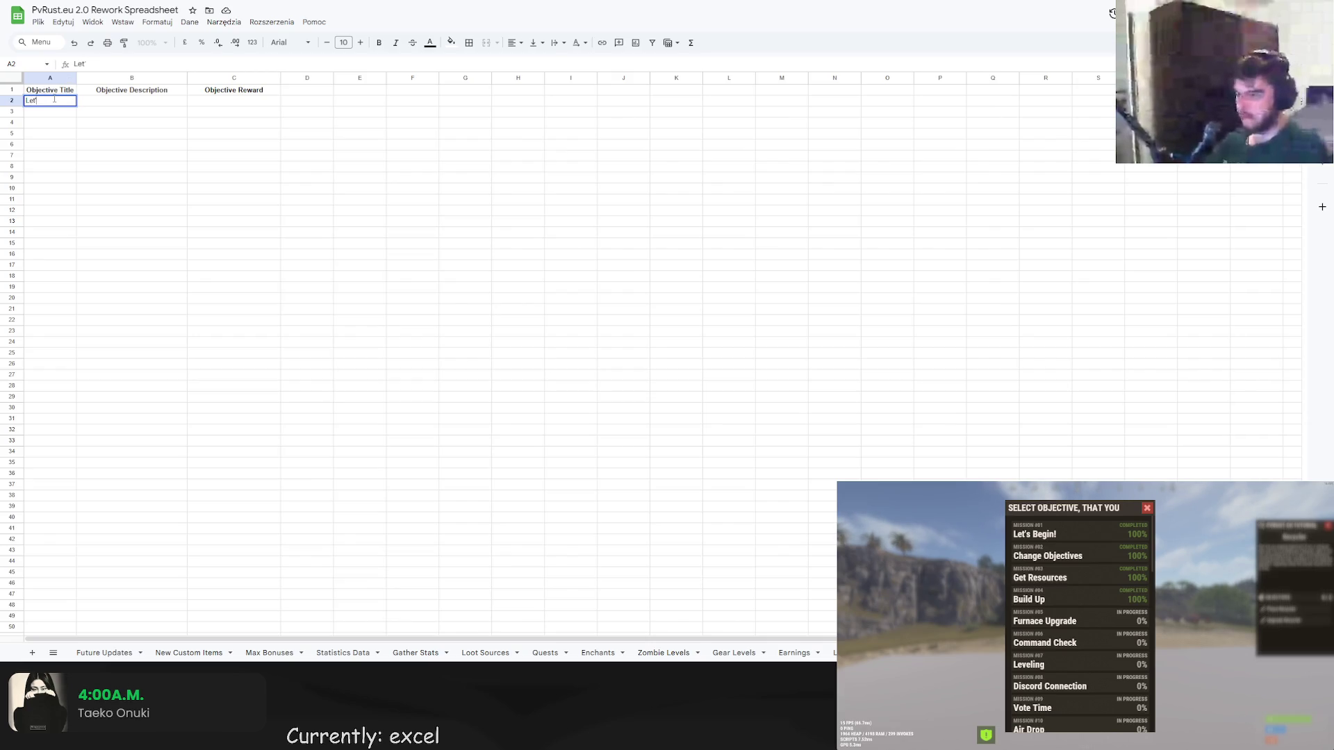
pyautogui.write('s Begin!')
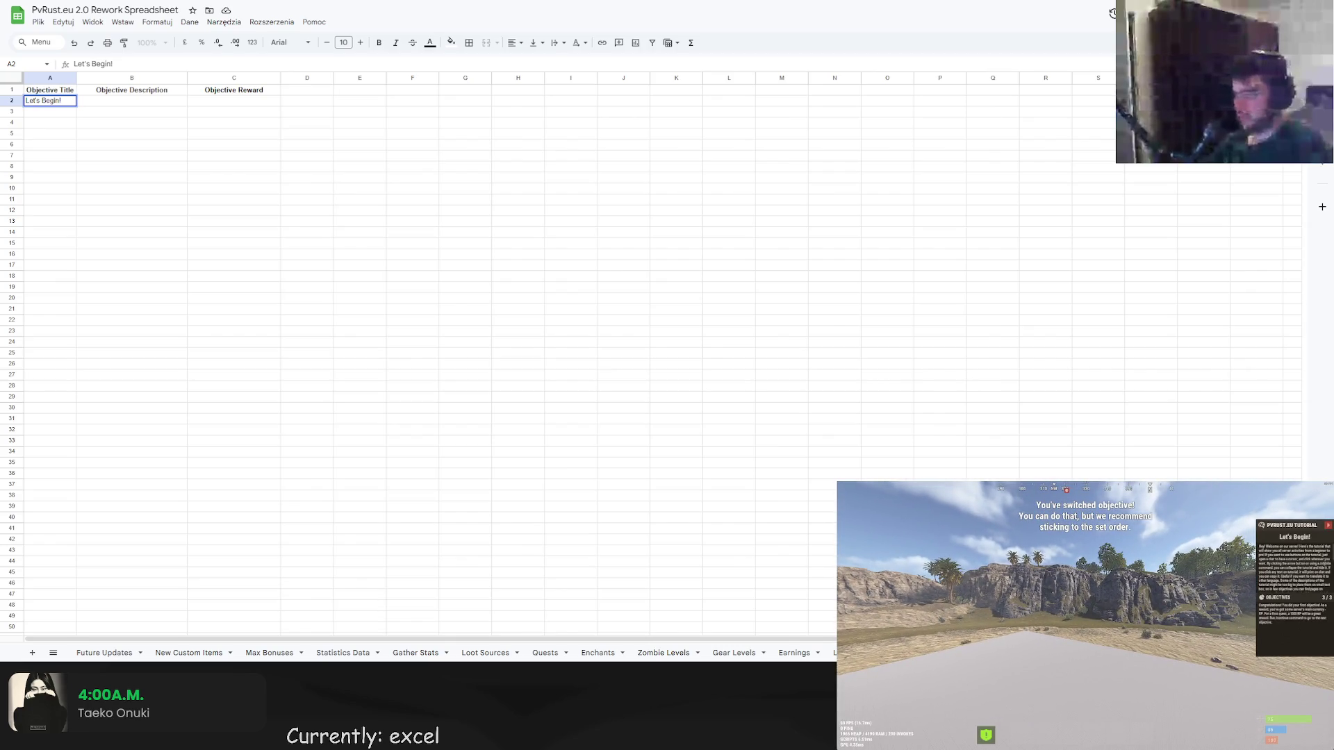
# Confirm the Let's Begin! title and begin its description in B2.
pyautogui.click(147, 100)
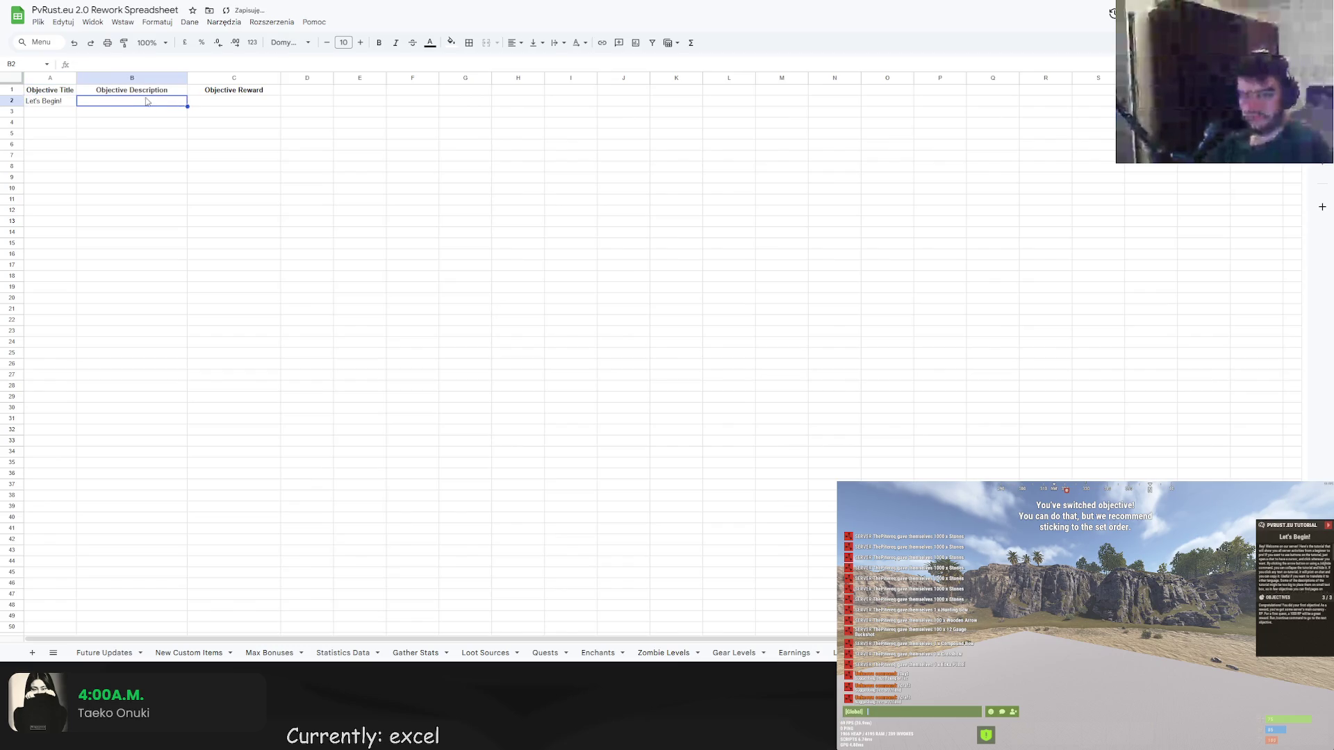
pyautogui.doubleClick(146, 101)
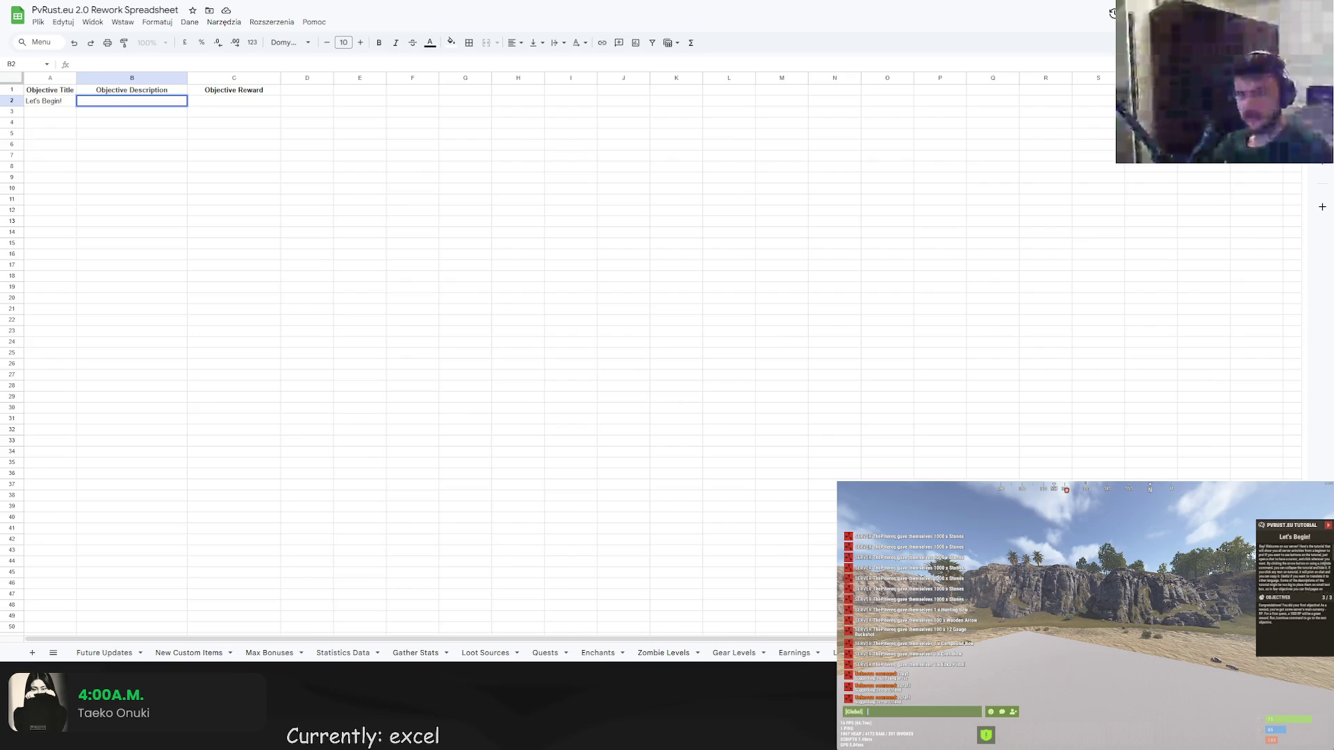
# Describe Let's Begin! with /help and /chat, then title A3 Objective Switch.
pyautogui.doubleClick(131, 101)
pyautogui.write('Use')
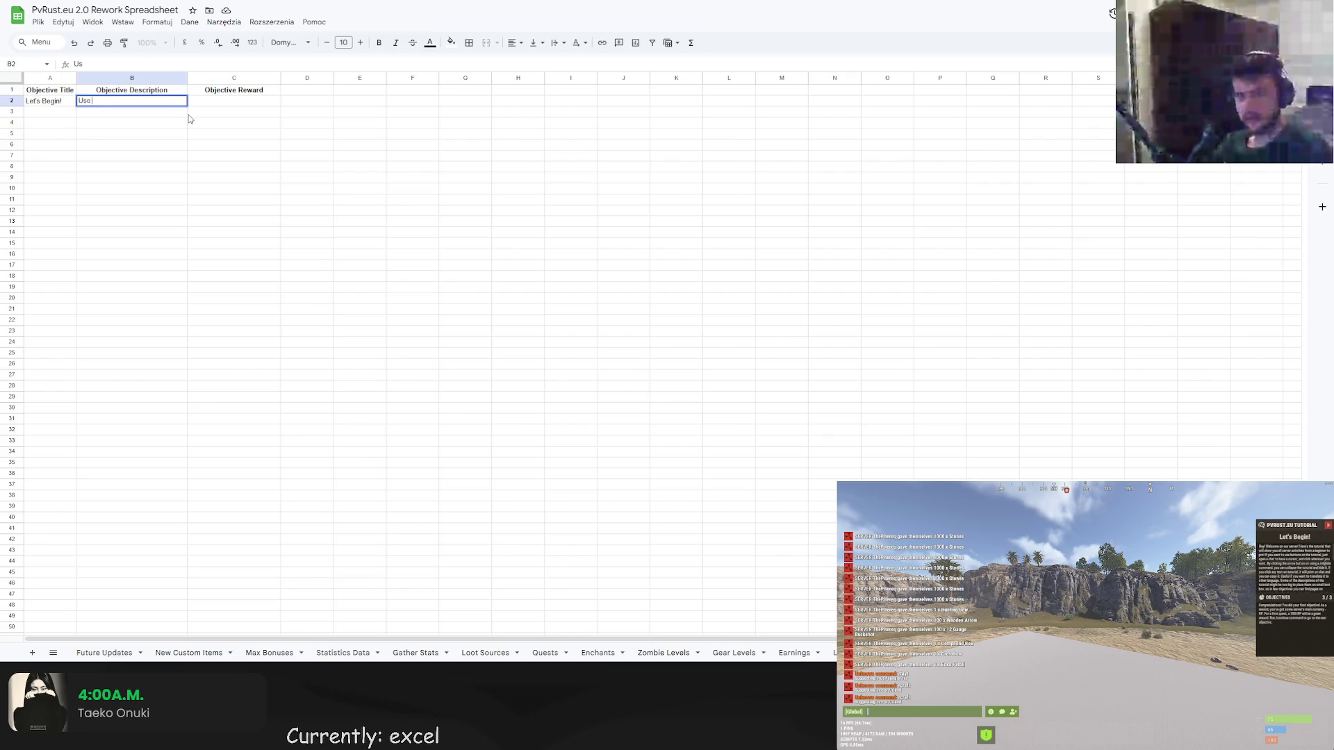
pyautogui.press('BackSpace')
pyautogui.press('BackSpace')
pyautogui.write('/help, use /cha')
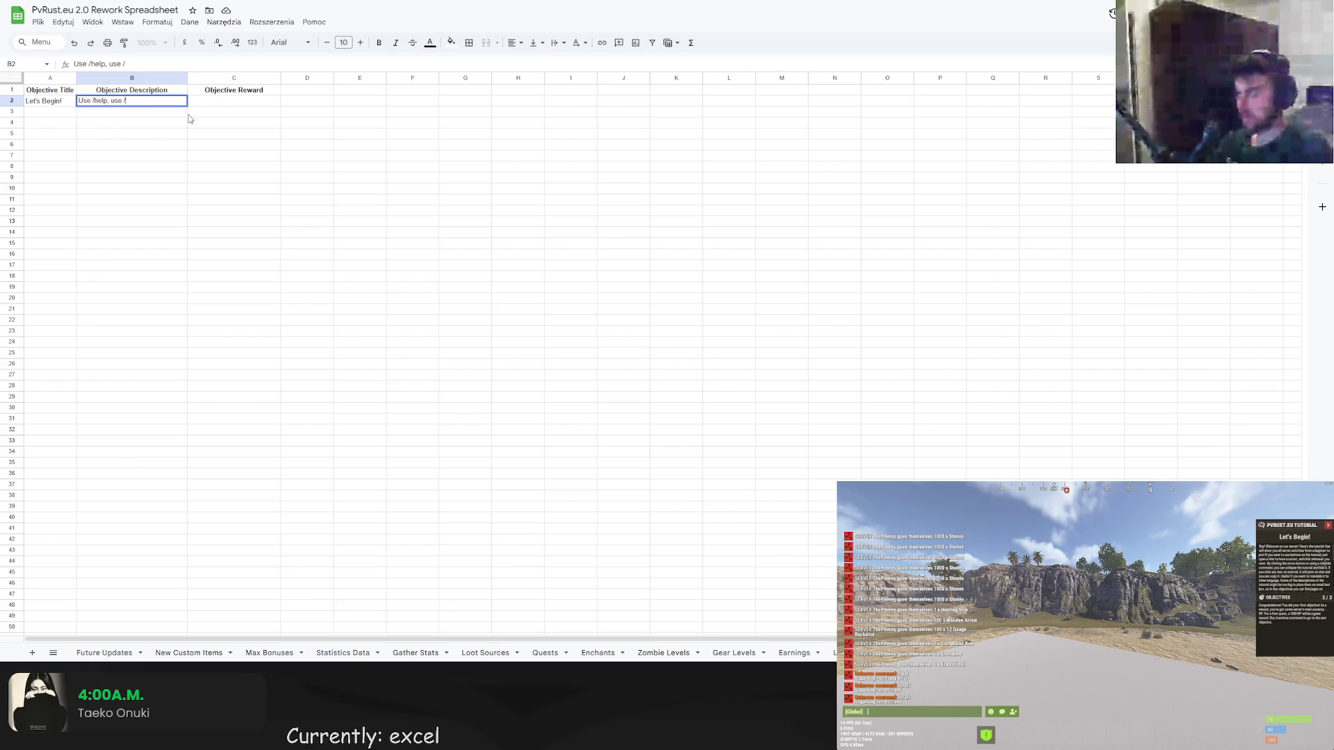
pyautogui.press('Return')
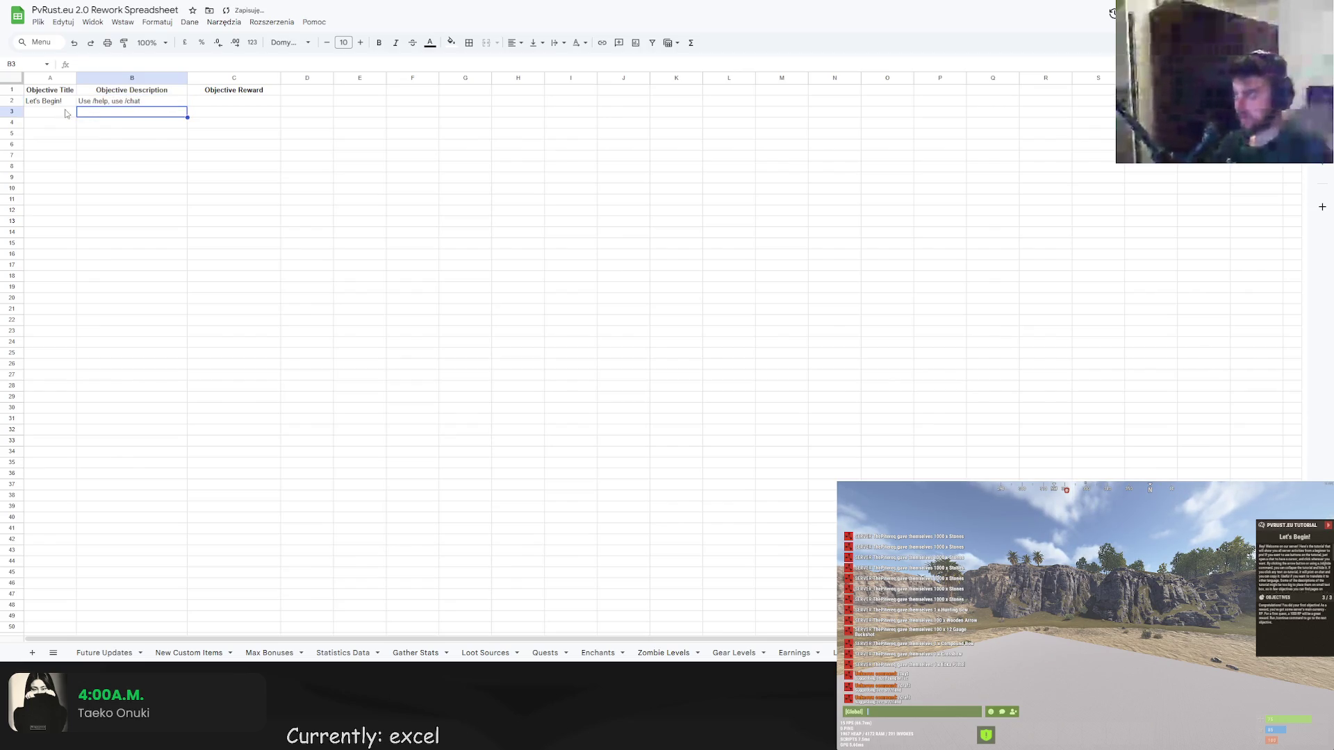
pyautogui.press('Left')
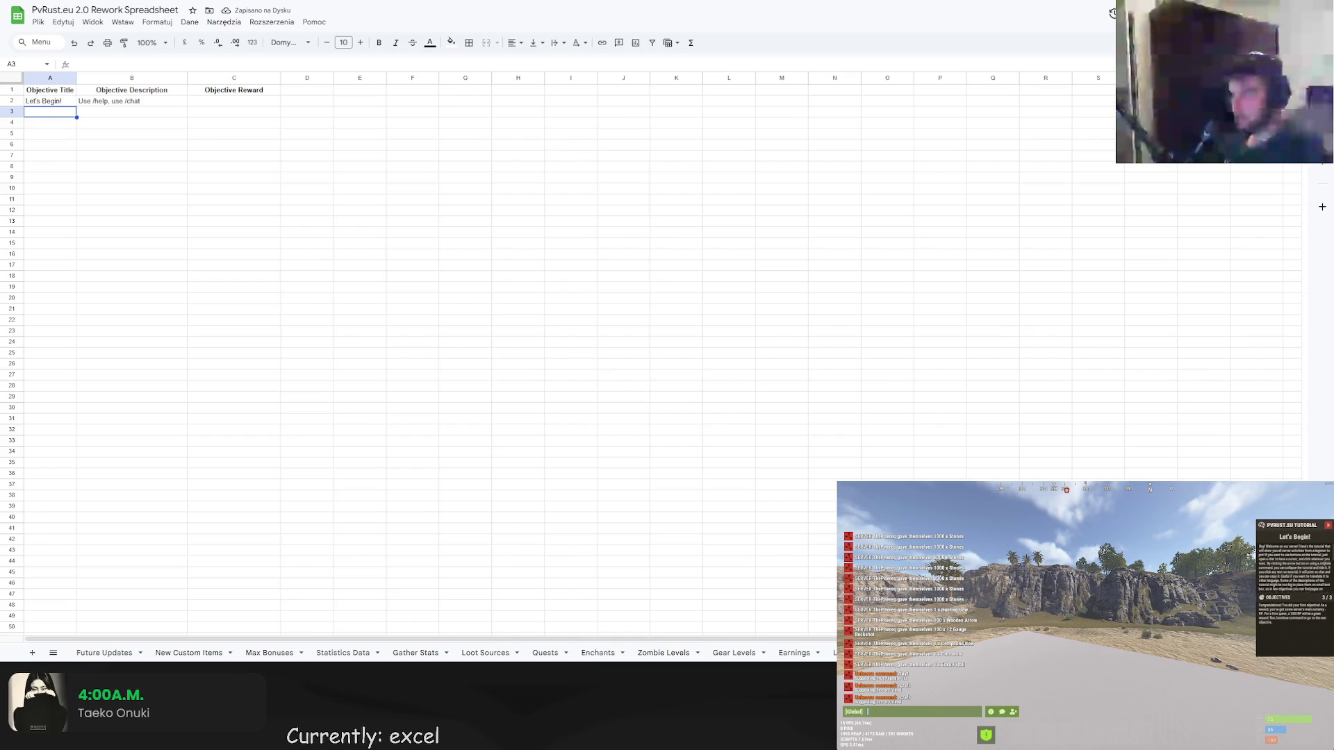
pyautogui.doubleClick(49, 112)
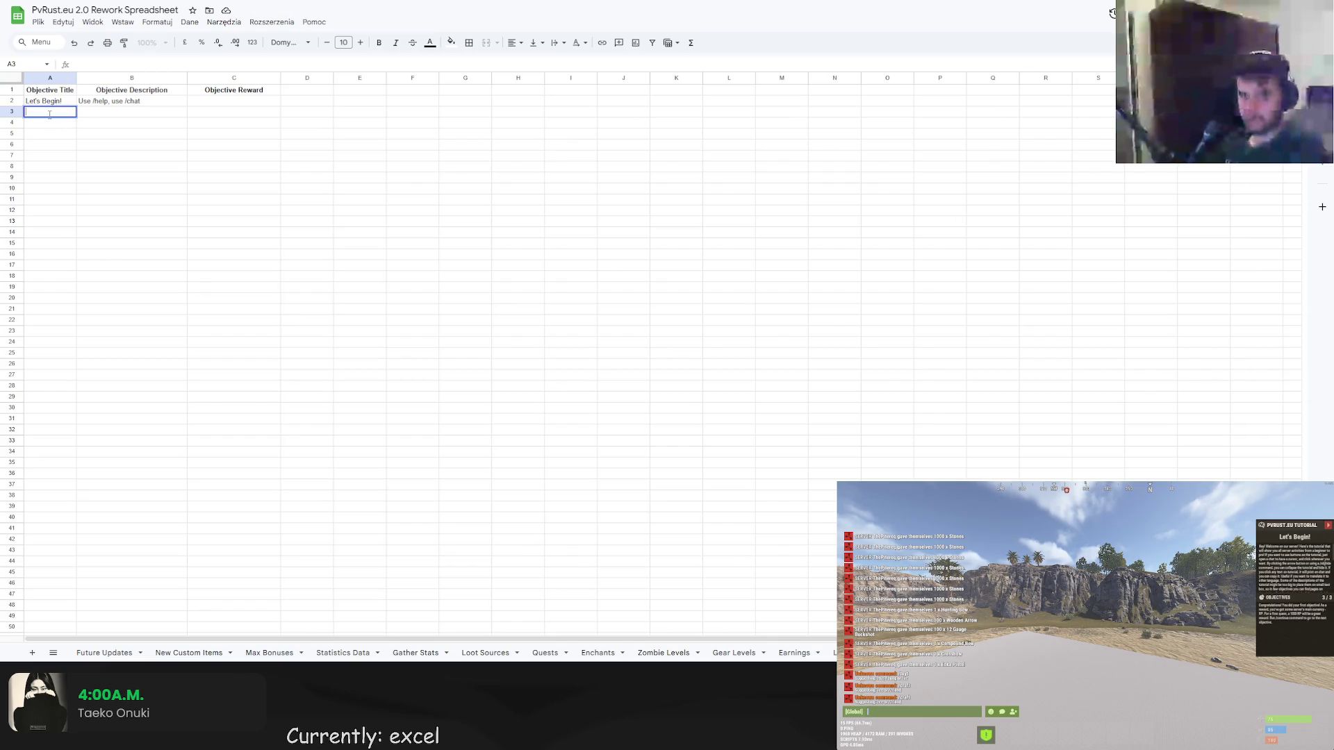
pyautogui.write('Objective Switch')
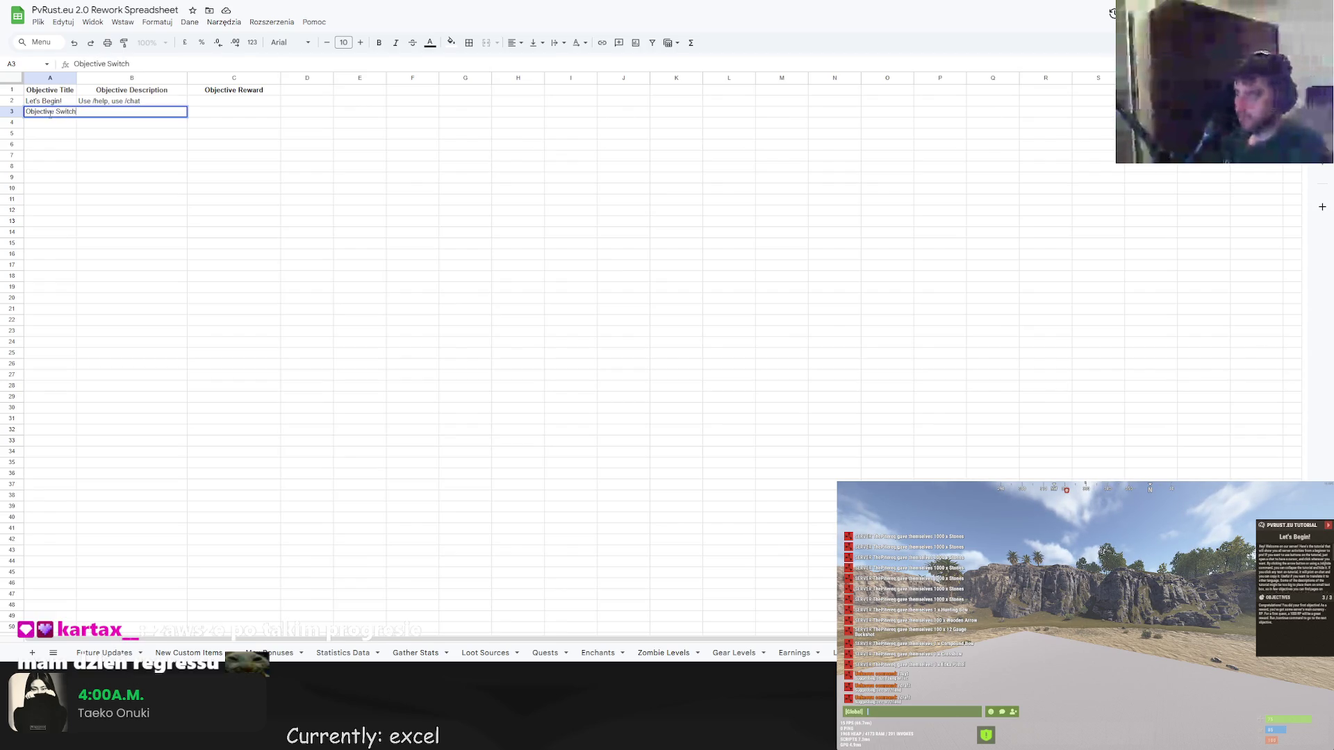
pyautogui.click(145, 180)
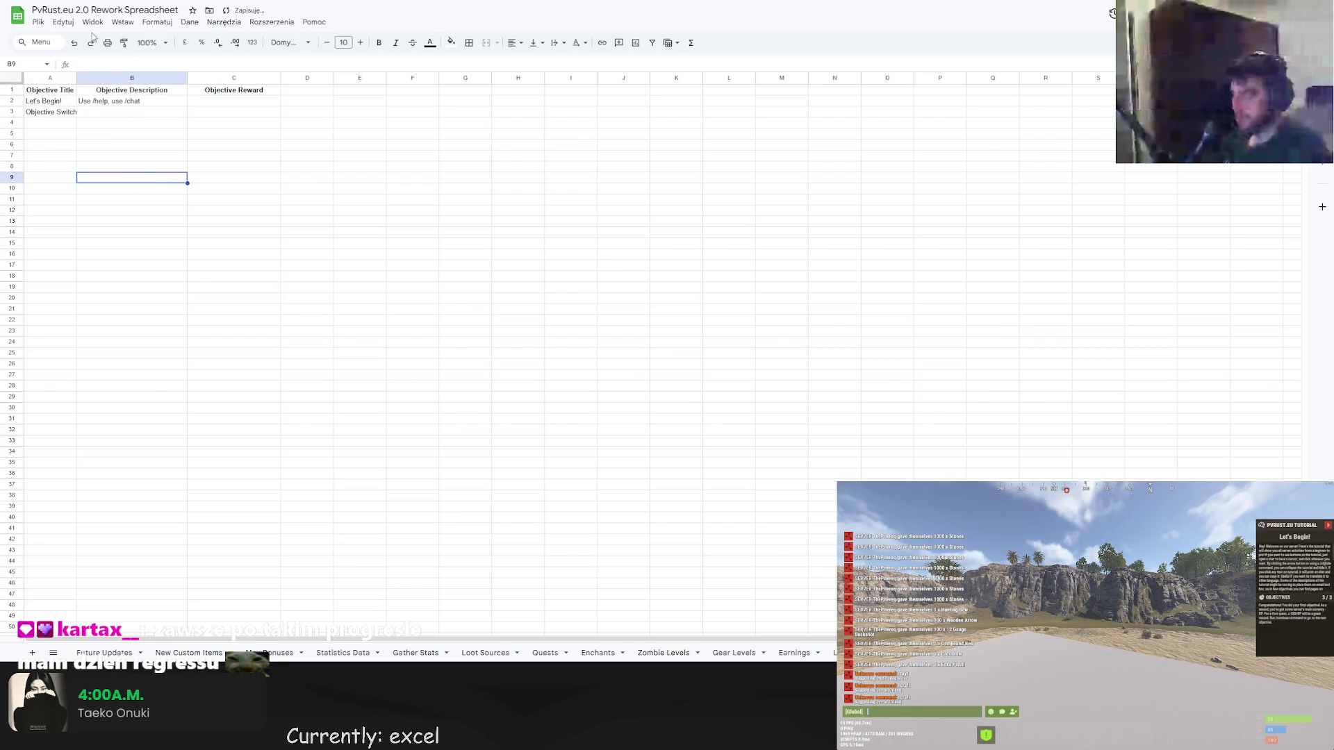
pyautogui.moveTo(75, 78); pyautogui.dragTo(80, 79)
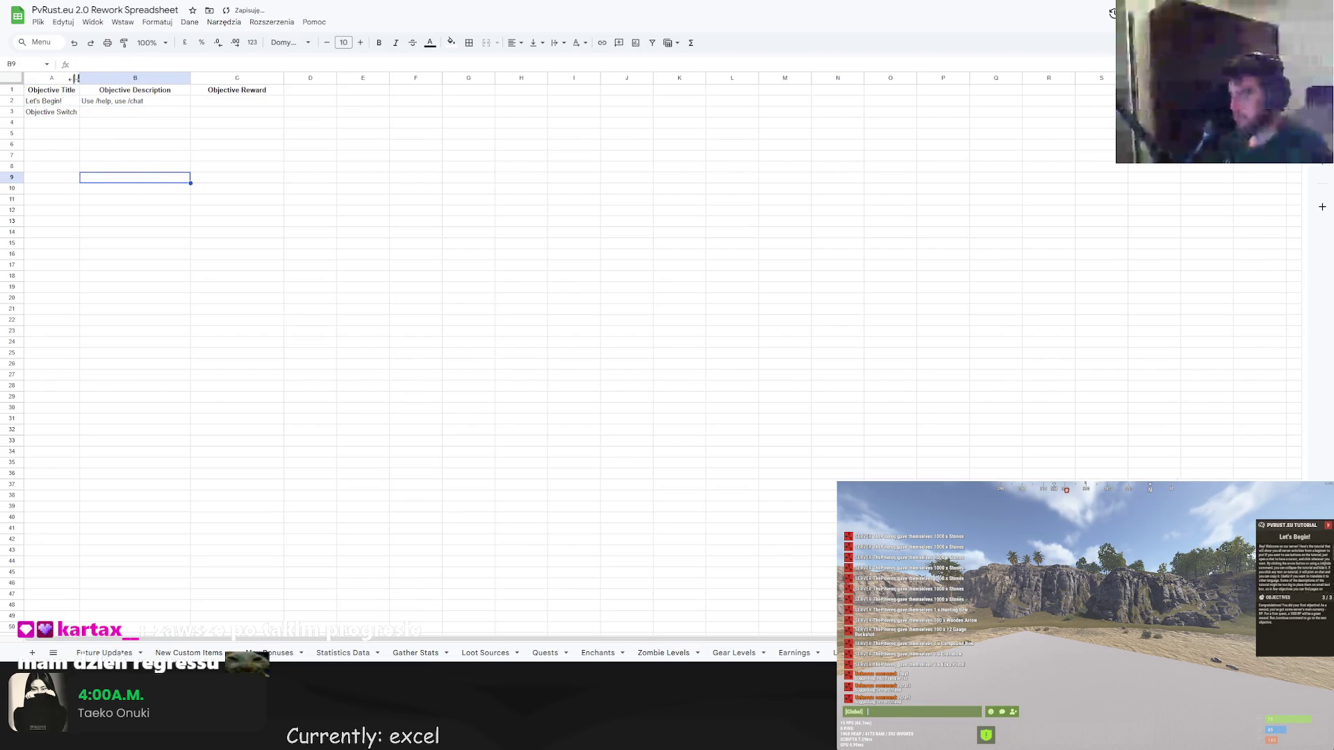
# Describe Objective Switch as Use /tut command and append command to the B2 description.
pyautogui.doubleClick(125, 112)
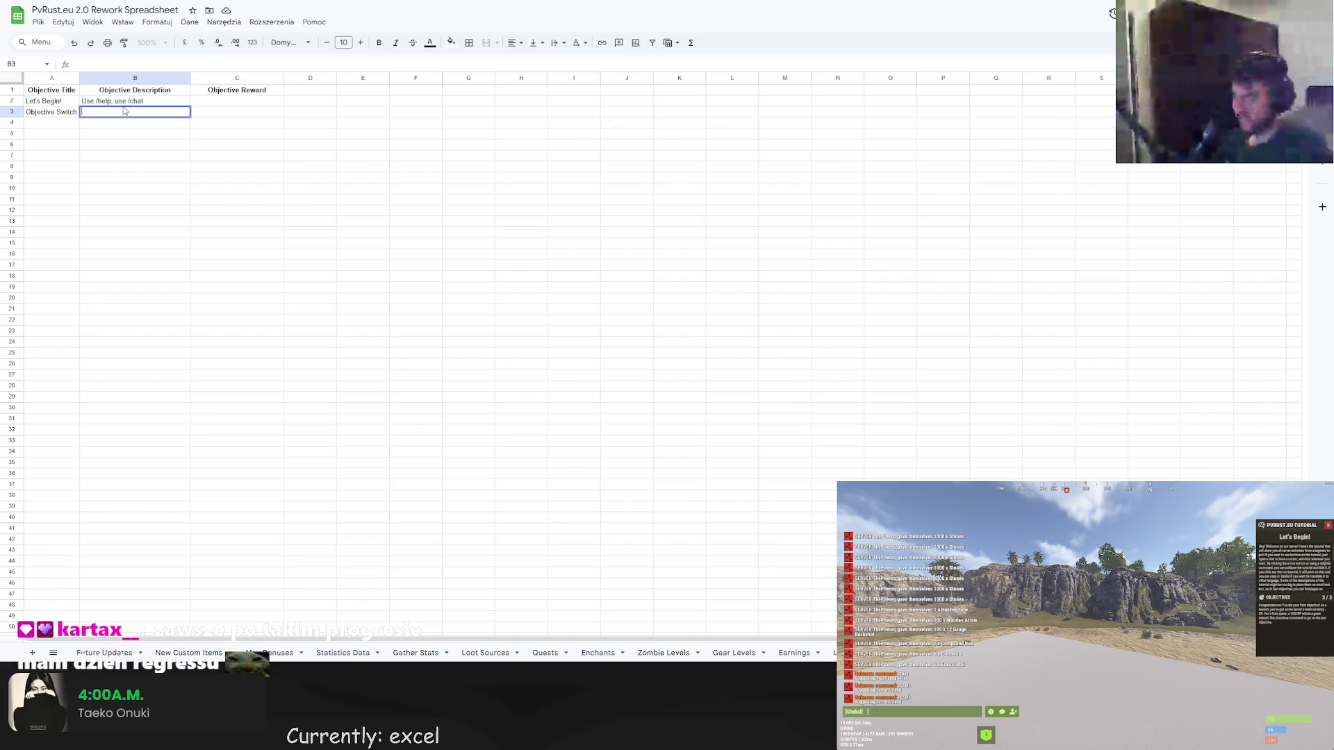
pyautogui.write('Use /tut com')
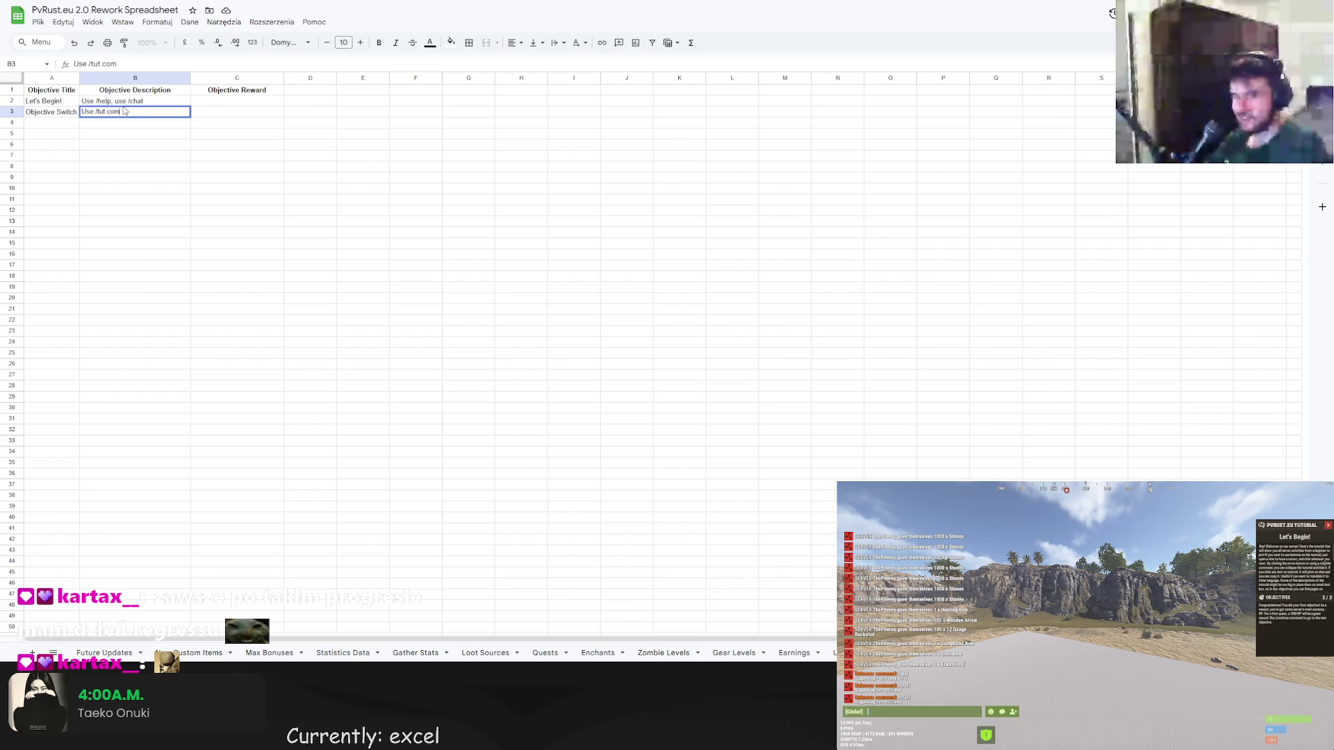
pyautogui.write('mand')
pyautogui.click(148, 101)
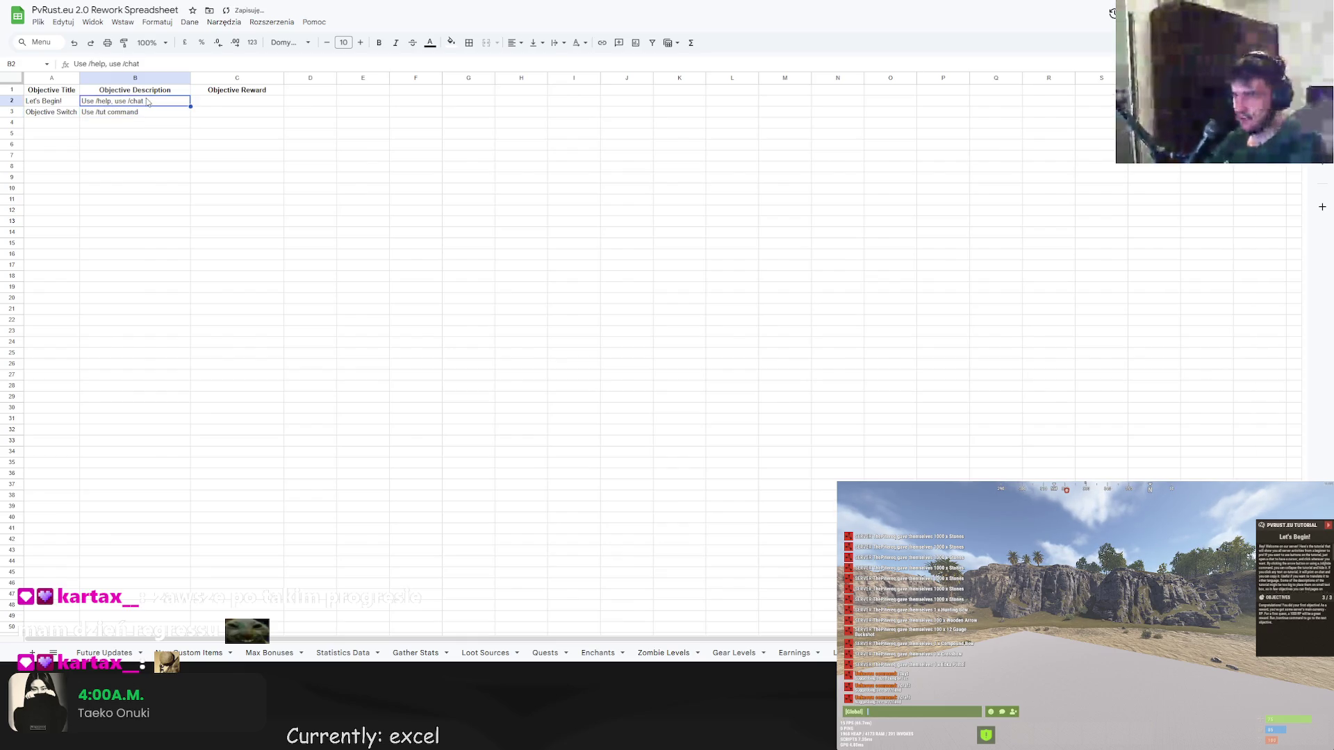
pyautogui.write('command.')
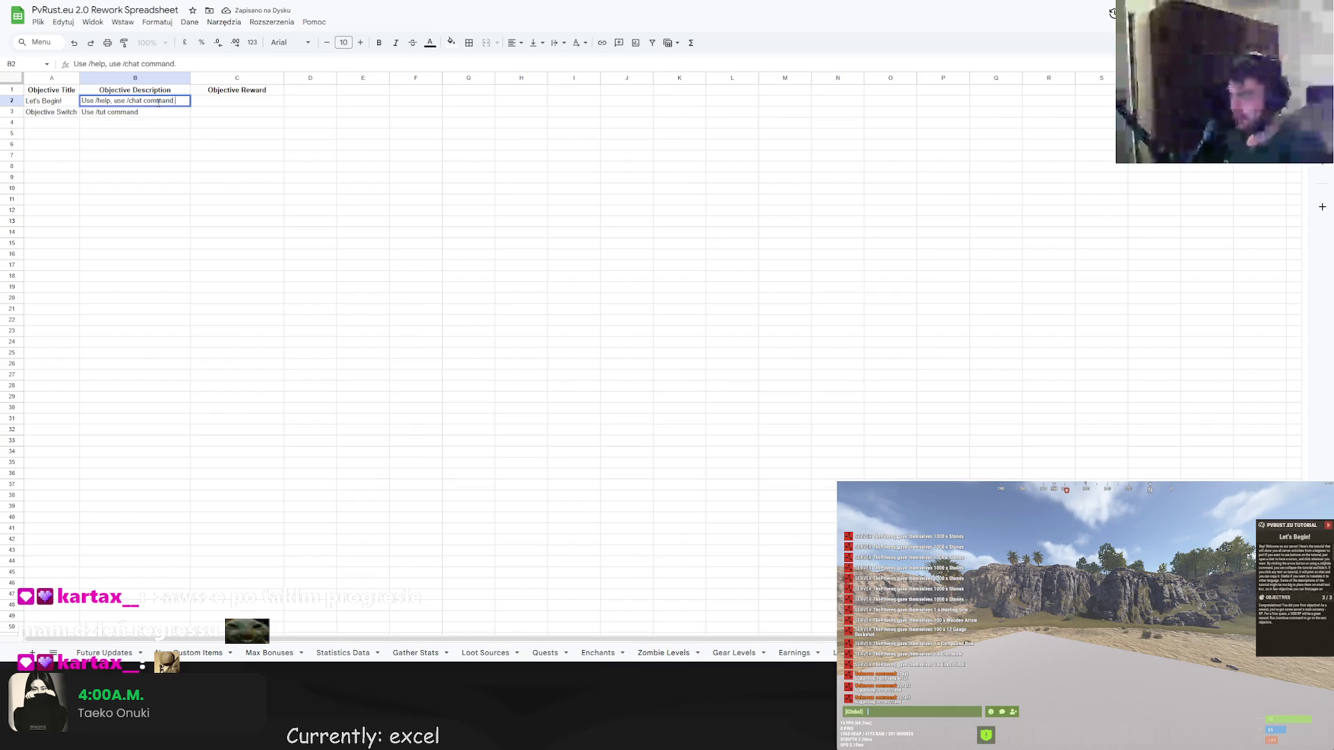
pyautogui.press('Return')
pyautogui.write('.')
pyautogui.click(149, 168)
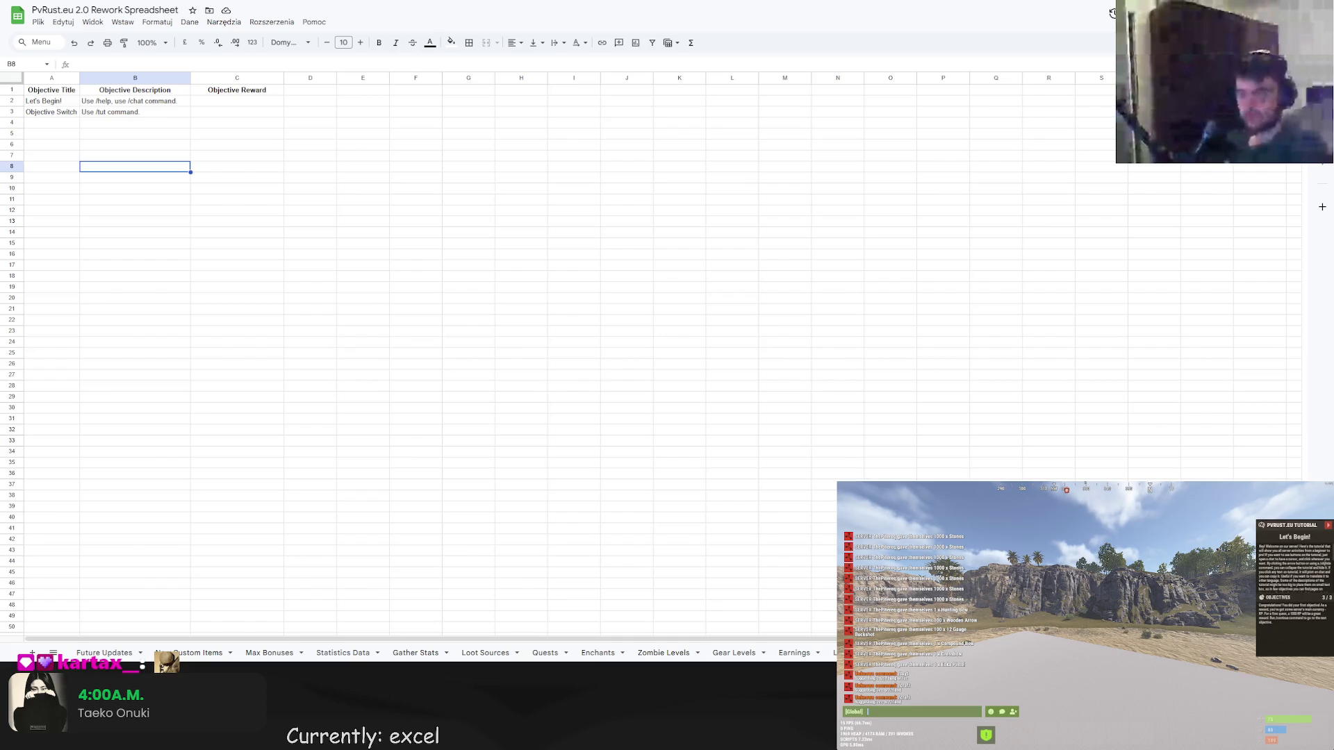
pyautogui.doubleClick(51, 123)
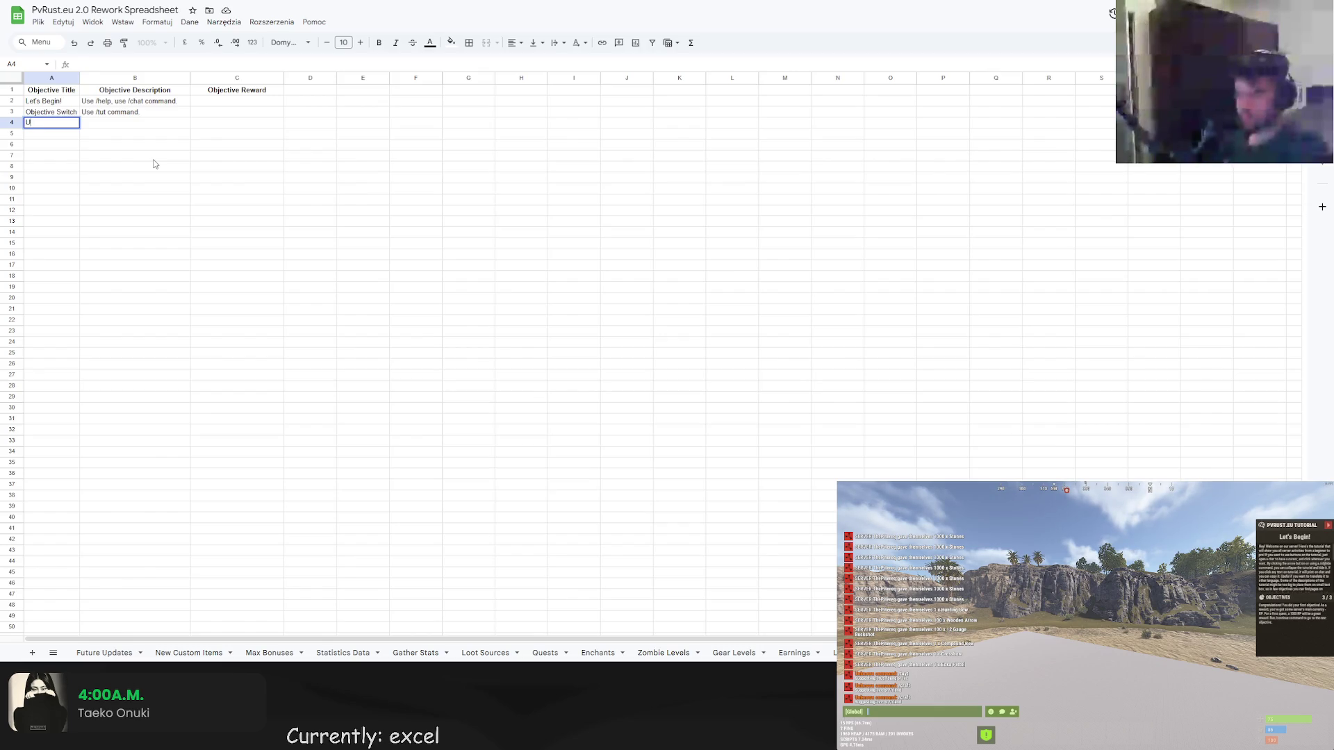
pyautogui.write('Useful Commands')
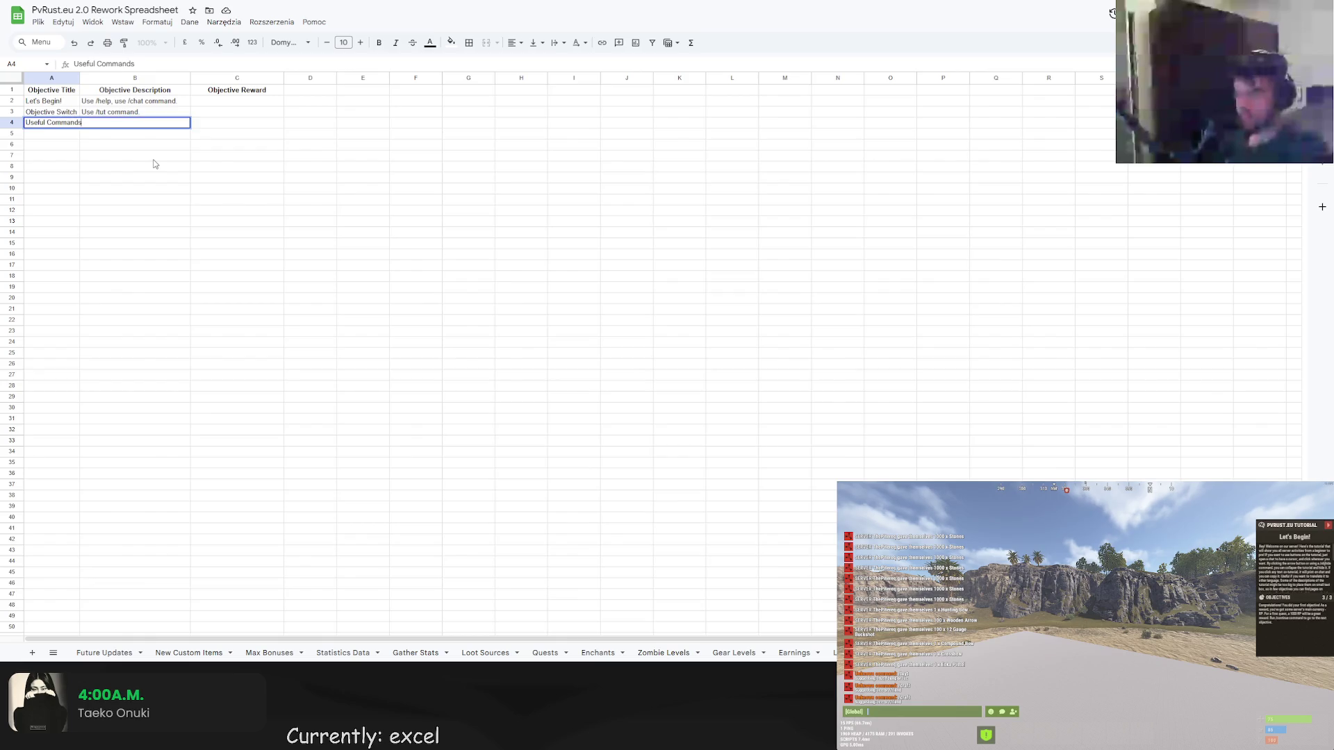
# Add Useful Commands in A4 described as Use /backpack, use /t, use /kit.
pyautogui.press('Tab')
pyautogui.moveTo(80, 78); pyautogui.dragTo(85, 77)
pyautogui.write('Use /backpack, use /')
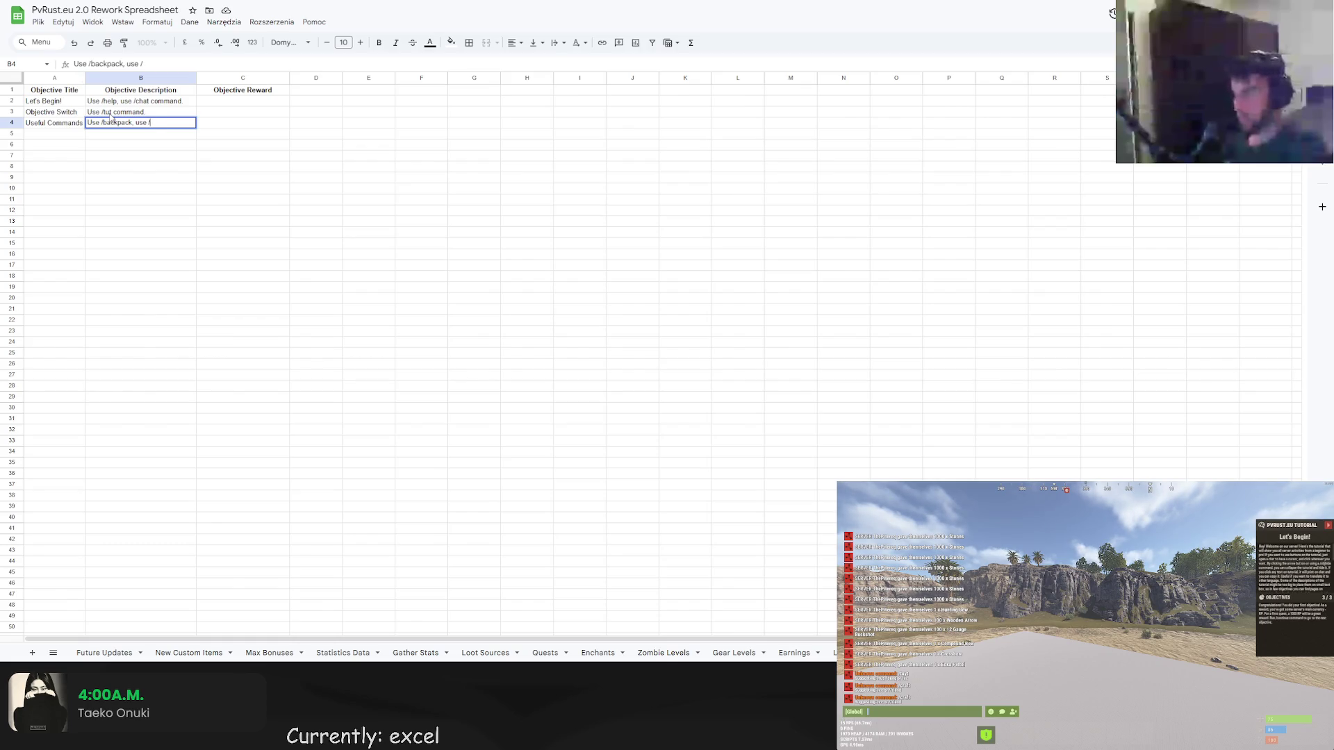
pyautogui.press('BackSpace')
pyautogui.press('BackSpace')
pyautogui.press('BackSpace')
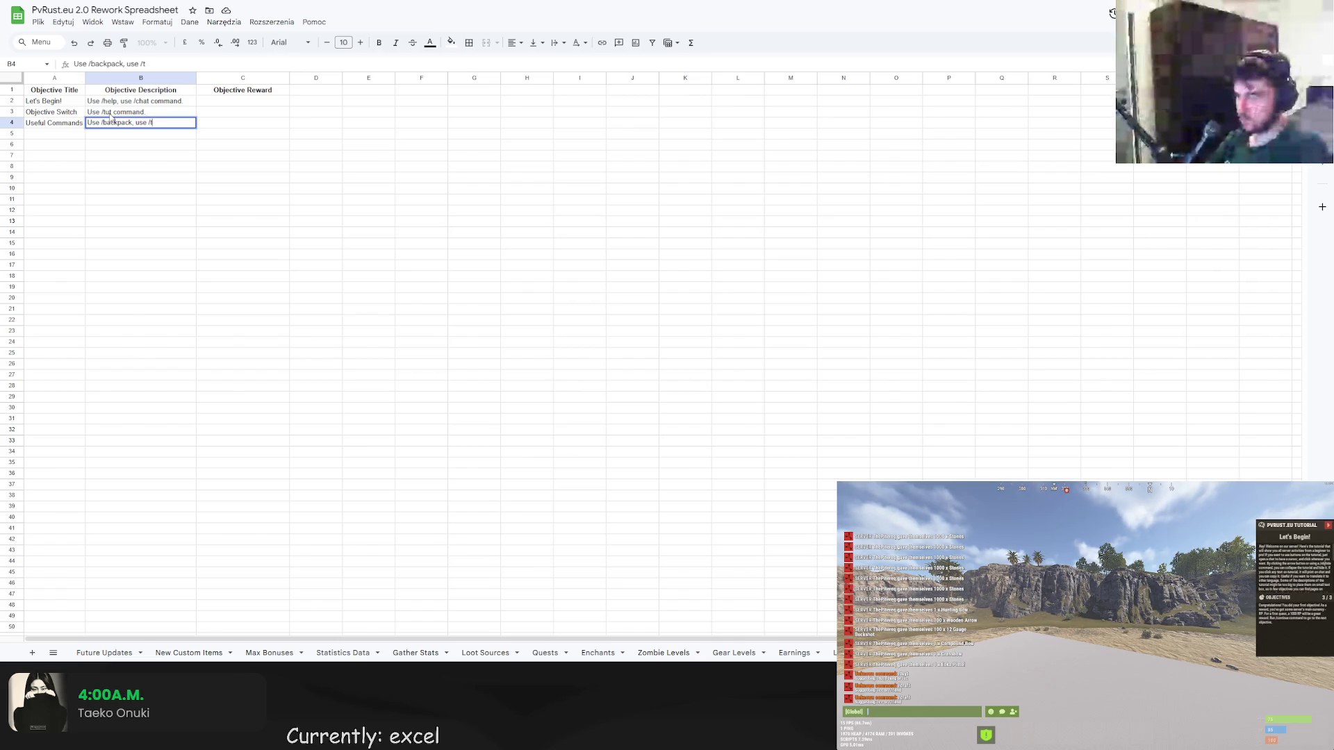
pyautogui.write('l')
pyautogui.press('BackSpace')
pyautogui.press('BackSpace')
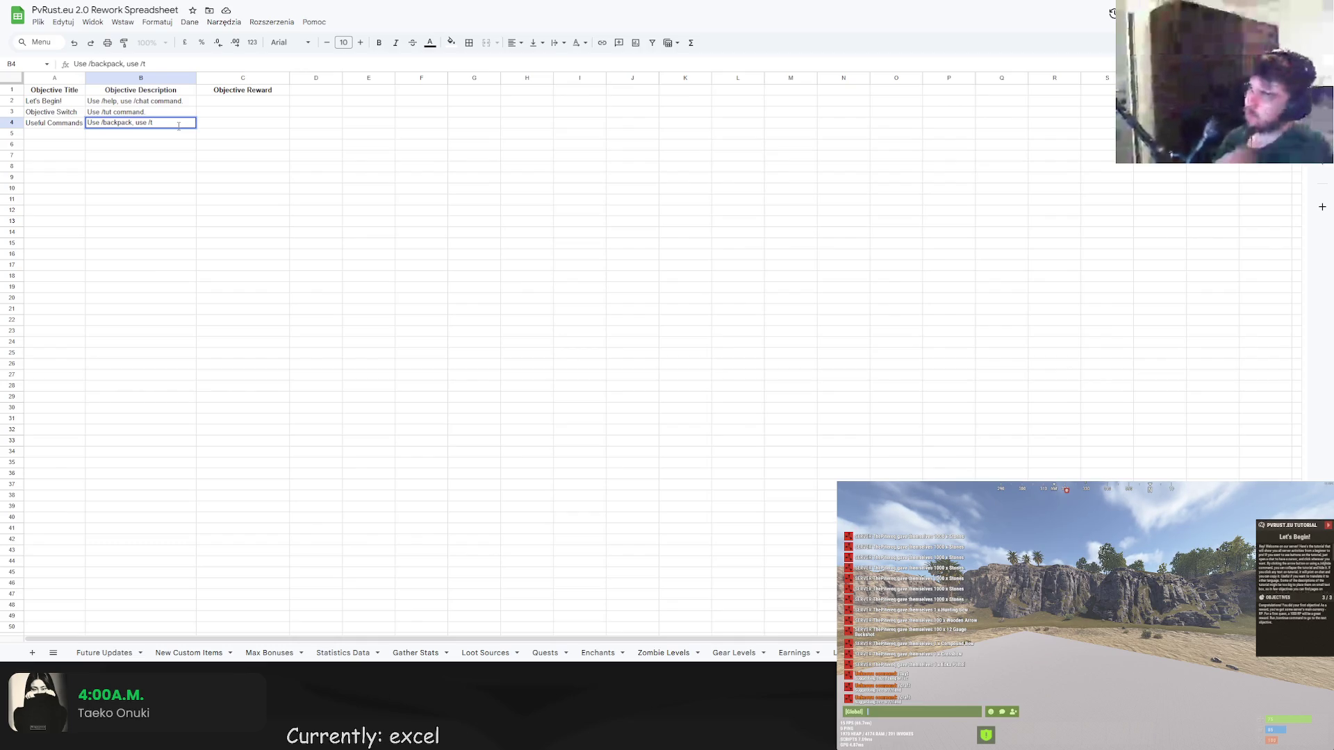
pyautogui.write(', use /kit')
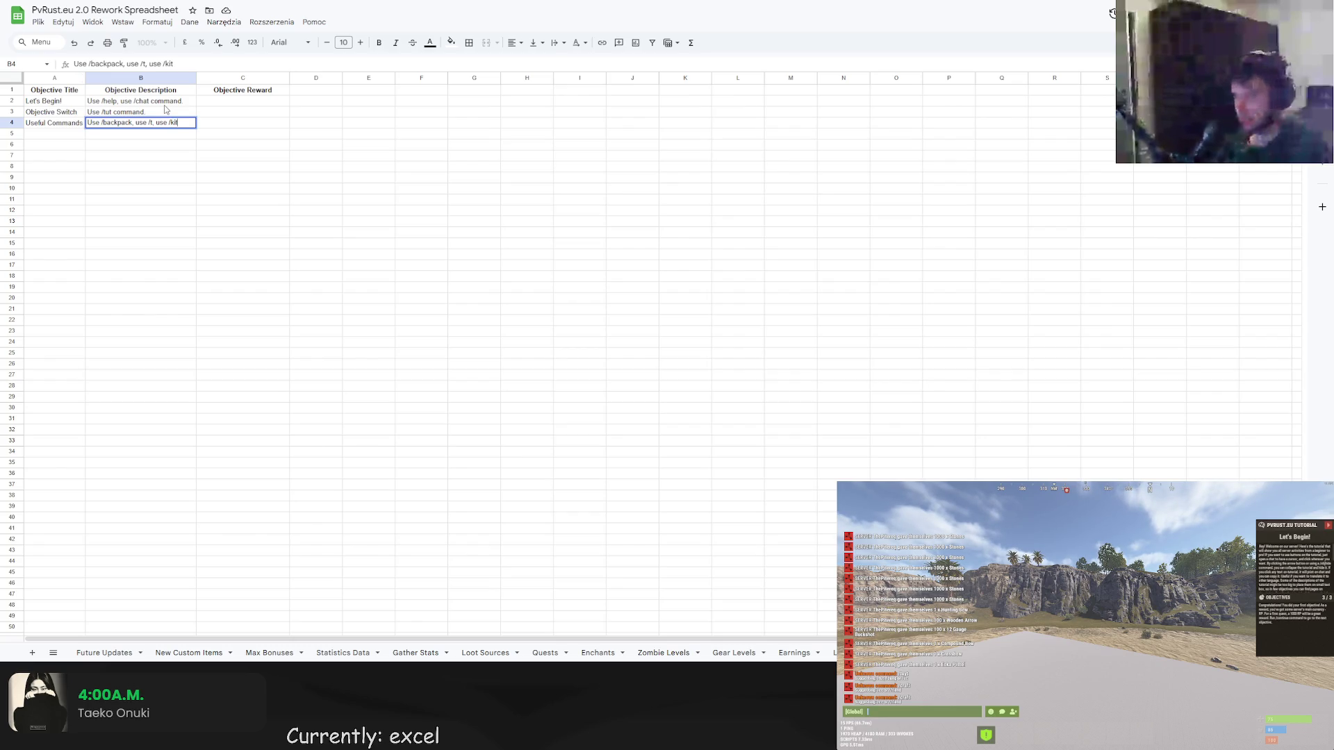
pyautogui.click(244, 133)
# Widen column B to fit the descriptions and enter Tutorial Quests as the A5 title.
pyautogui.doubleClick(141, 122)
pyautogui.click(214, 175)
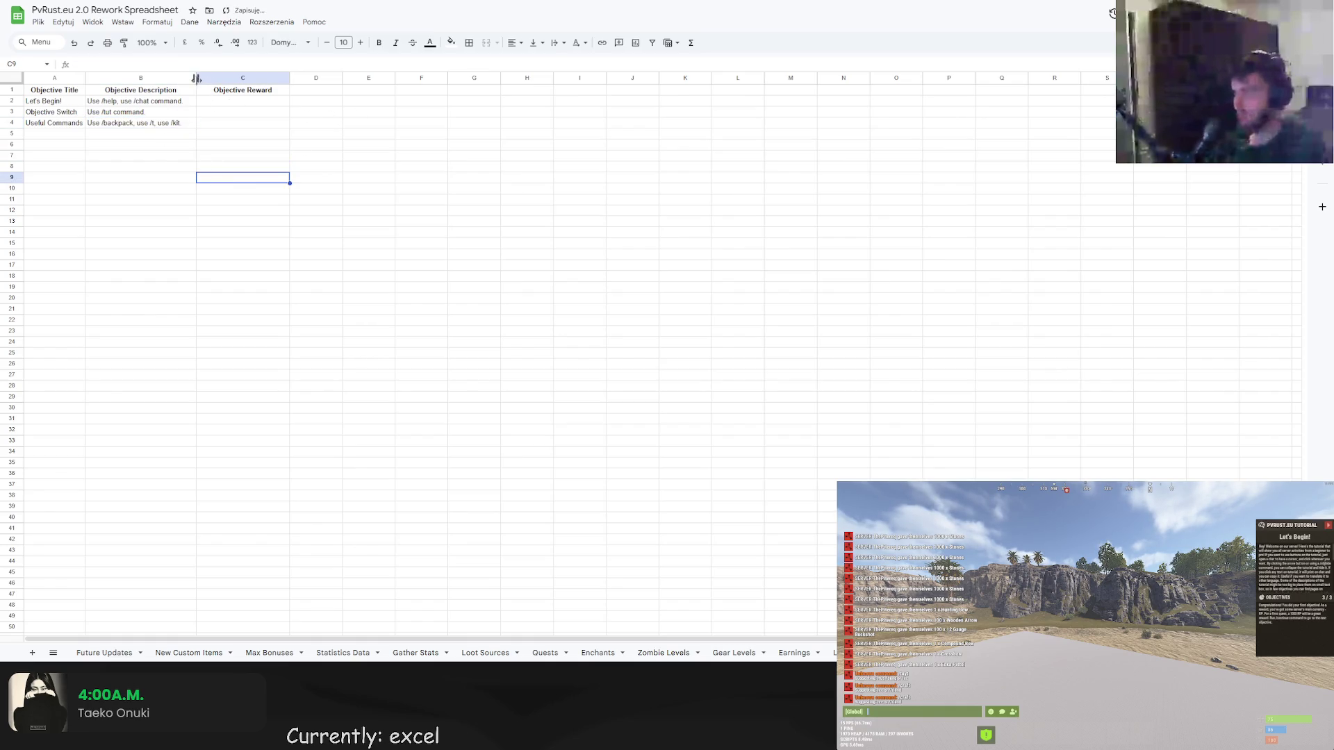
pyautogui.moveTo(197, 82); pyautogui.dragTo(280, 82)
pyautogui.click(39, 135)
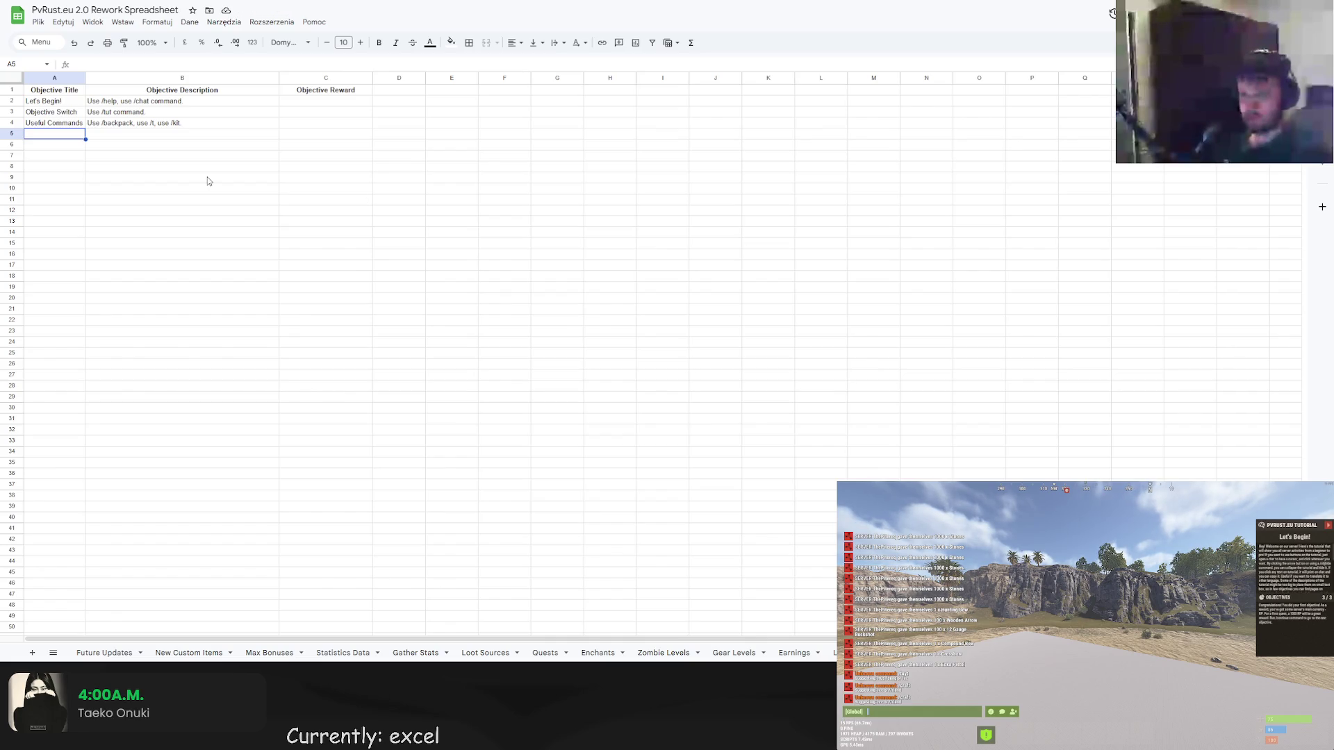
pyautogui.doubleClick(54, 133)
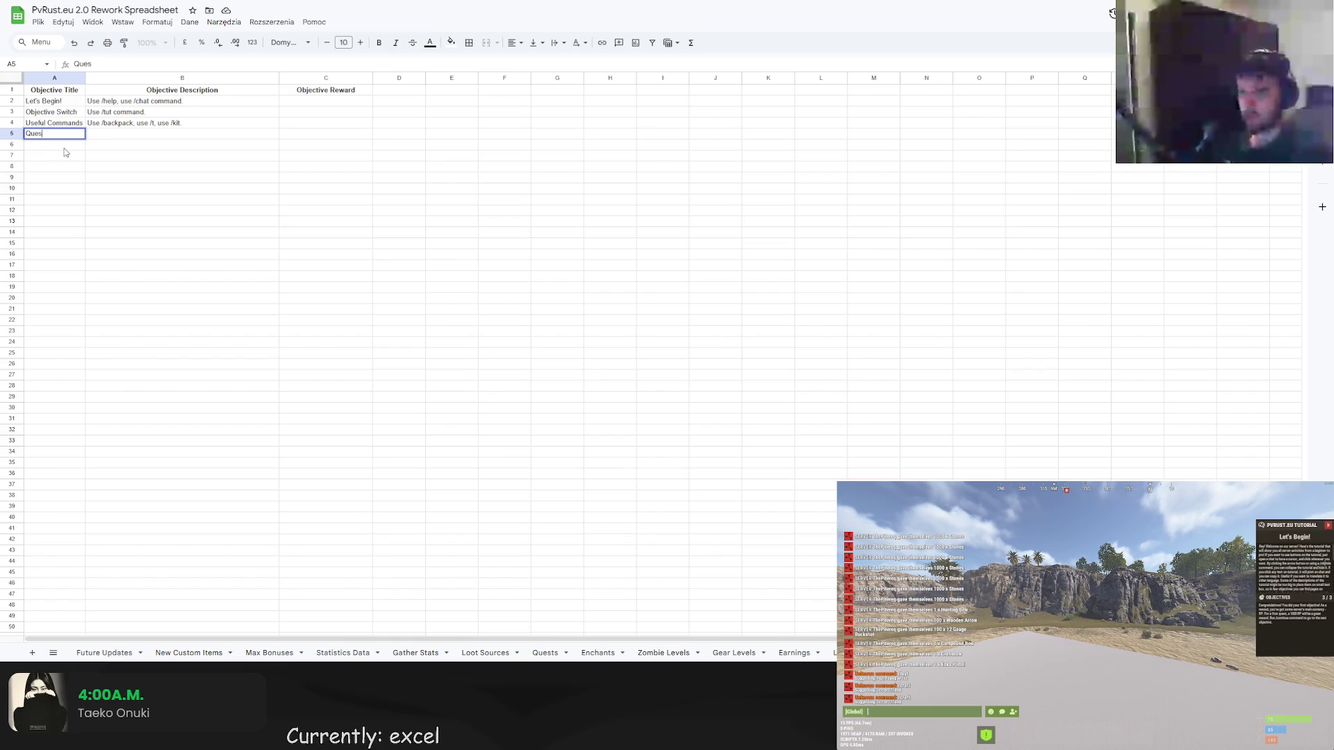
pyautogui.press('BackSpace')
pyautogui.press('BackSpace')
pyautogui.press('BackSpace')
pyautogui.write('Tutor')
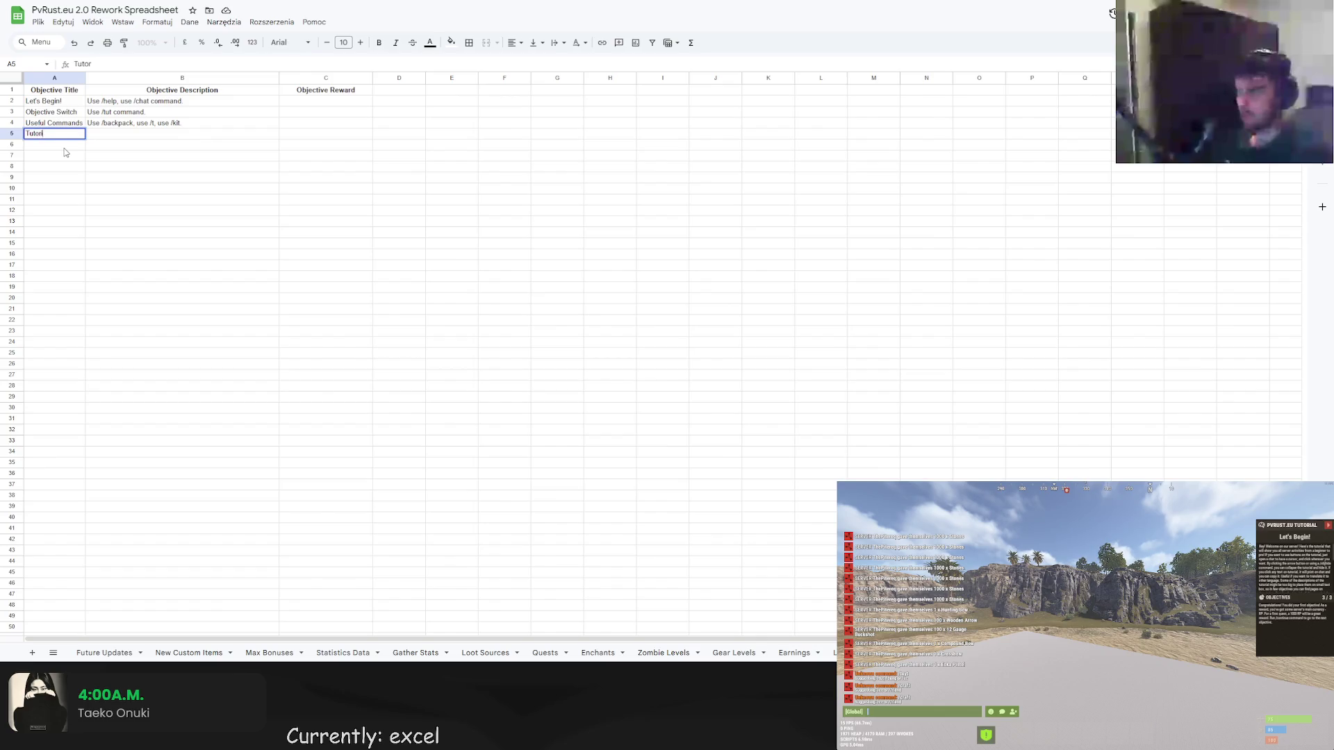
pyautogui.write('ial Quests')
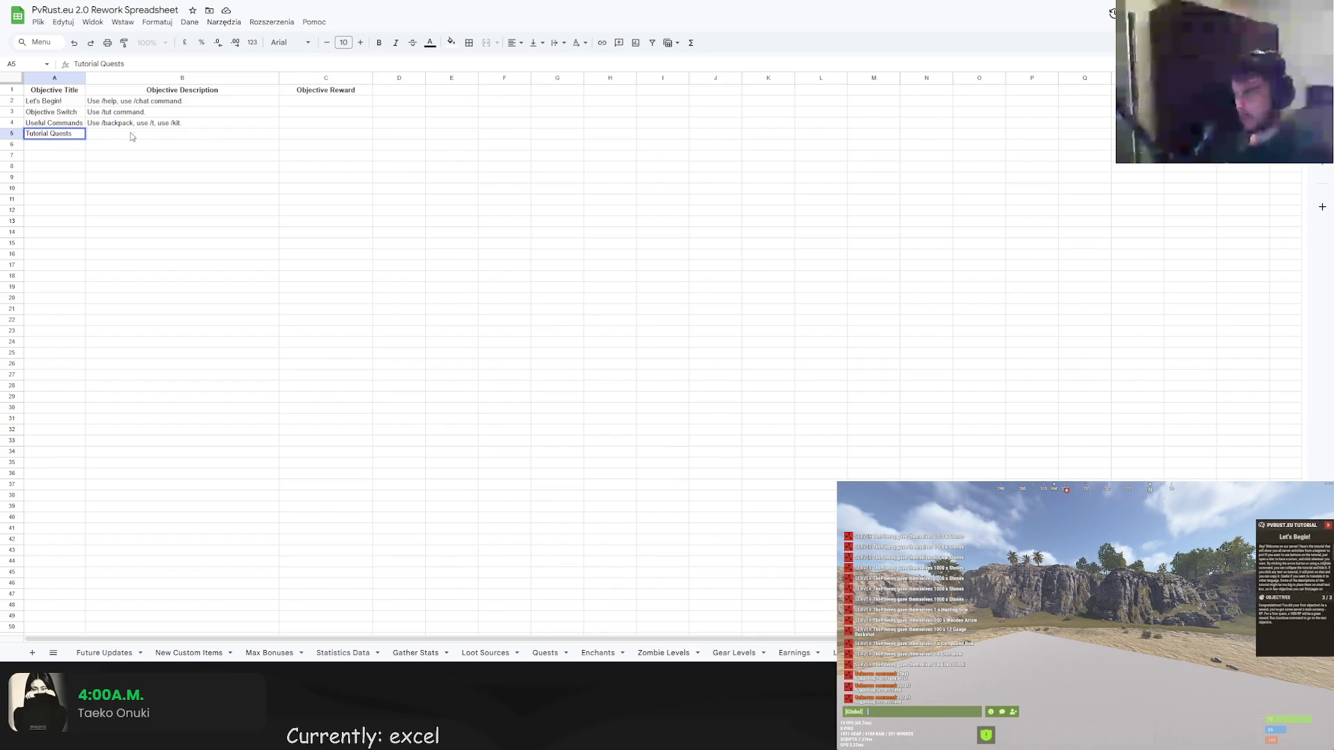
pyautogui.press('Tab')
pyautogui.write('Finish T')
# Describe Tutorial Quests as Open quests /q, finish all tutorial quests.
pyautogui.press('BackSpace')
pyautogui.press('BackSpace')
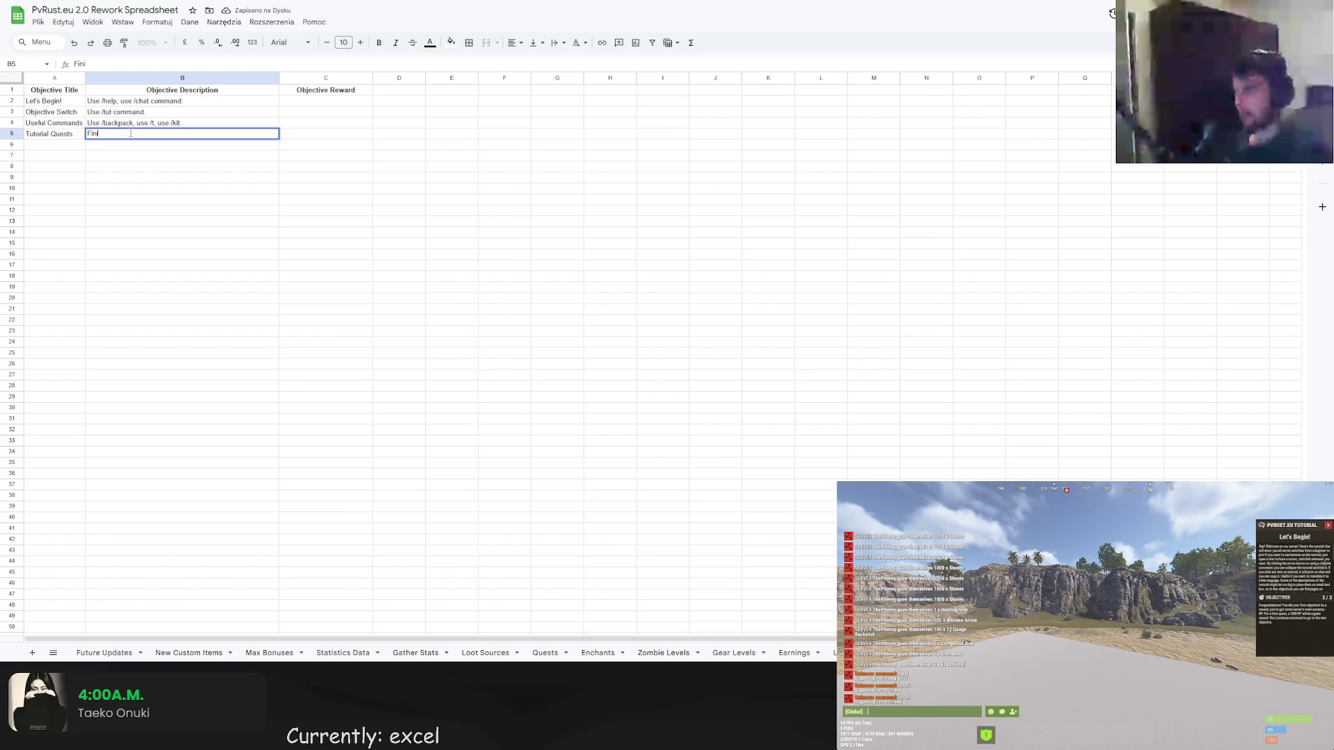
pyautogui.press('BackSpace')
pyautogui.write('Open ques')
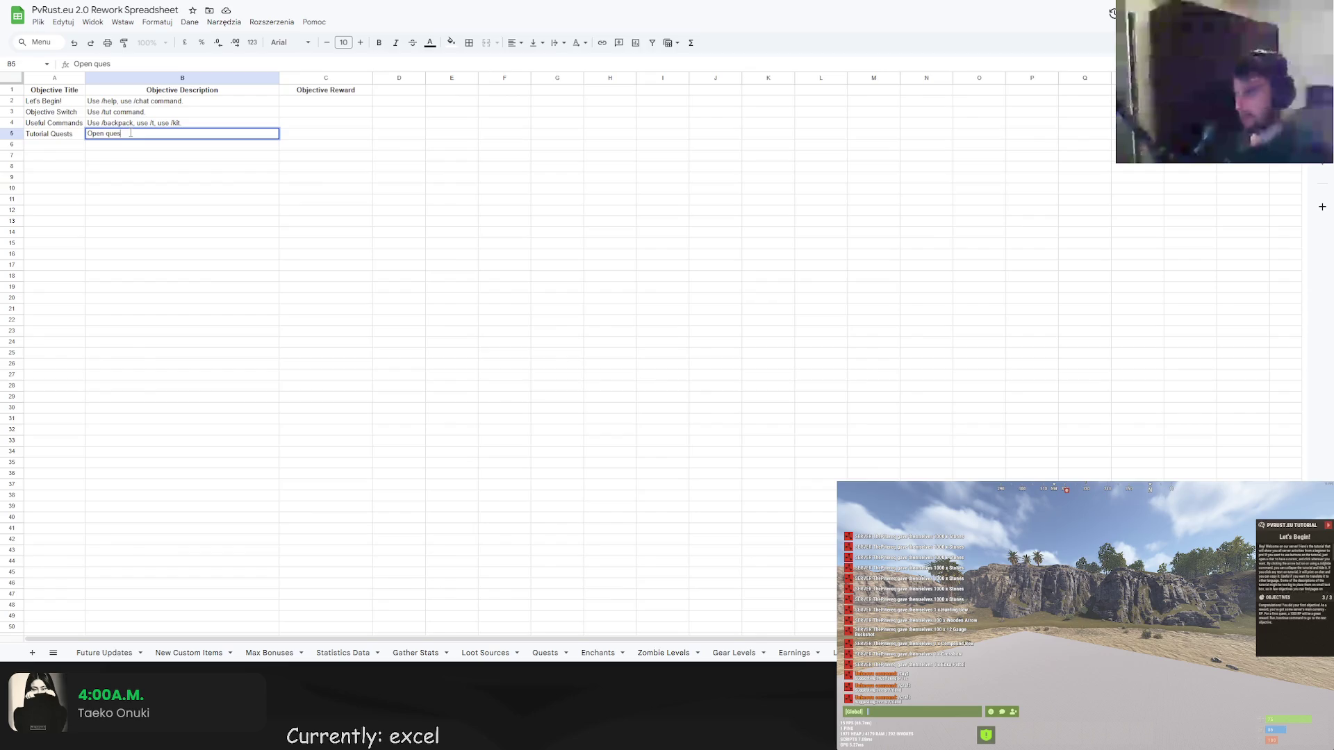
pyautogui.write('ts, /q, f')
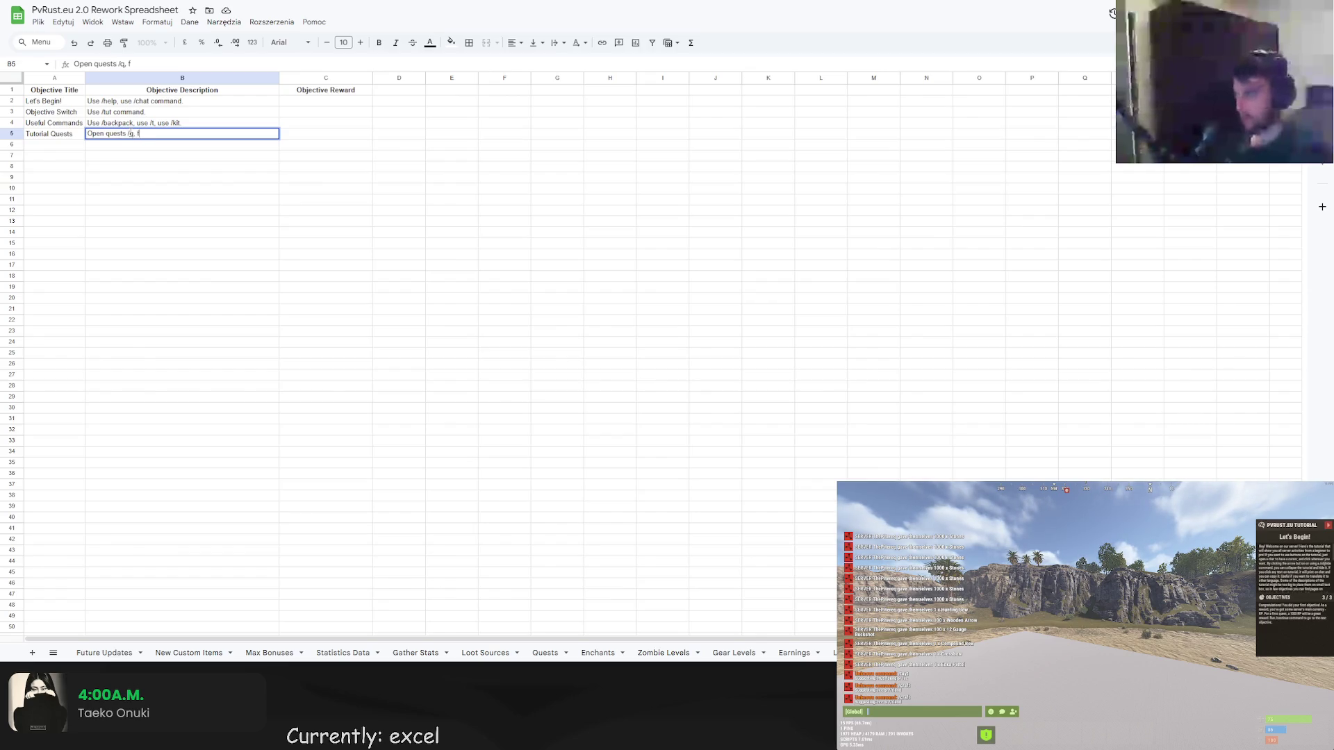
pyautogui.write(' all t')
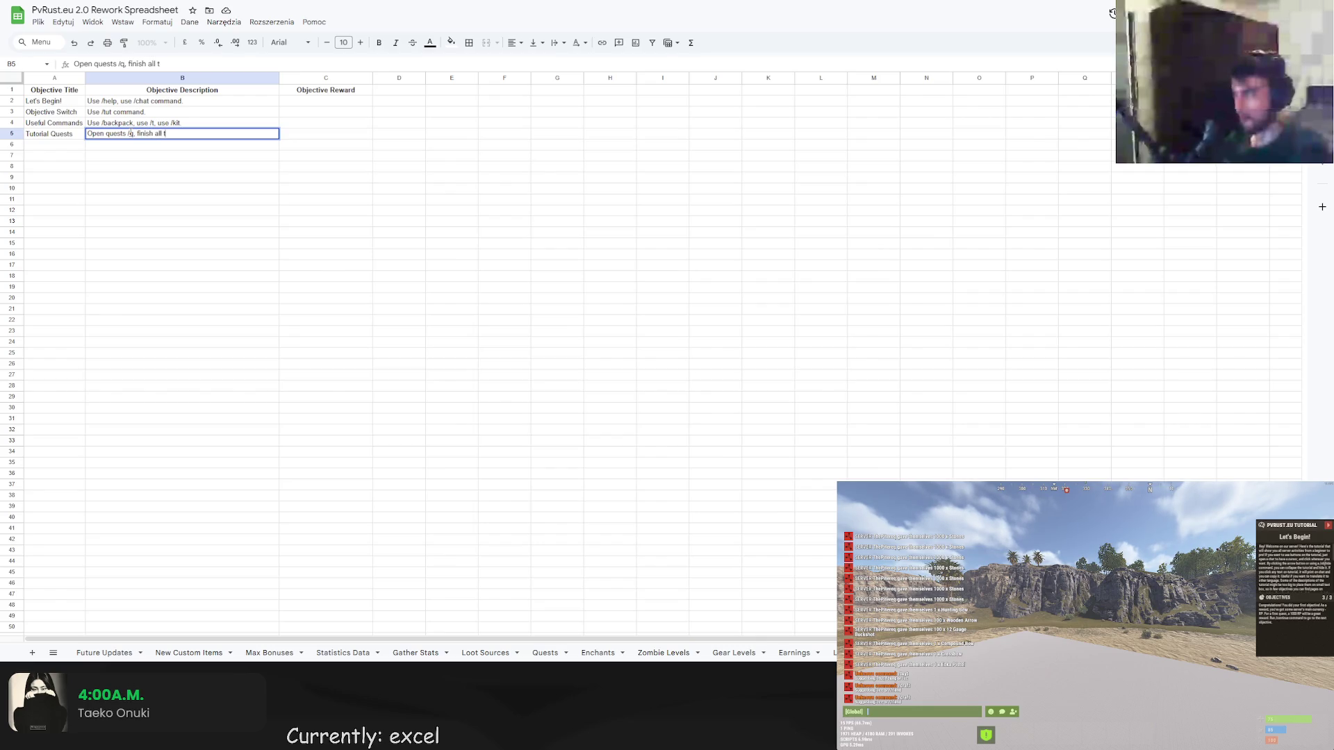
pyautogui.write('utorial quests.')
pyautogui.press('Return')
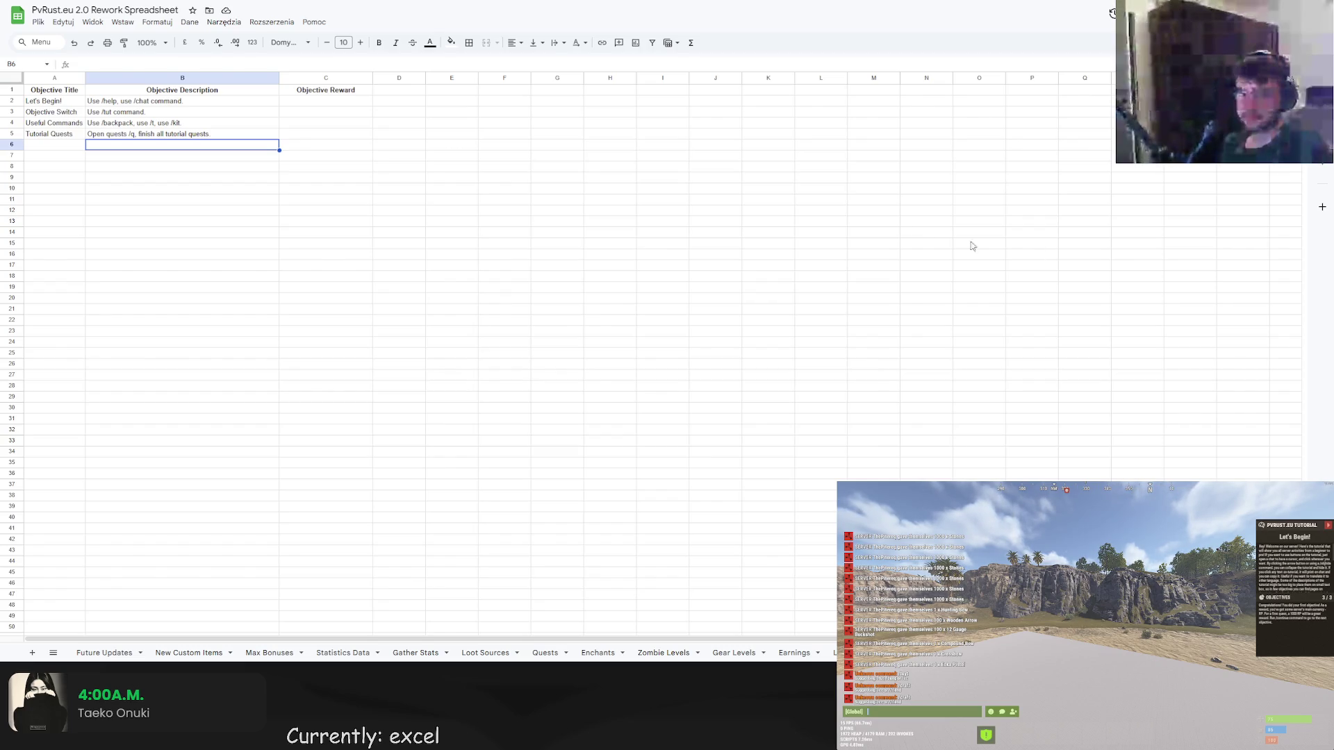
# Move the Tutorial Quests entries from row 5 down to row 6.
pyautogui.moveTo(55, 133); pyautogui.dragTo(183, 134)
pyautogui.hotkey('ctrl', 'x')
pyautogui.click(56, 144)
pyautogui.hotkey('ctrl', 'v')
# Fill row 5 with Discord Connection described as Connect RUST with Discord.
pyautogui.doubleClick(55, 134)
pyautogui.write('Discord Connection')
pyautogui.press('Tab')
pyautogui.write('Connect d')
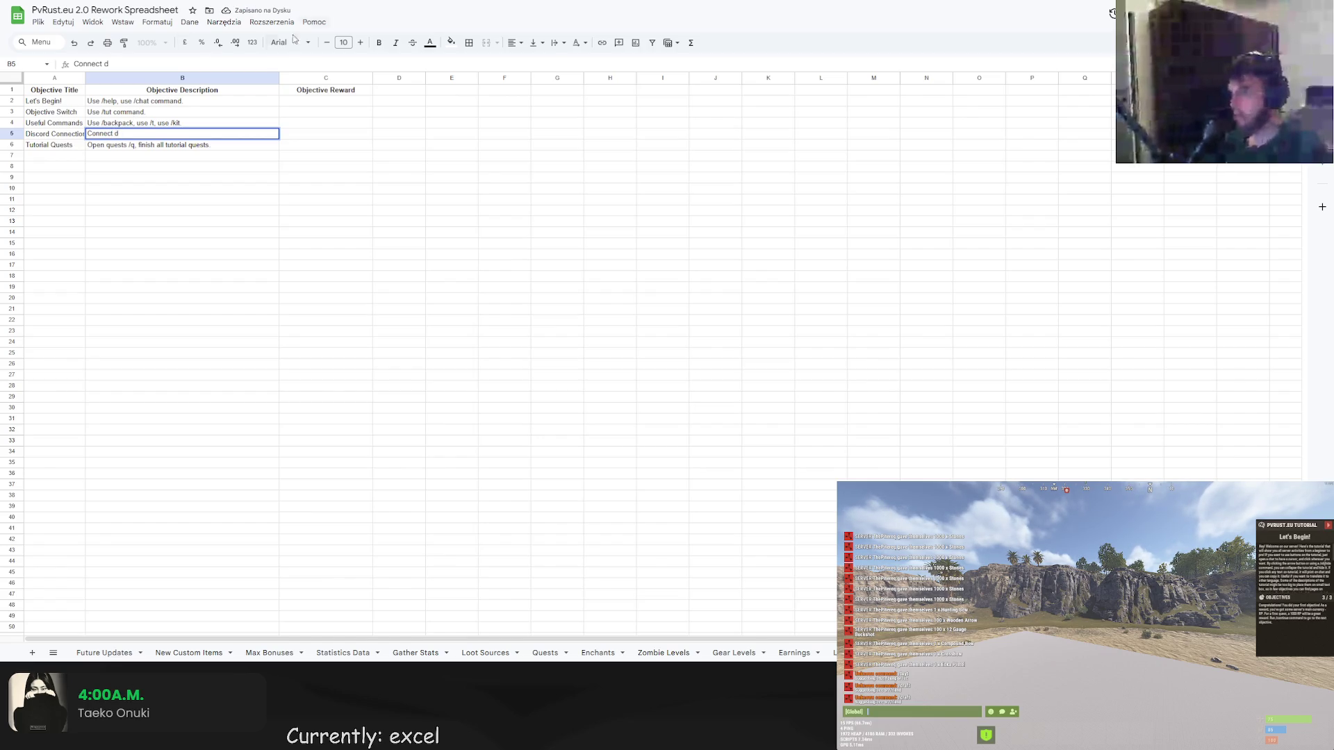
pyautogui.write('iiscord')
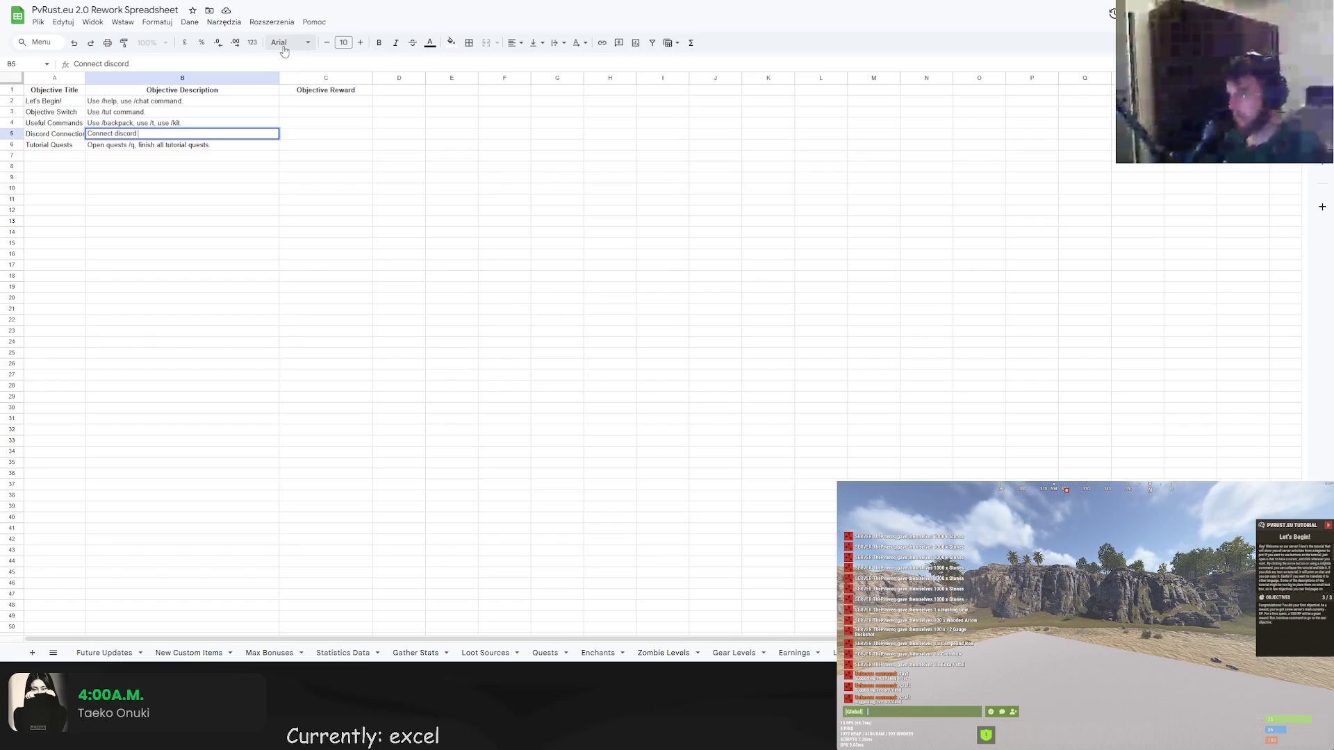
pyautogui.press('BackSpace')
pyautogui.press('BackSpace')
pyautogui.press('BackSpace')
pyautogui.press('BackSpace')
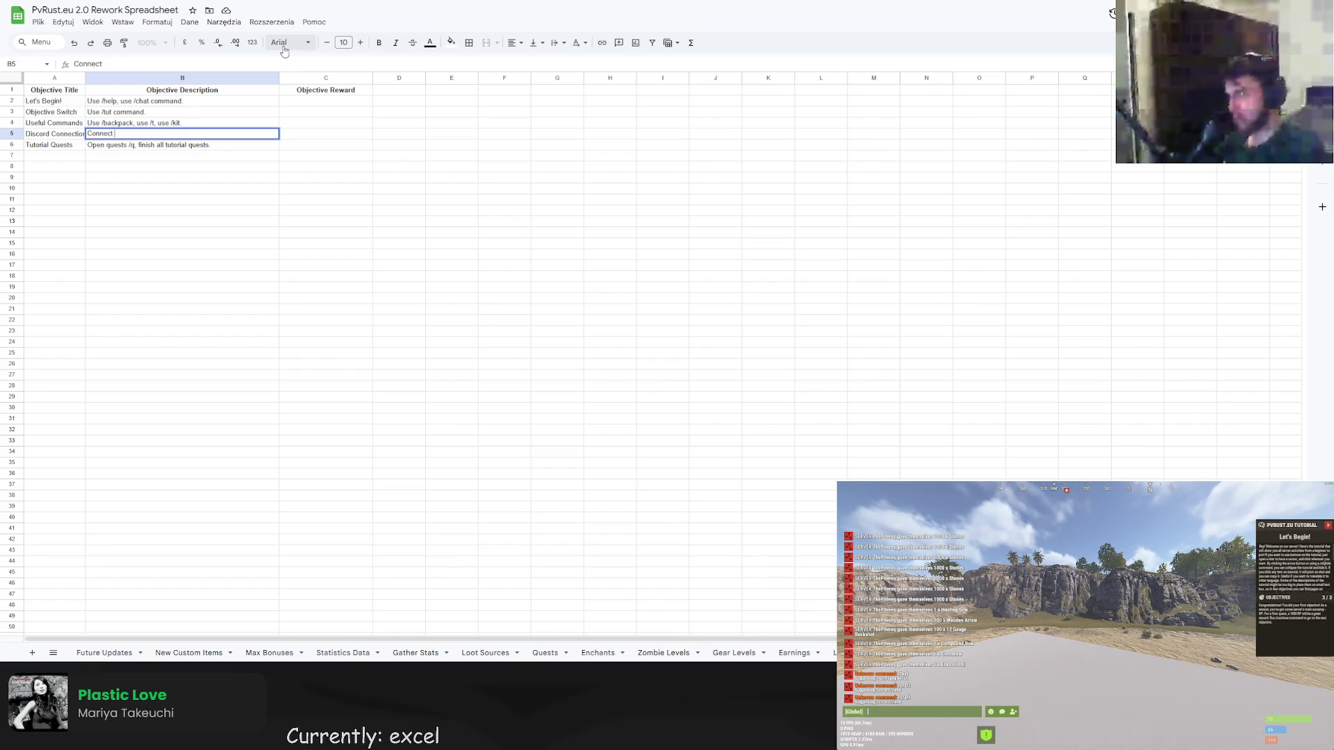
pyautogui.write('RUST with')
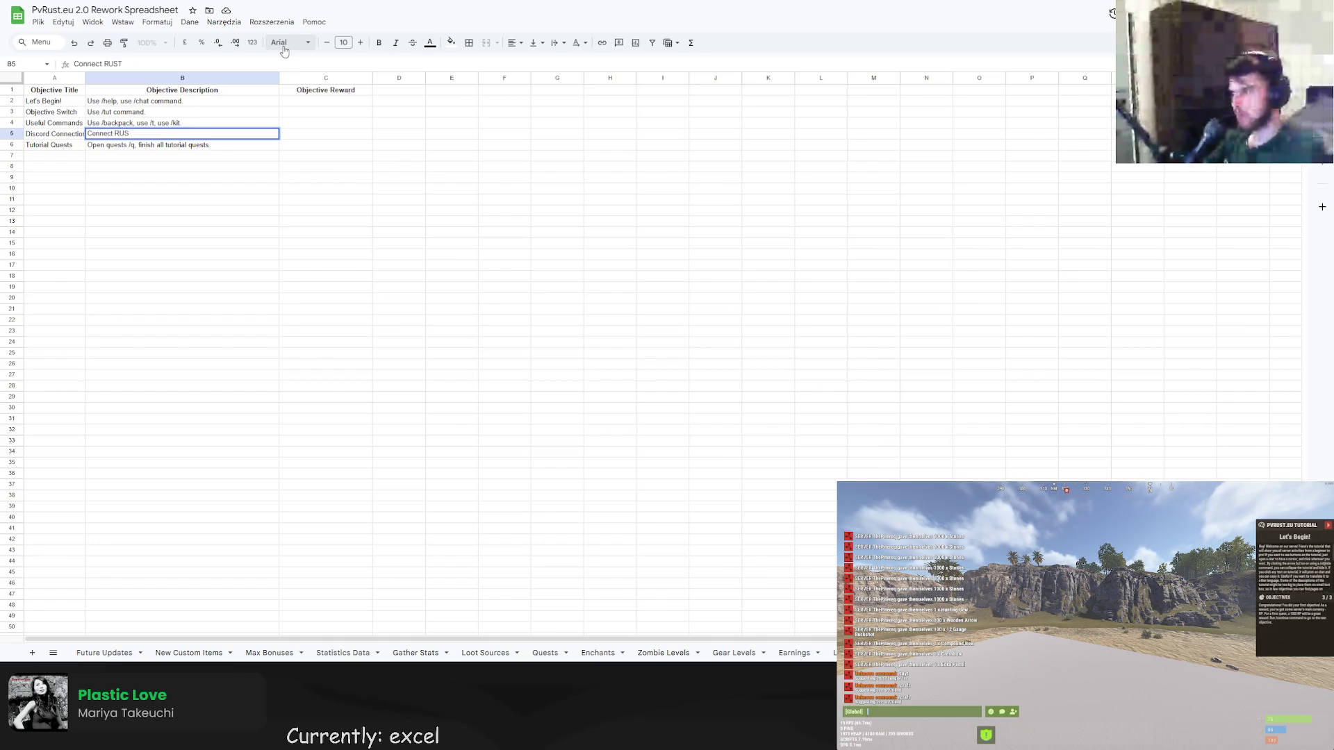
pyautogui.press('BackSpace')
pyautogui.press('BackSpace')
pyautogui.write('th Discord.')
pyautogui.press('Return')
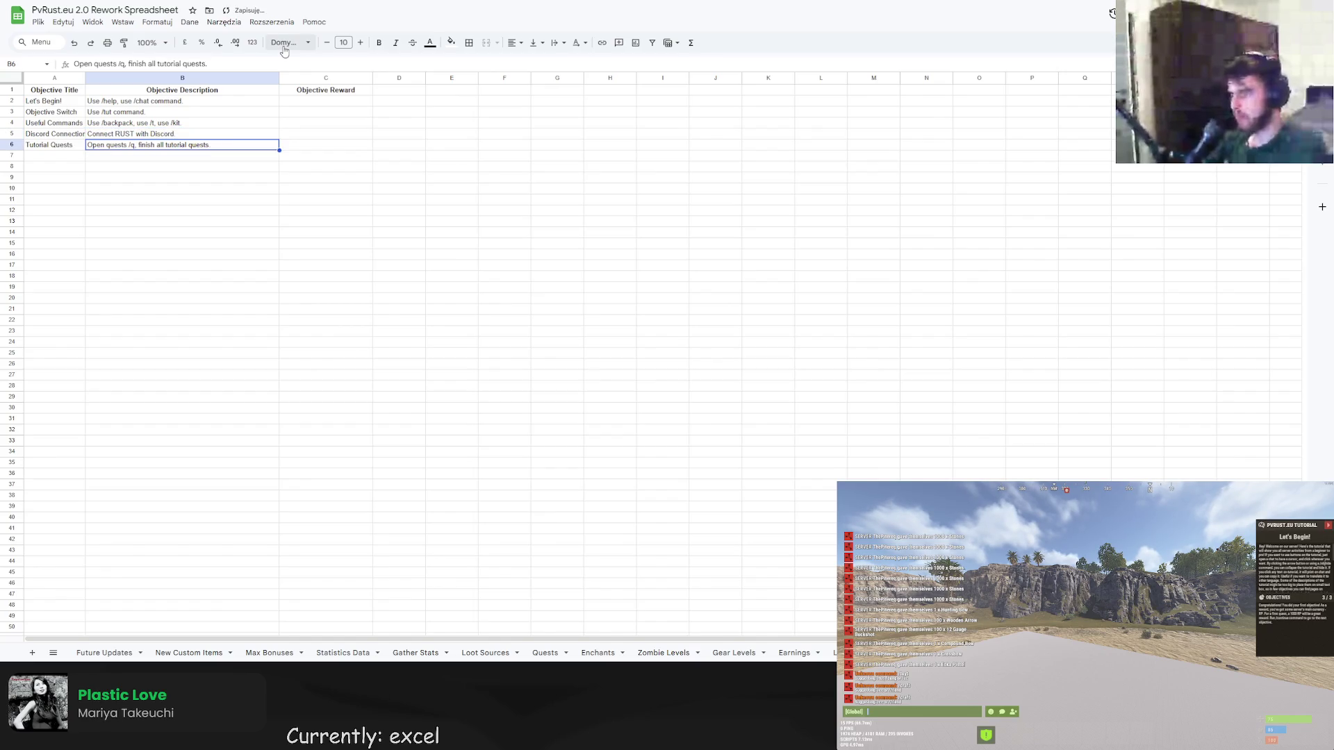
# Widen column A so titles fit and italicise the five objective titles.
pyautogui.moveTo(86, 77)
pyautogui.mouseDown()
pyautogui.moveTo(107, 77)
pyautogui.moveTo(63, 145)
pyautogui.mouseUp()
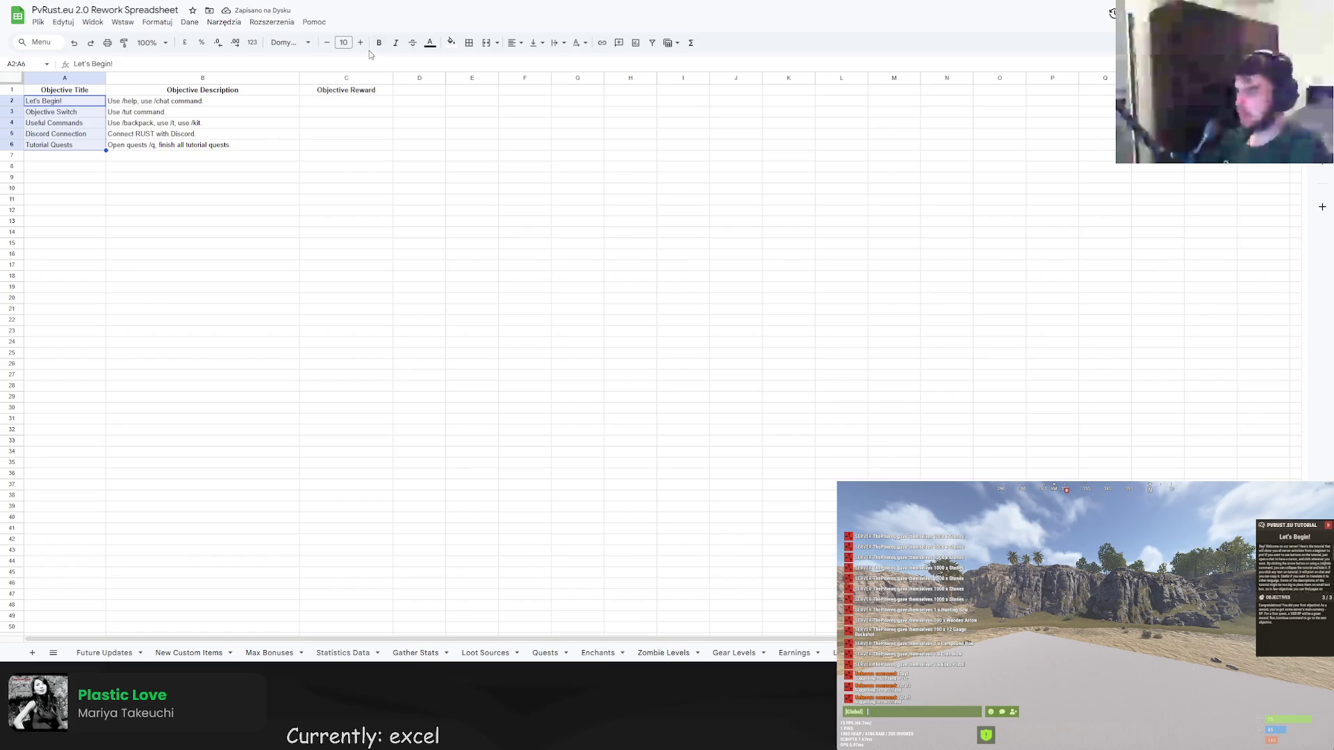
pyautogui.click(395, 42)
pyautogui.click(202, 221)
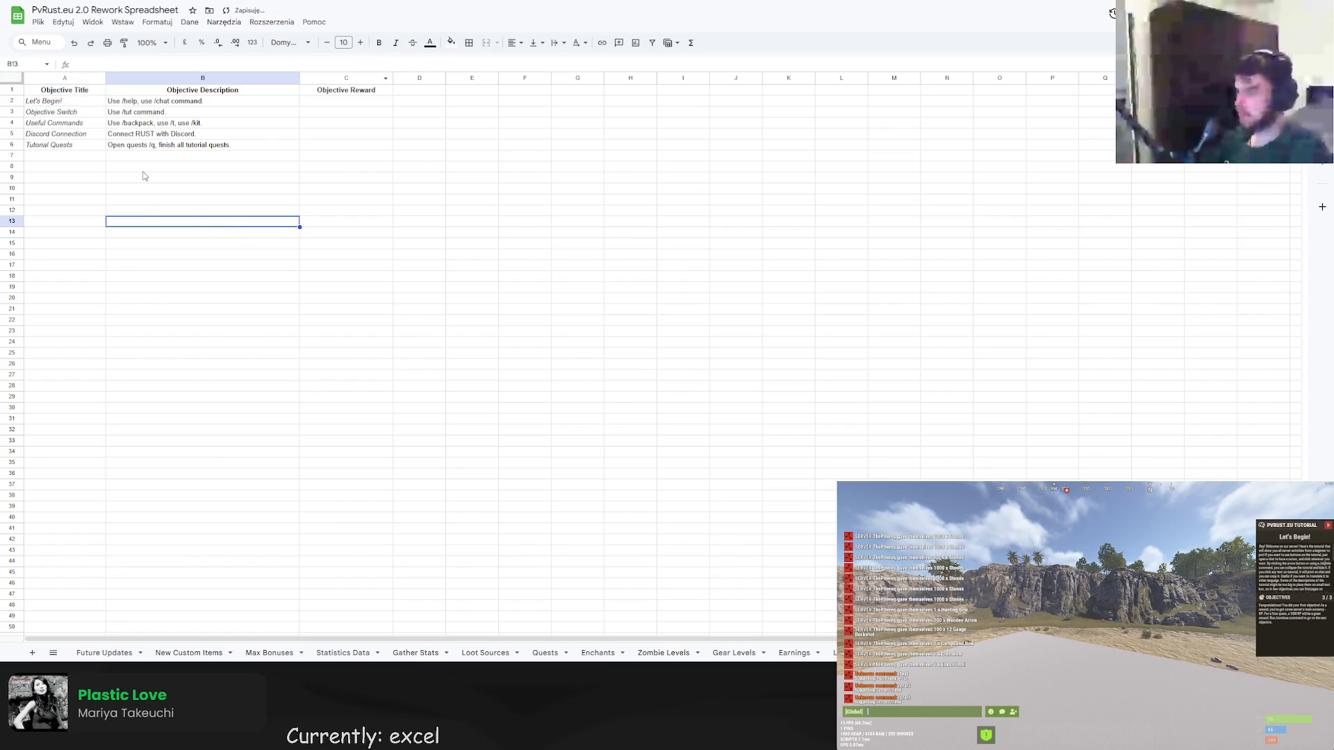
# Italicise the objective titles in A2:A35, then move to the Quests sheet.
pyautogui.moveTo(62, 100); pyautogui.dragTo(64, 466)
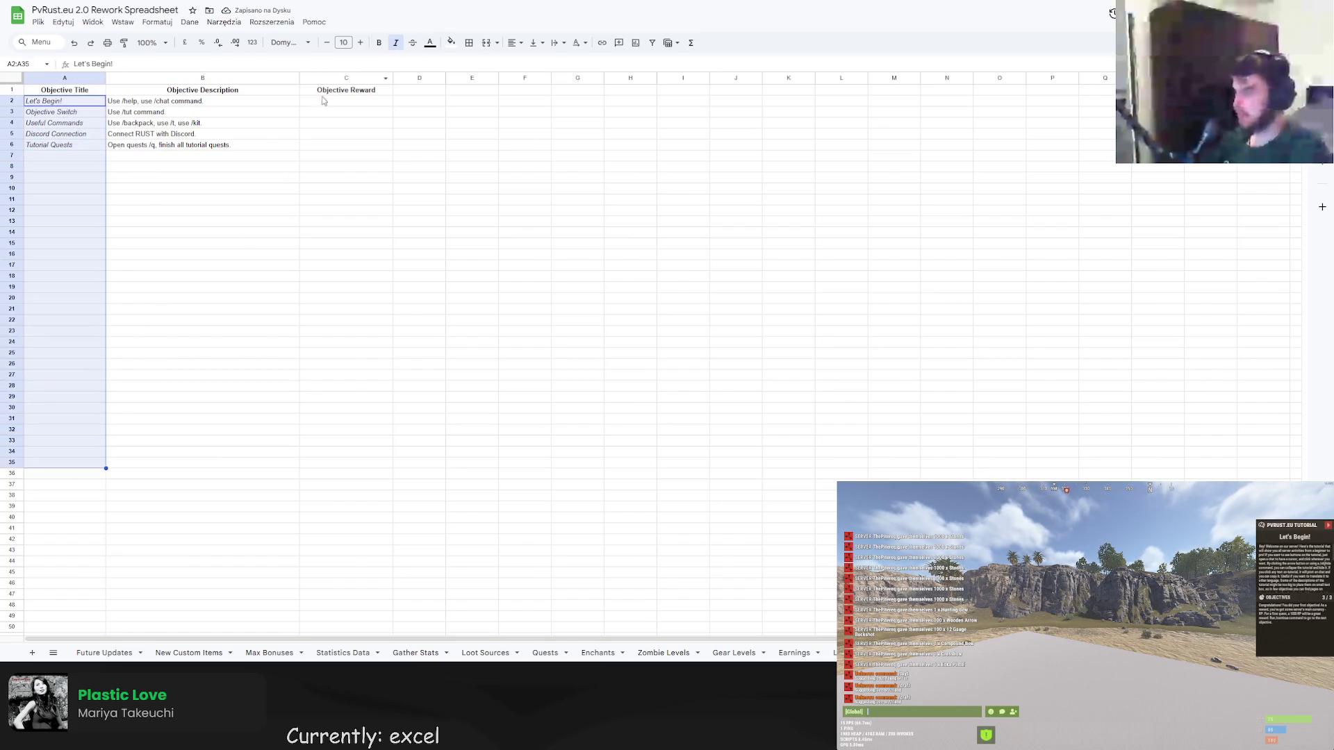
pyautogui.click(395, 43)
pyautogui.click(202, 200)
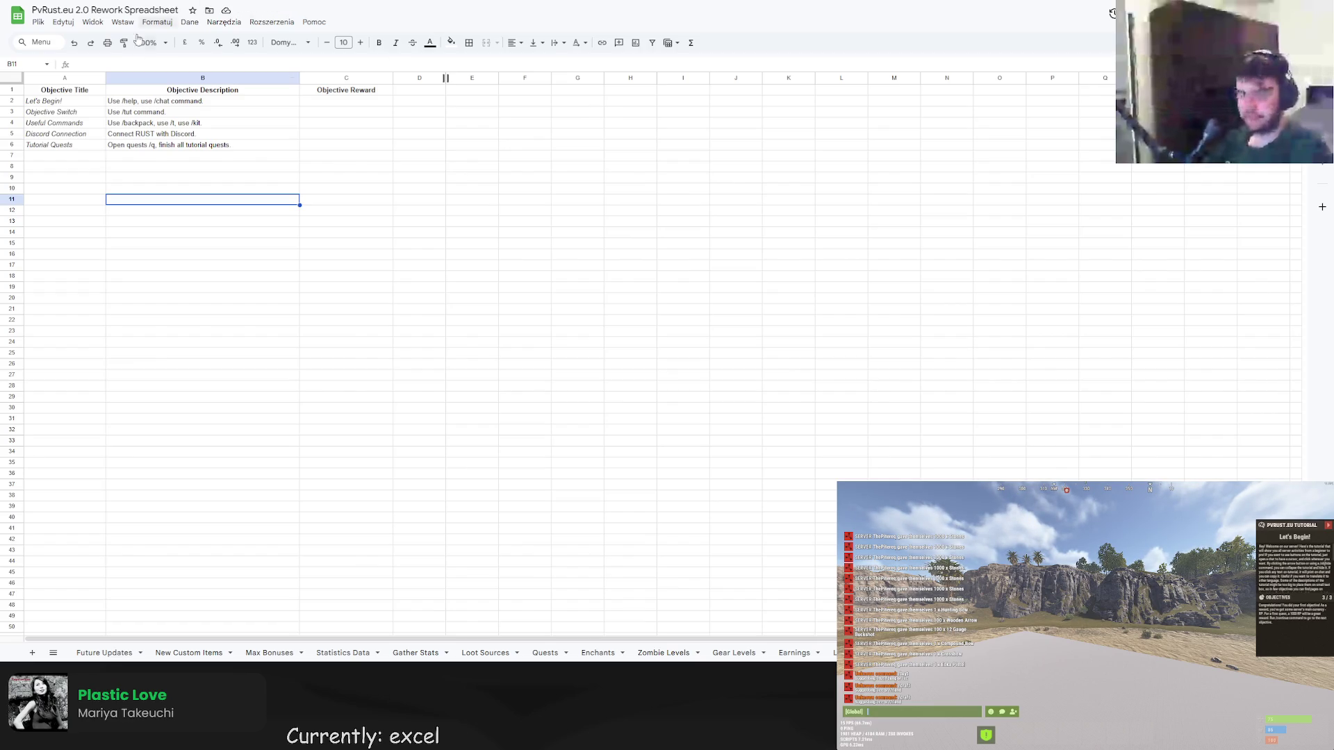
pyautogui.click(545, 653)
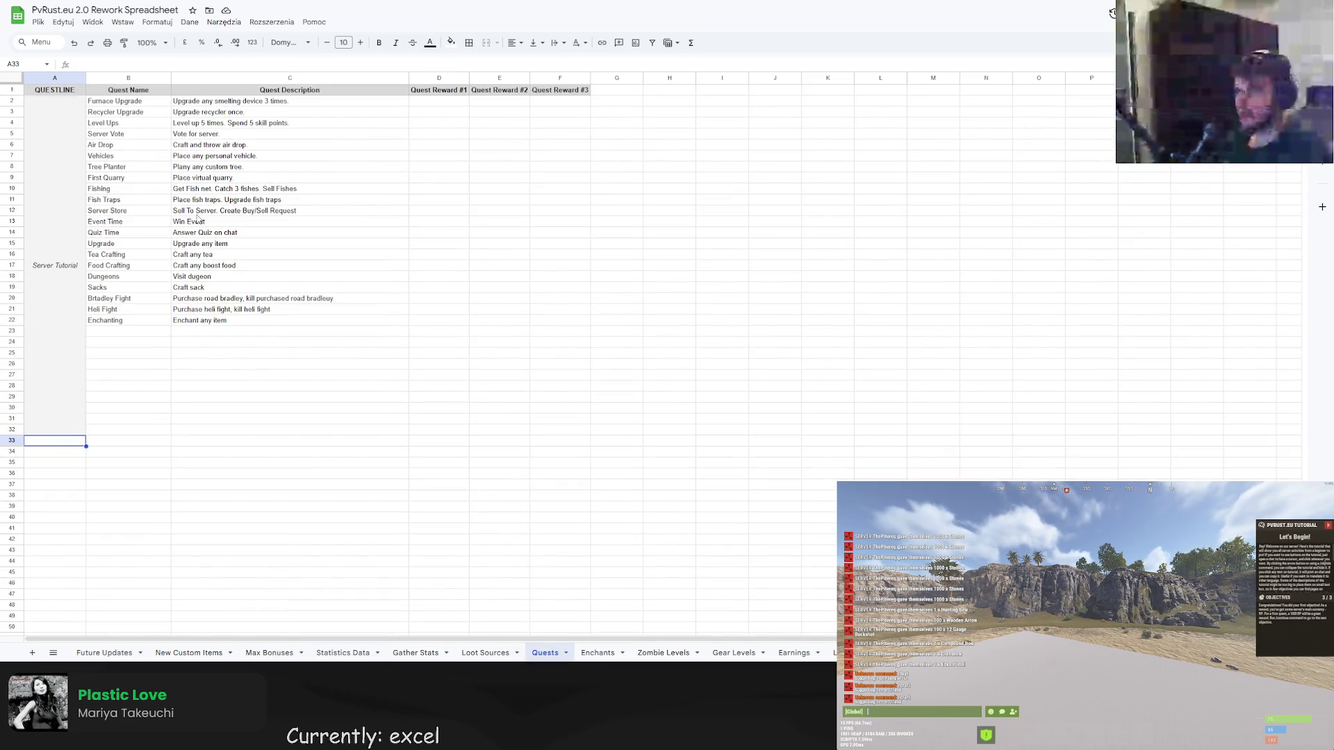
# Append a survey charge source mention to First Quarry's description in C9, then go to Earnings.
pyautogui.hotkey('ctrl', 'shift', 'pagedown')
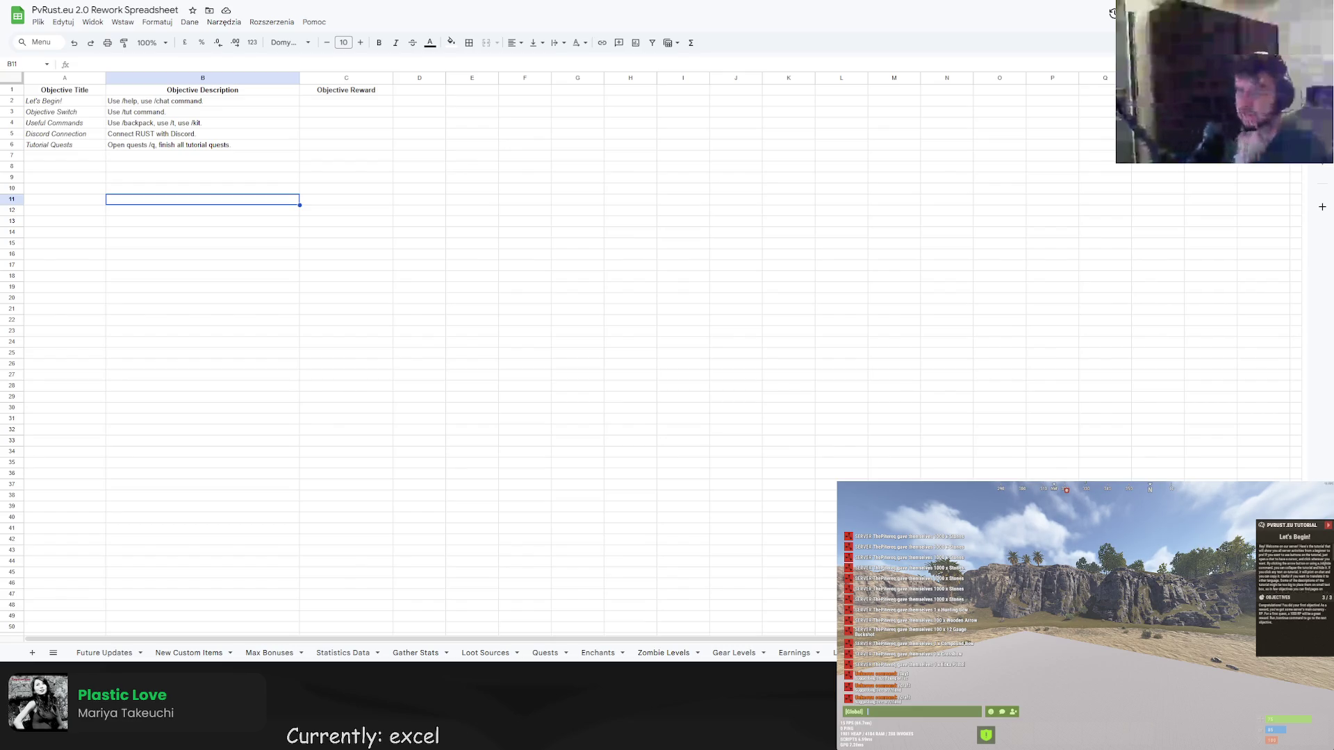
pyautogui.click(544, 654)
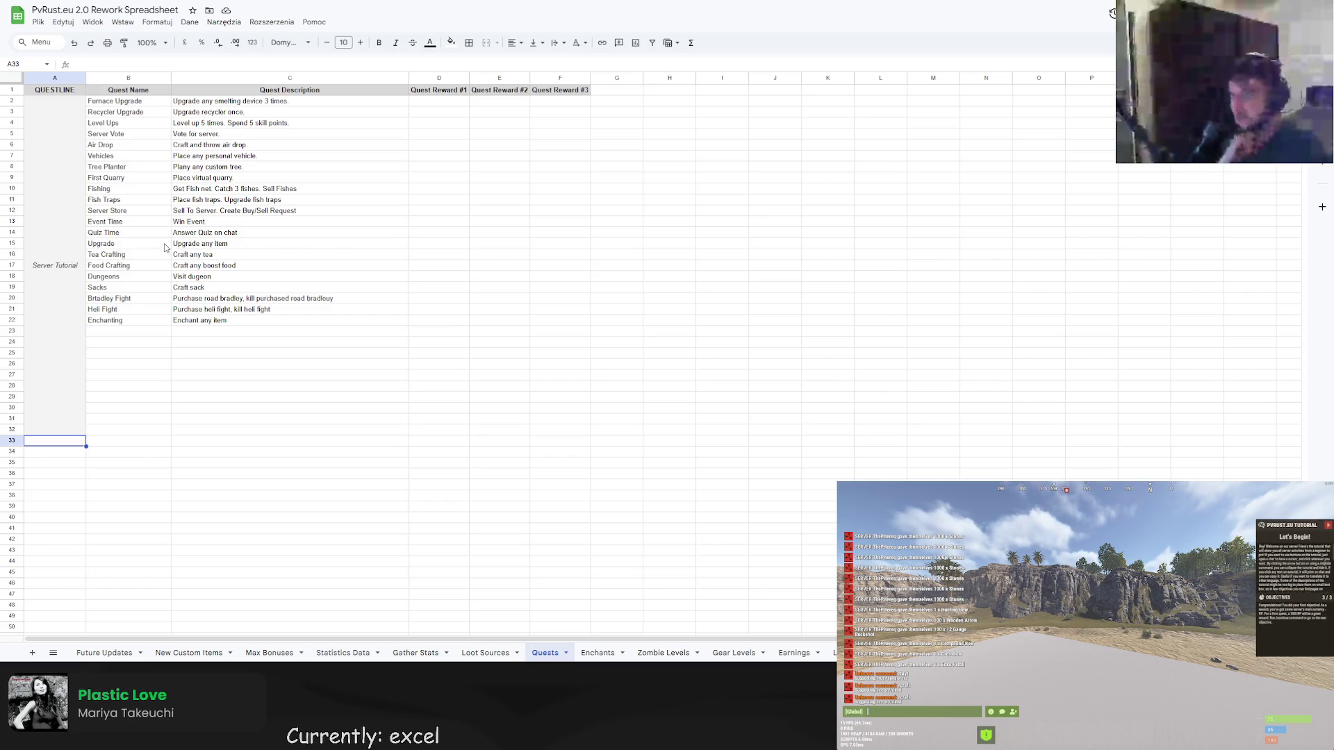
pyautogui.doubleClick(210, 179)
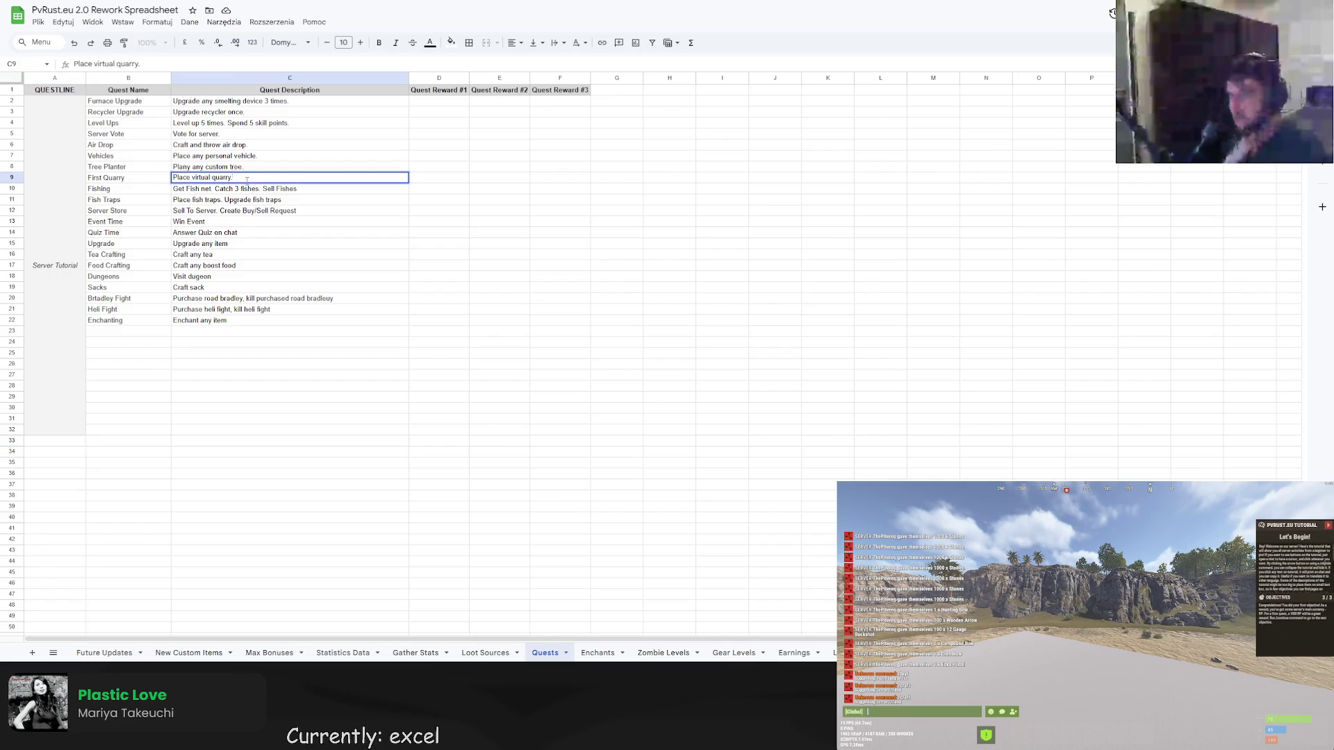
pyautogui.write(' Surv')
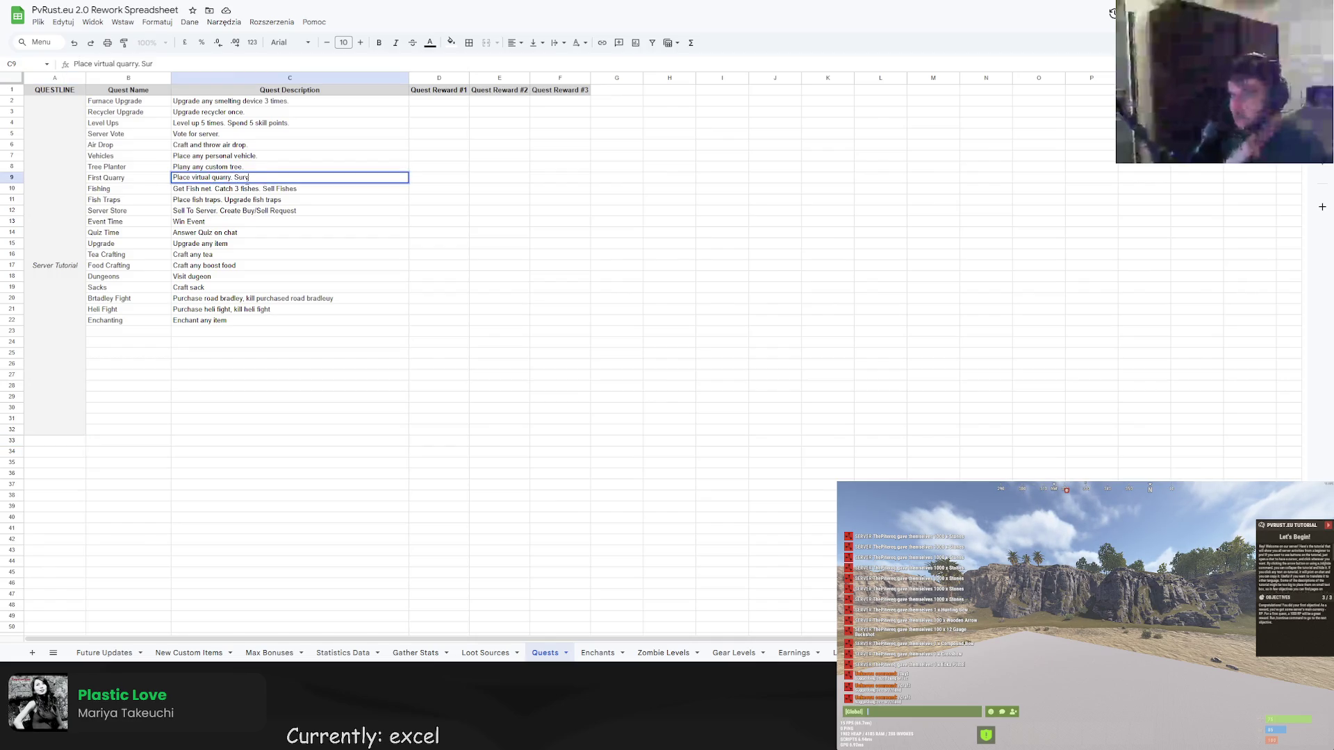
pyautogui.write('ey CHe')
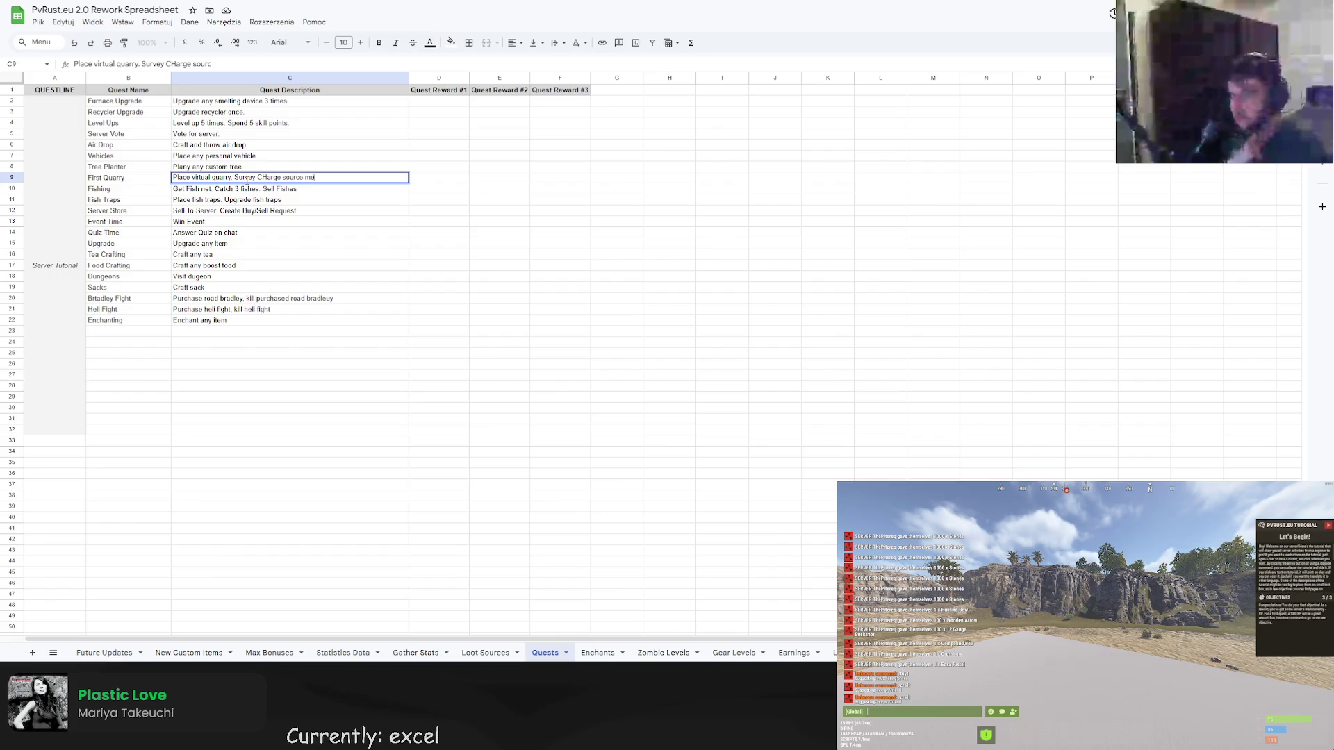
pyautogui.write(' source modtion')
pyautogui.press('Return')
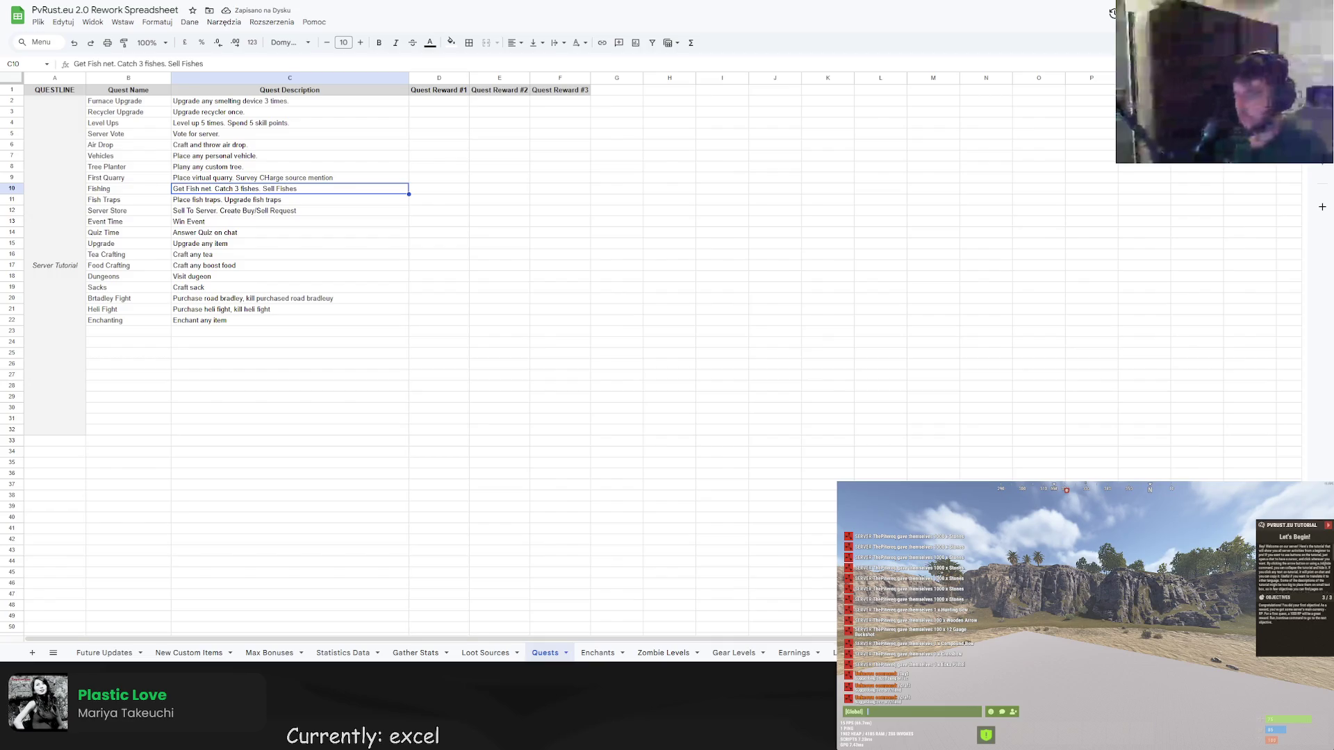
pyautogui.click(795, 652)
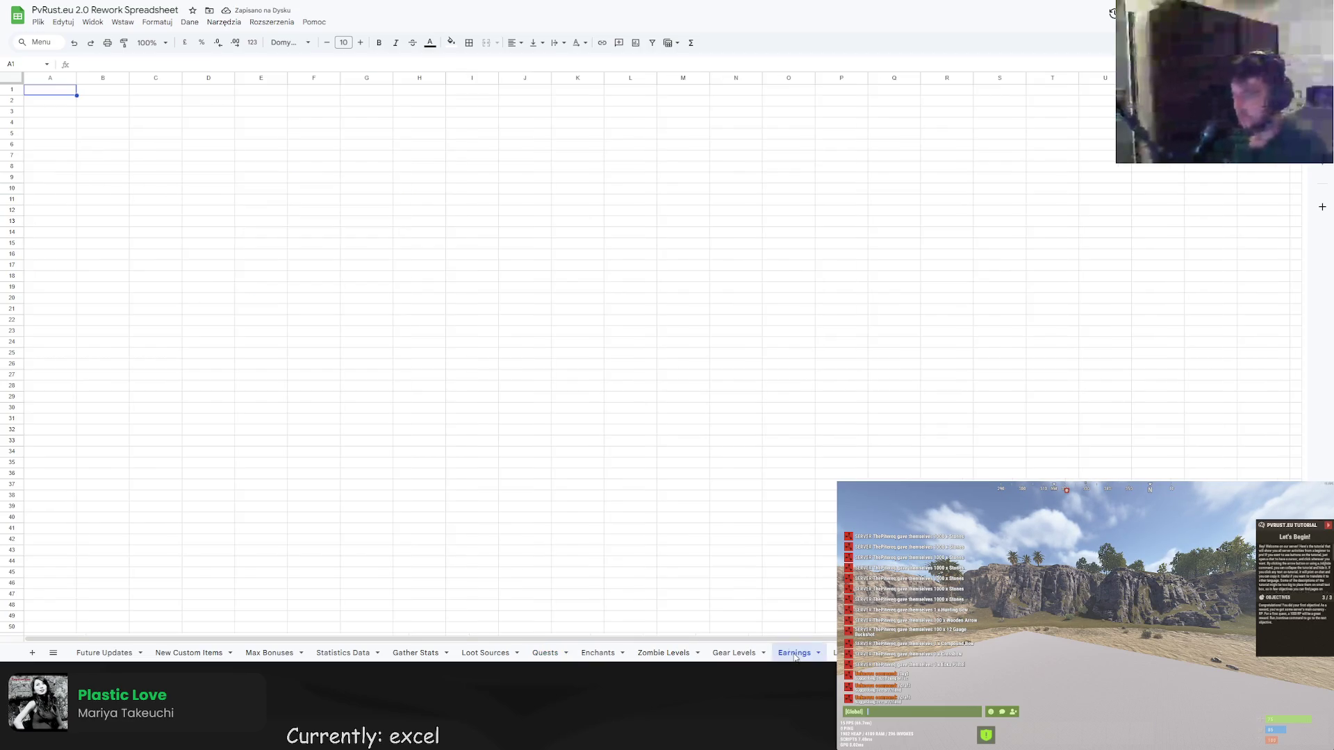
# Browse the skills, Loot Sources and Gather Stats sheets, then return to the objectives sheet.
pyautogui.click(734, 653)
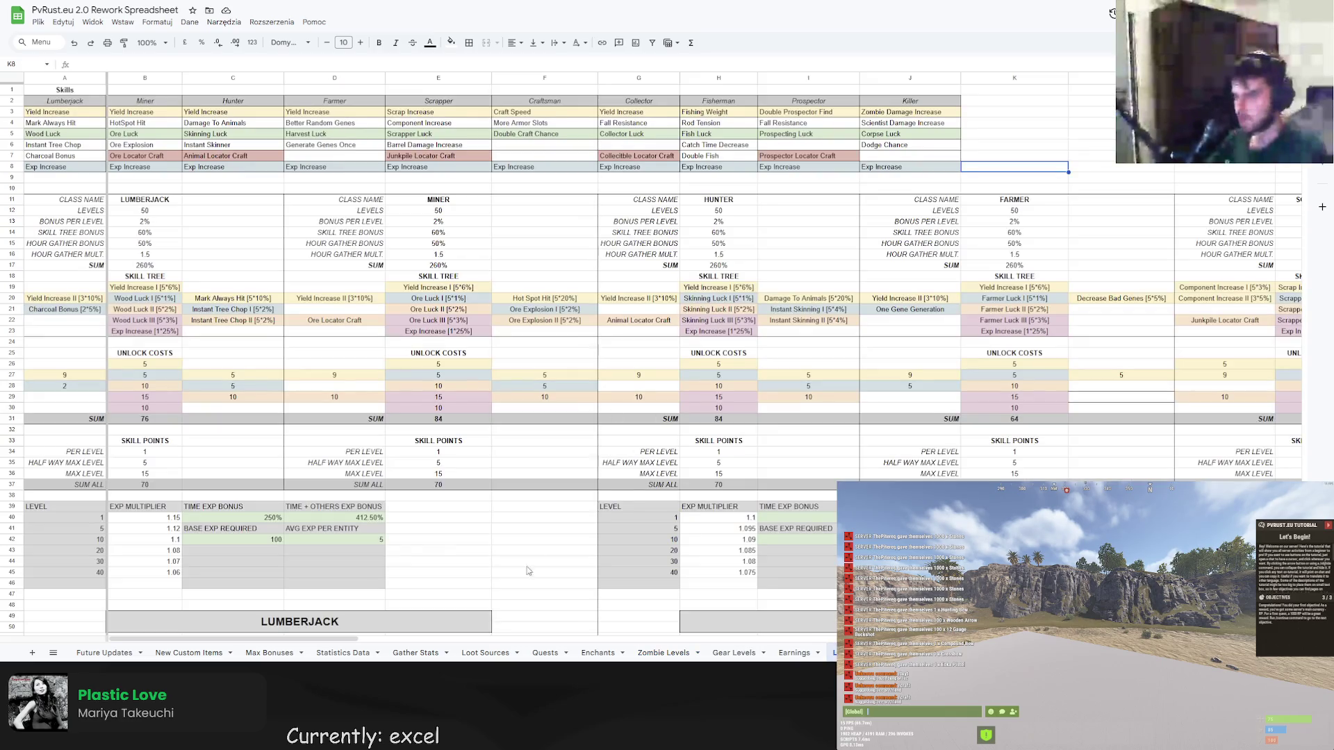
pyautogui.click(486, 652)
pyautogui.click(415, 652)
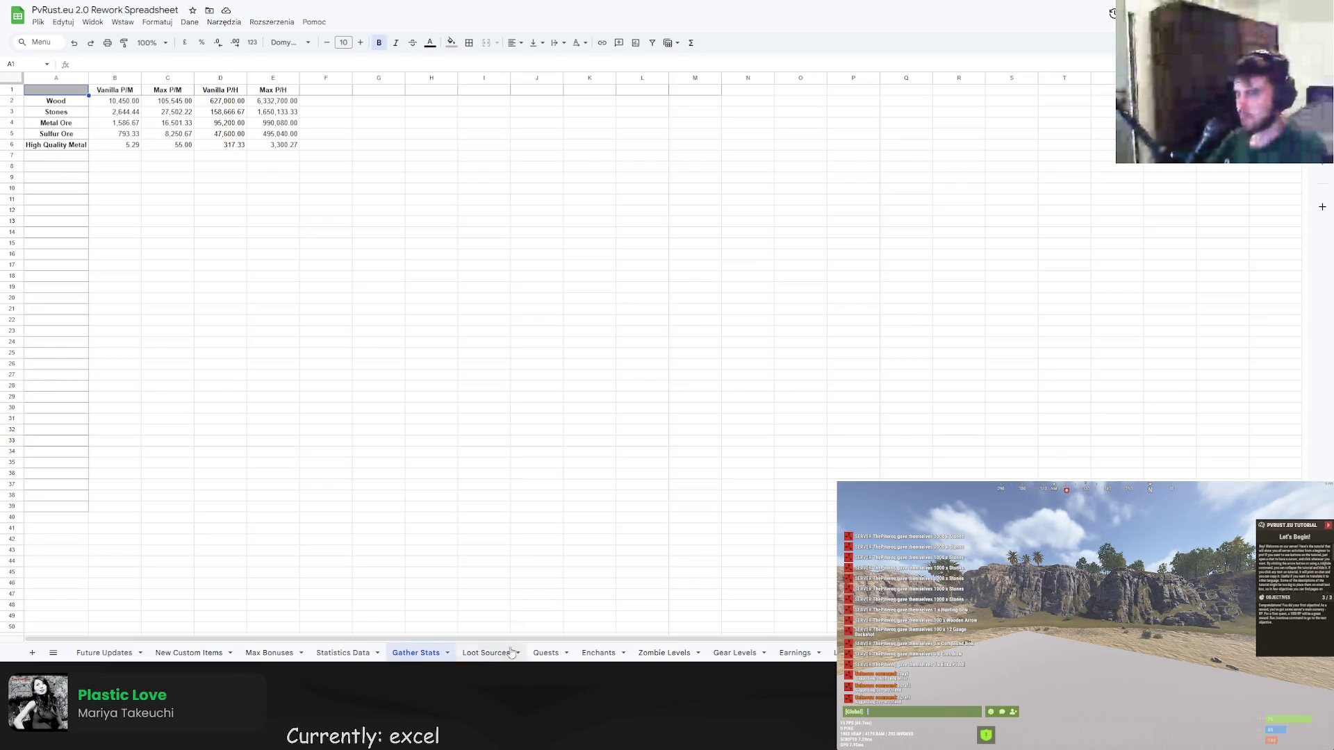
pyautogui.click(831, 653)
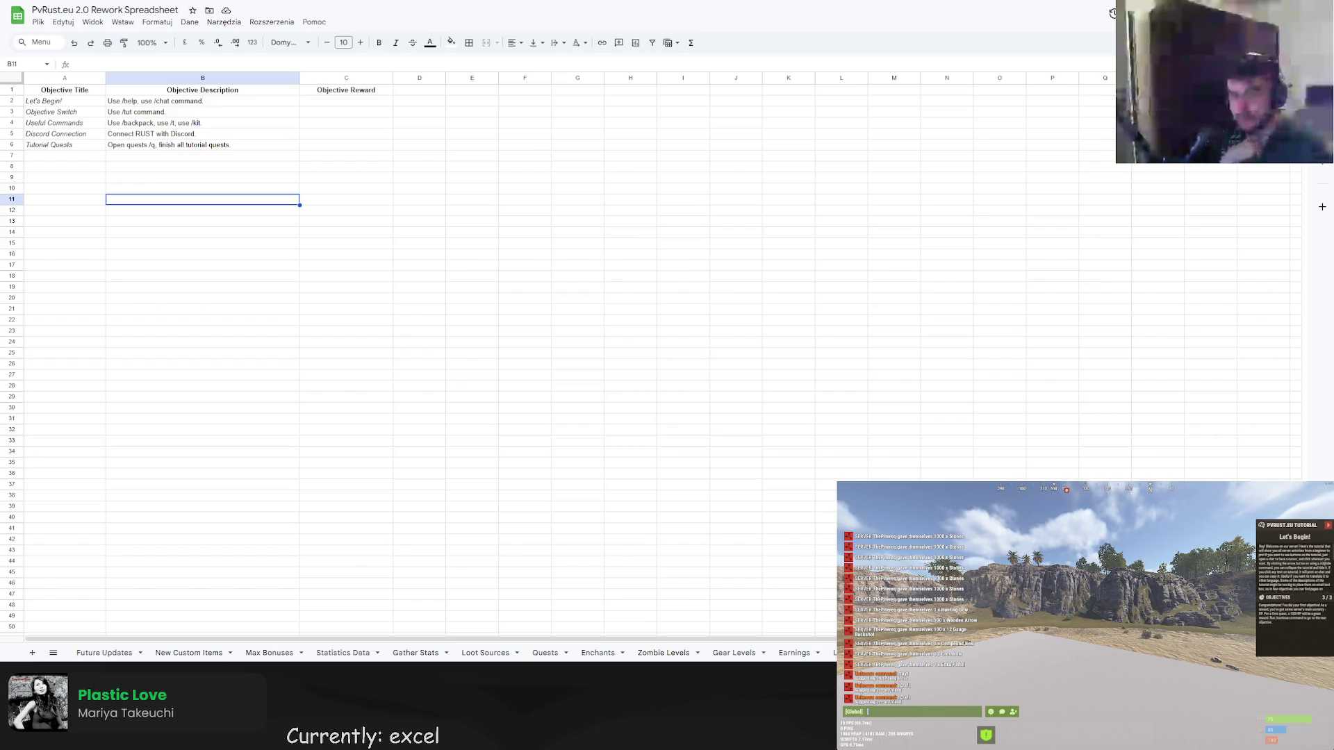
# Commit the Useful Commands description in B4 and switch to the Quests sheet.
pyautogui.doubleClick(206, 124)
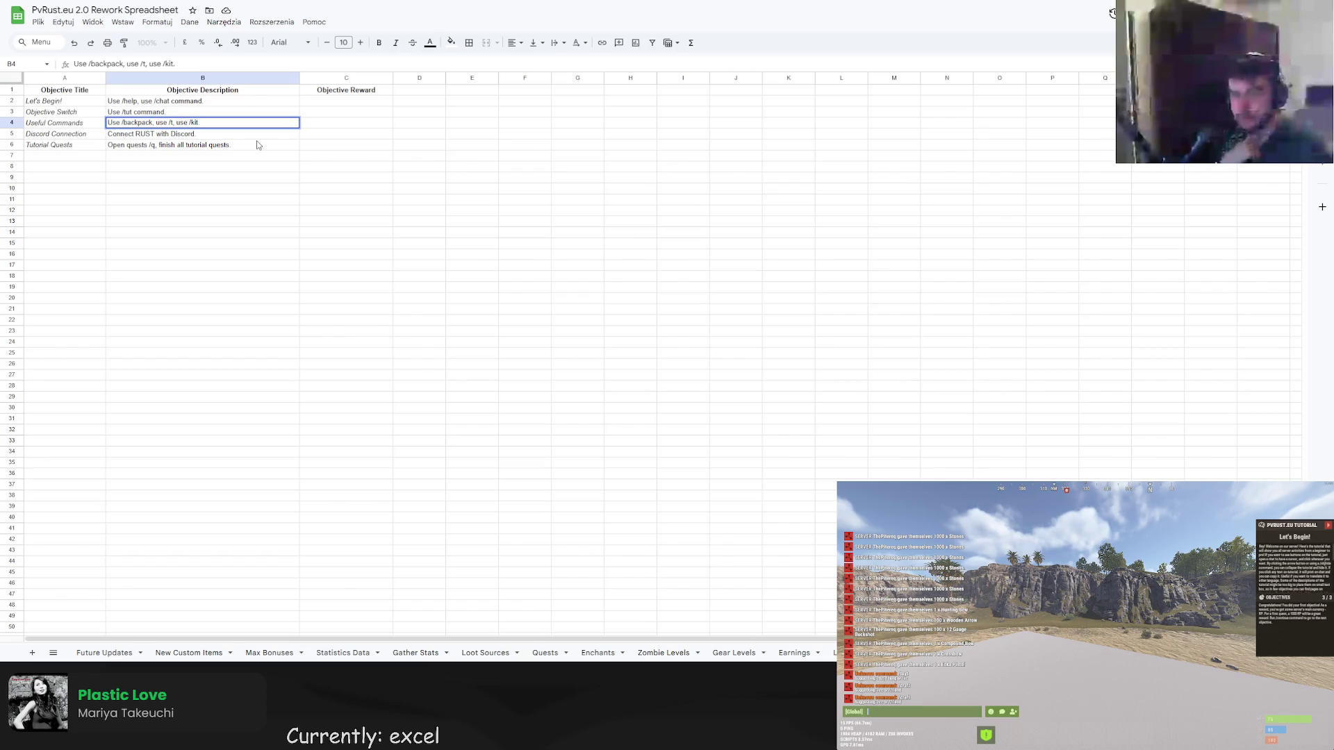
pyautogui.click(203, 168)
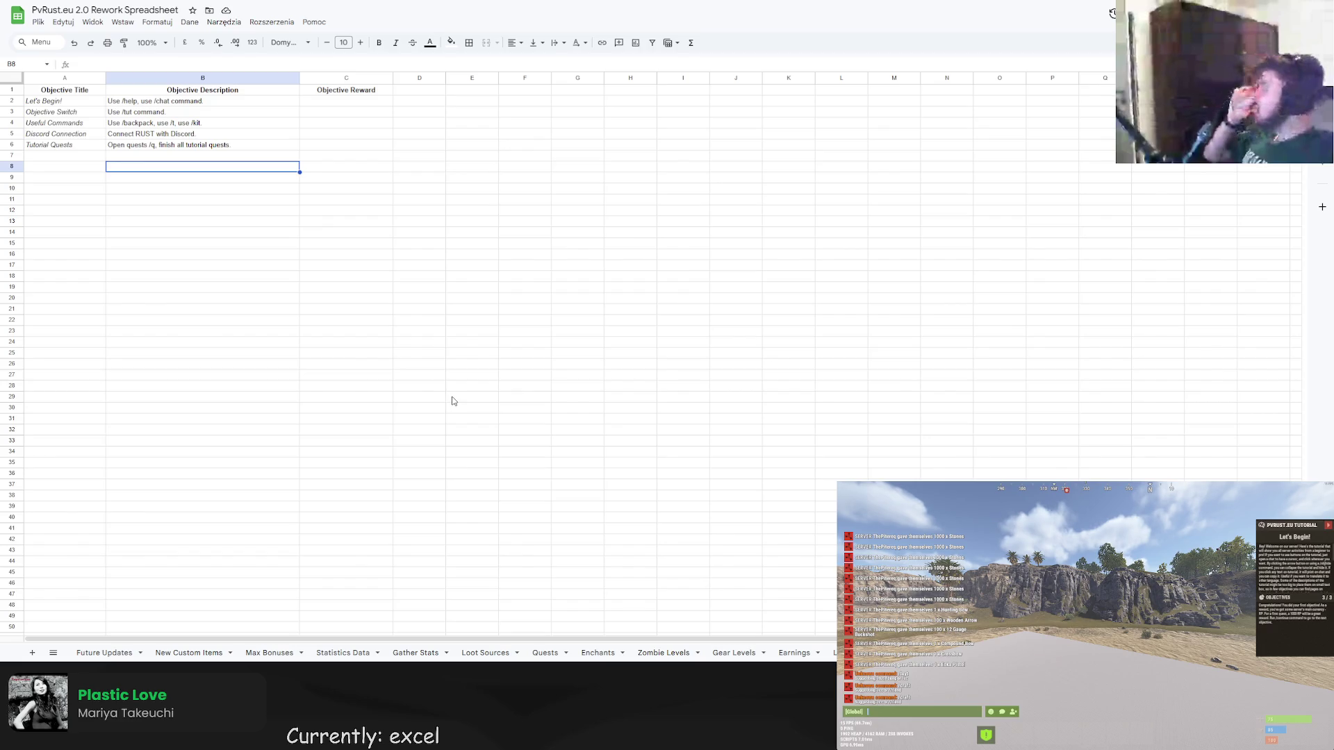
pyautogui.click(547, 653)
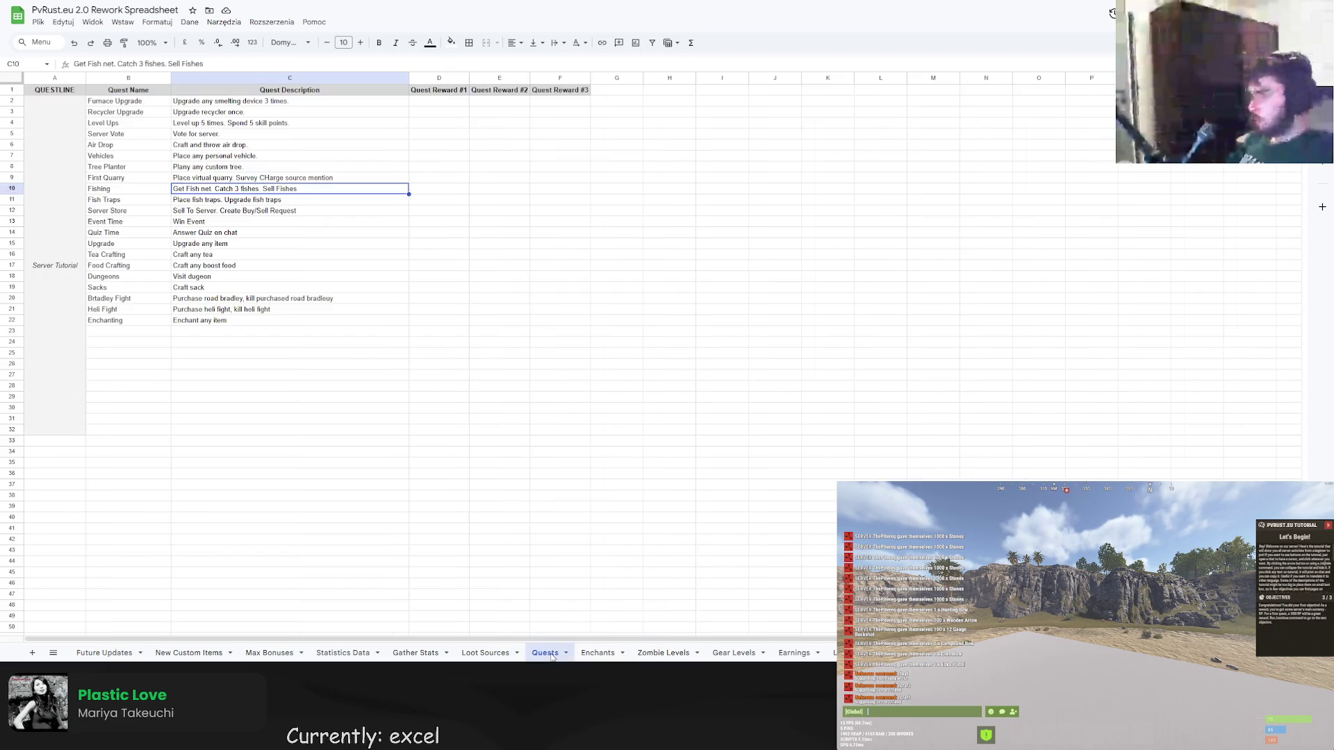
# Poke at the empty cell under Enchanting in the Quests list, then return to the objectives sheet.
pyautogui.click(143, 340)
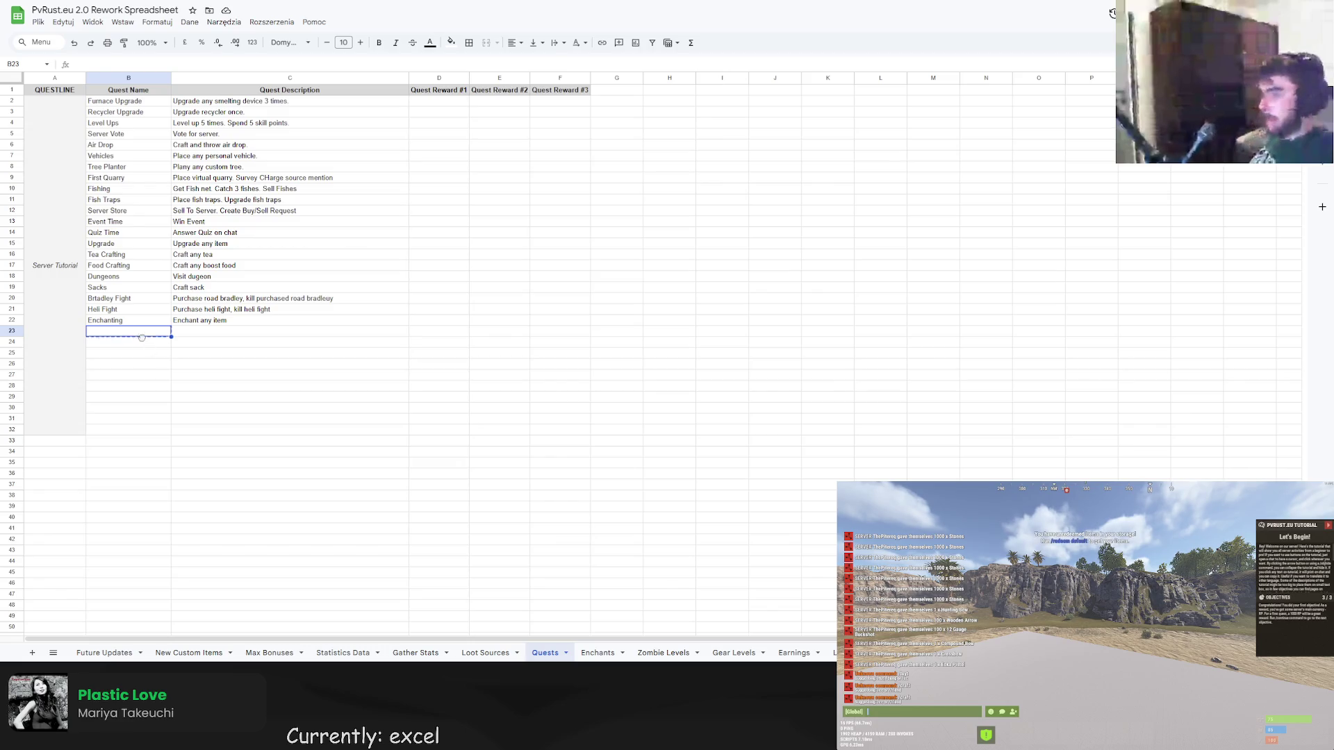
pyautogui.doubleClick(128, 332)
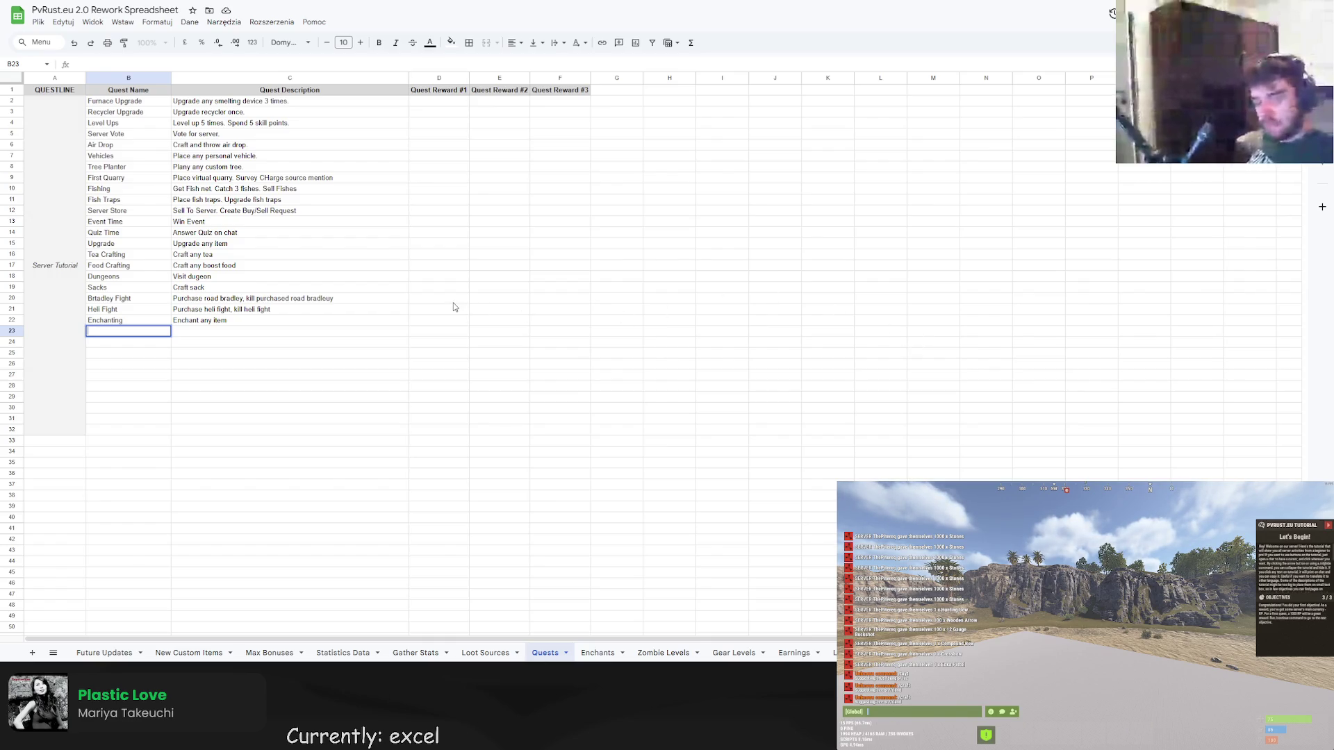
pyautogui.doubleClick(163, 331)
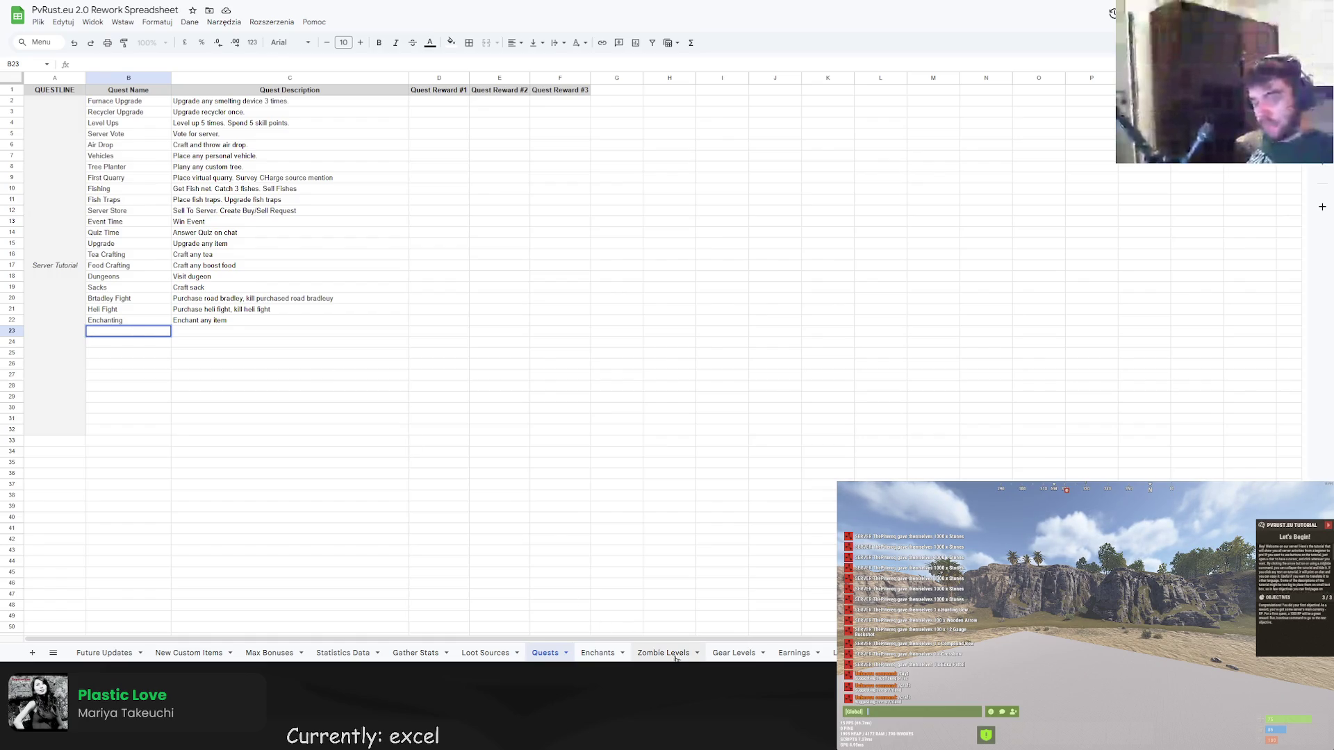
pyautogui.click(799, 652)
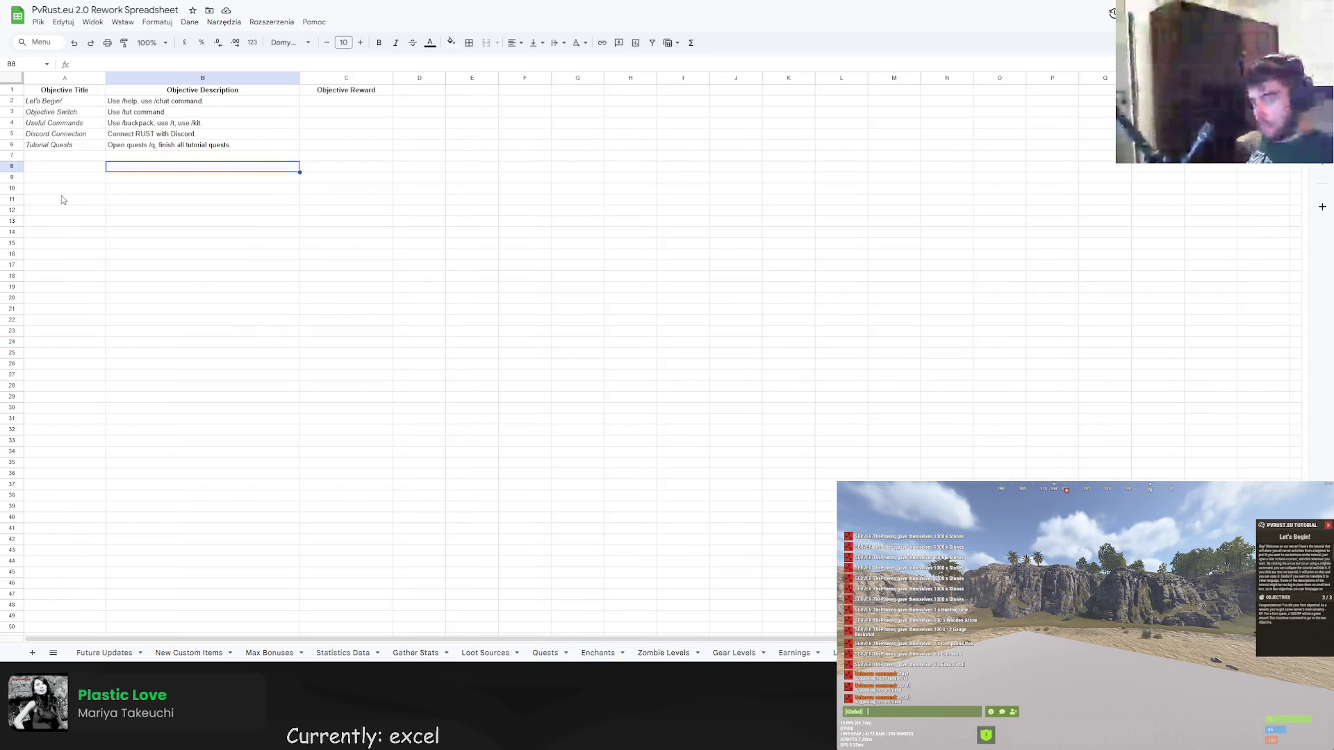
# Add a Tutorial Trial objective in row 10 described as Obtain Golden Jackhammer.
pyautogui.click(65, 177)
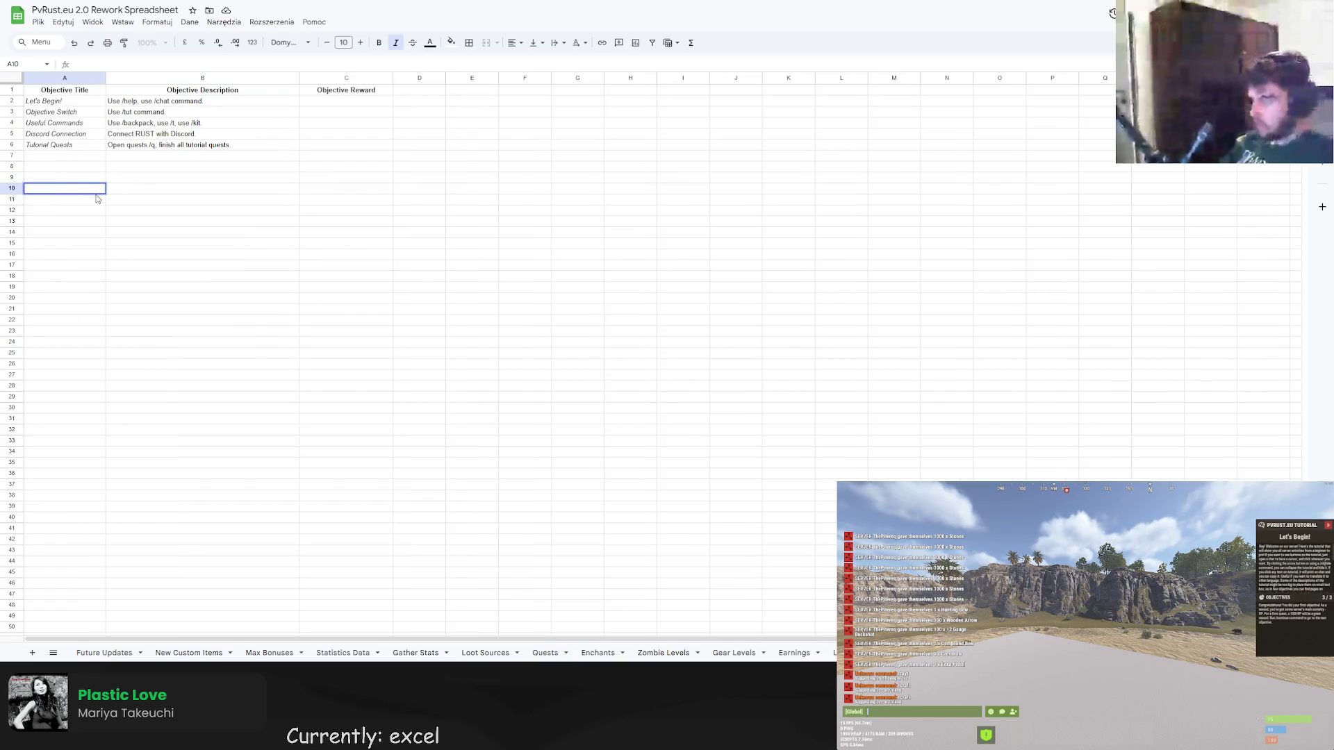
pyautogui.write('Tutotrial Trial')
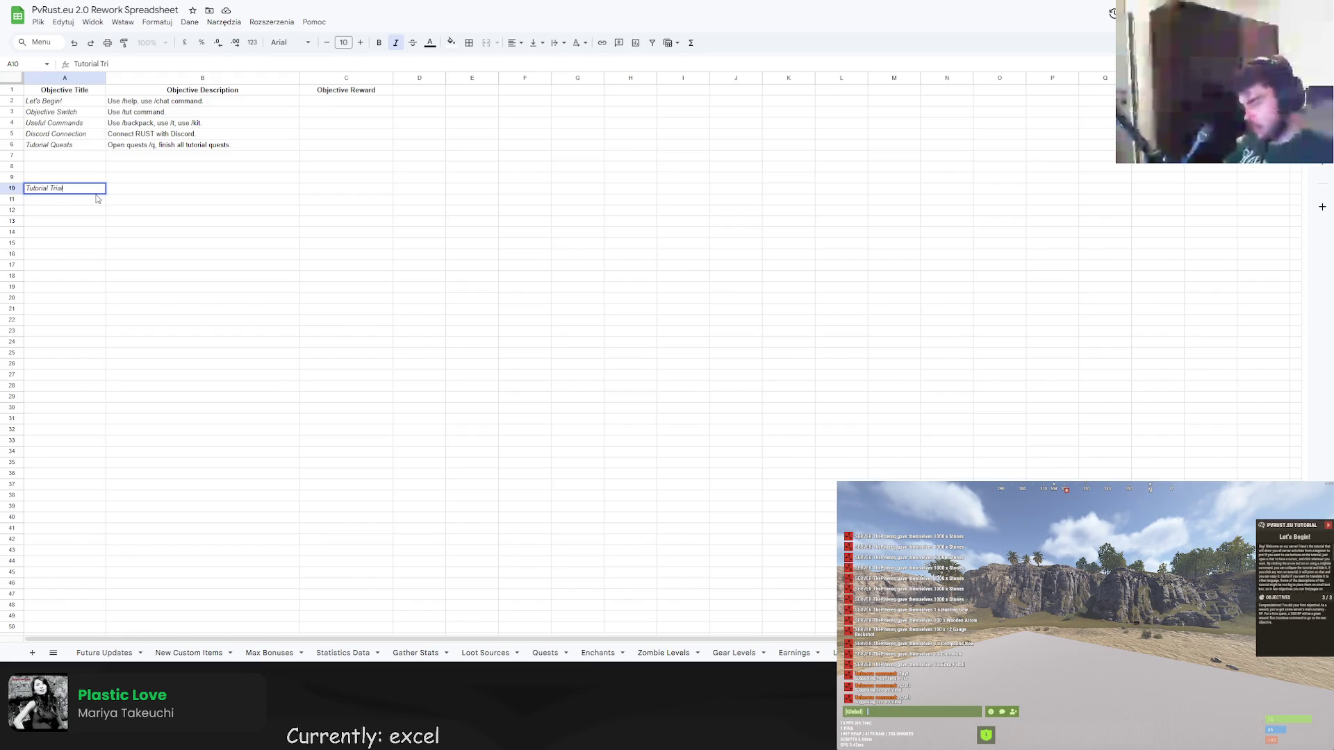
pyautogui.press('Tab')
pyautogui.press('Return')
pyautogui.write('tain')
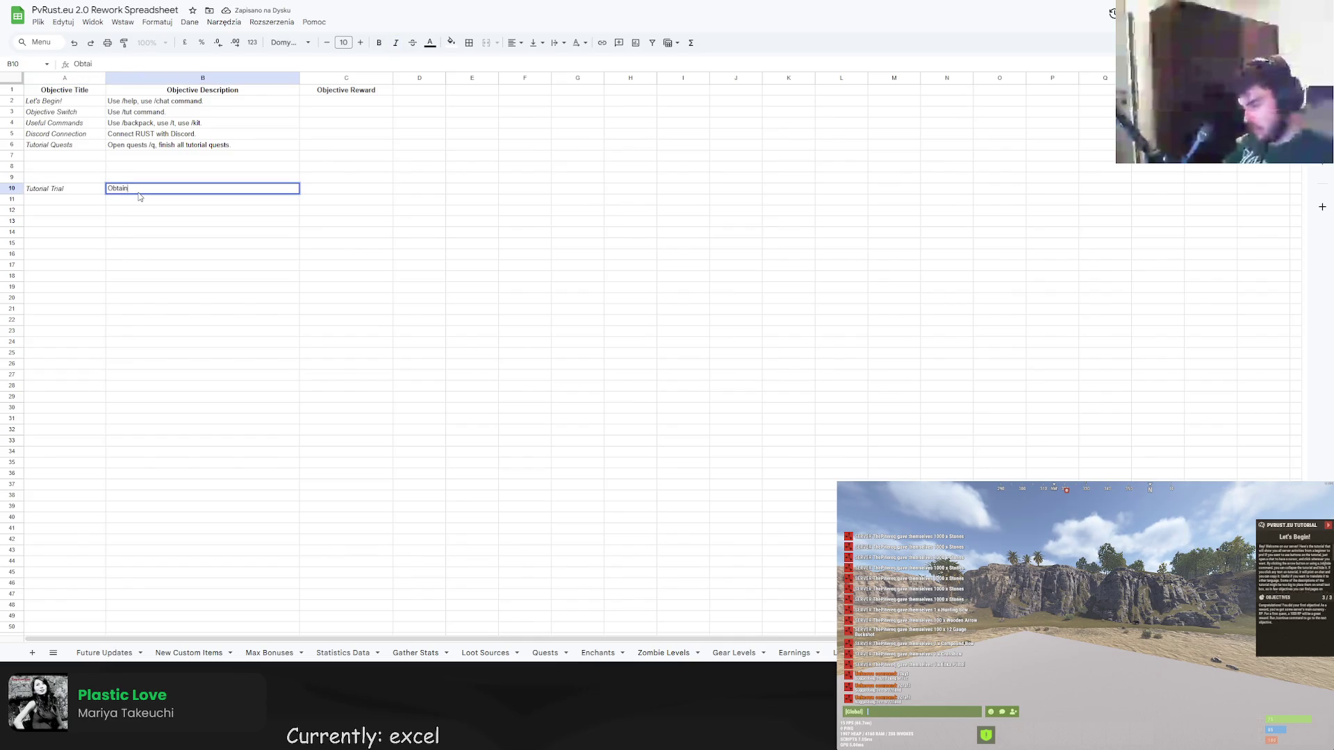
pyautogui.write(' Golden ')
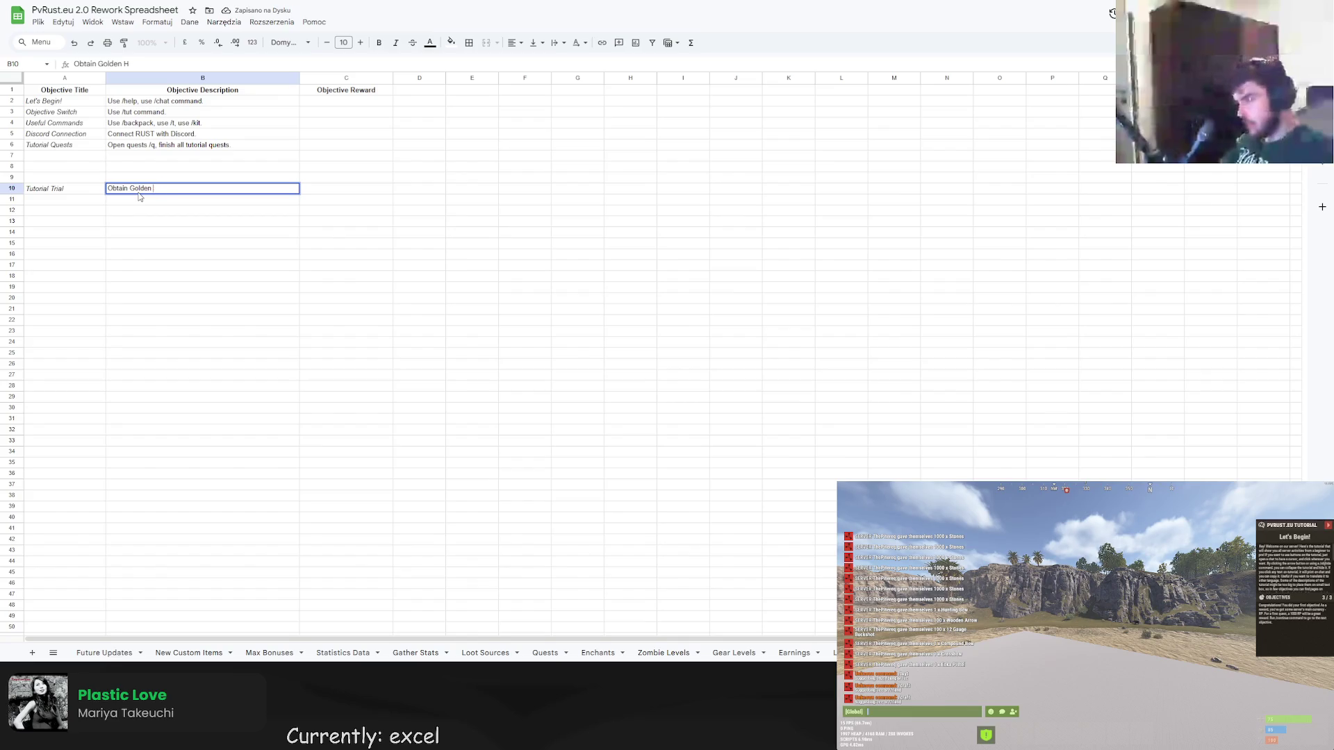
pyautogui.write('Jackhammer')
pyautogui.press('Return')
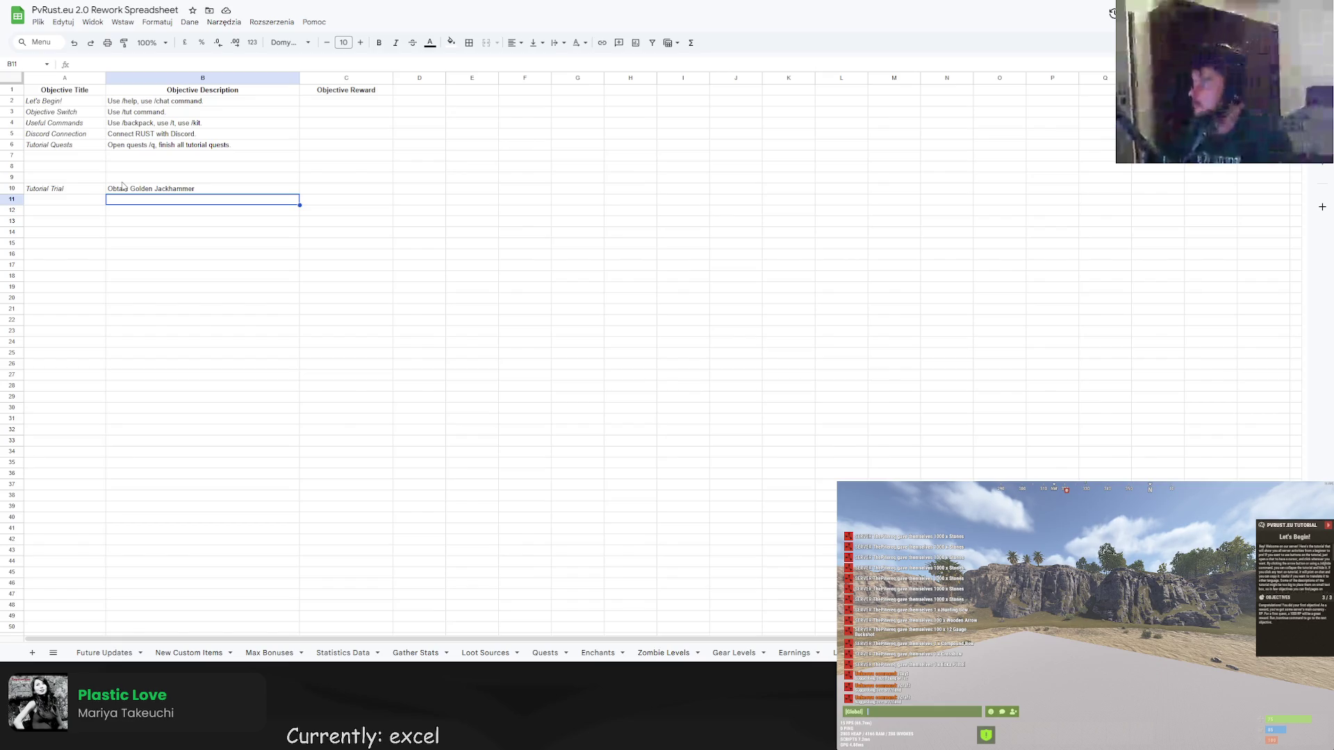
pyautogui.click(141, 189)
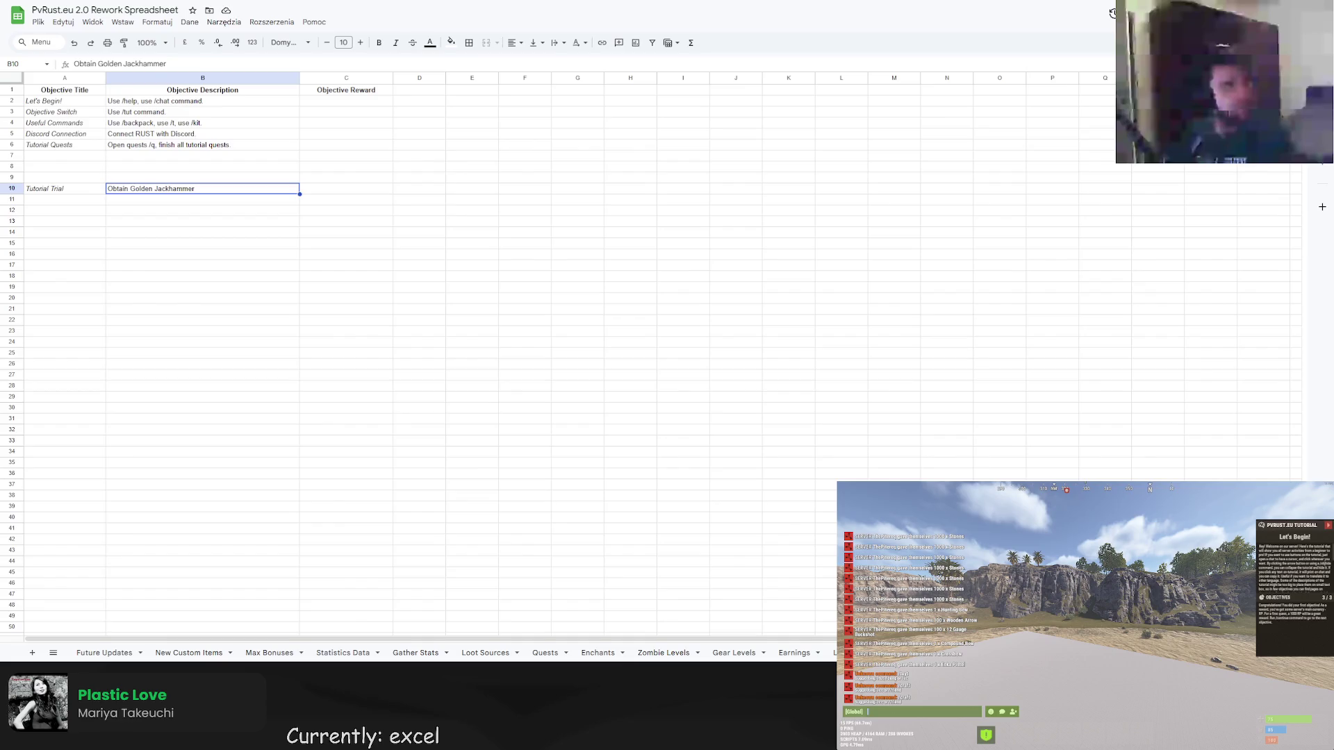
# Search the web for lightning maps in a new browser tab.
pyautogui.hotkey('ctrl', 't')
pyautogui.write('c')
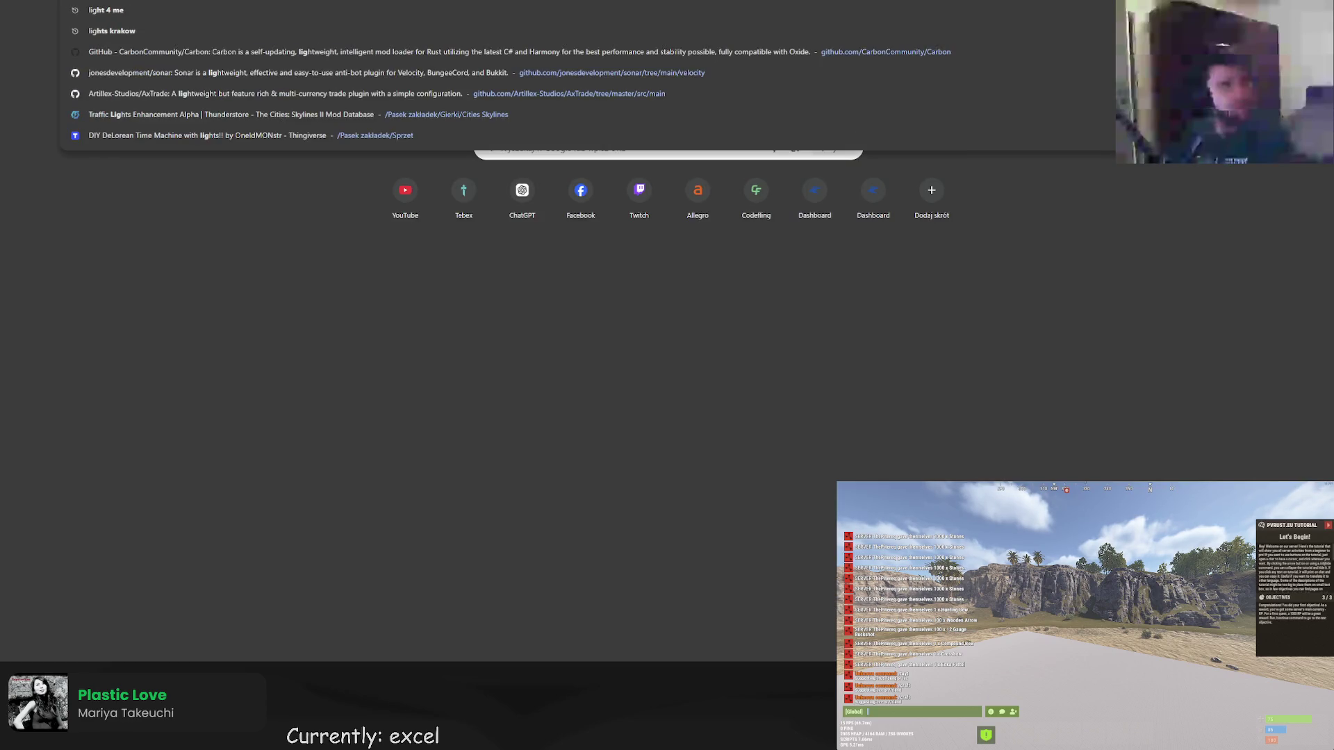
pyautogui.press('Escape')
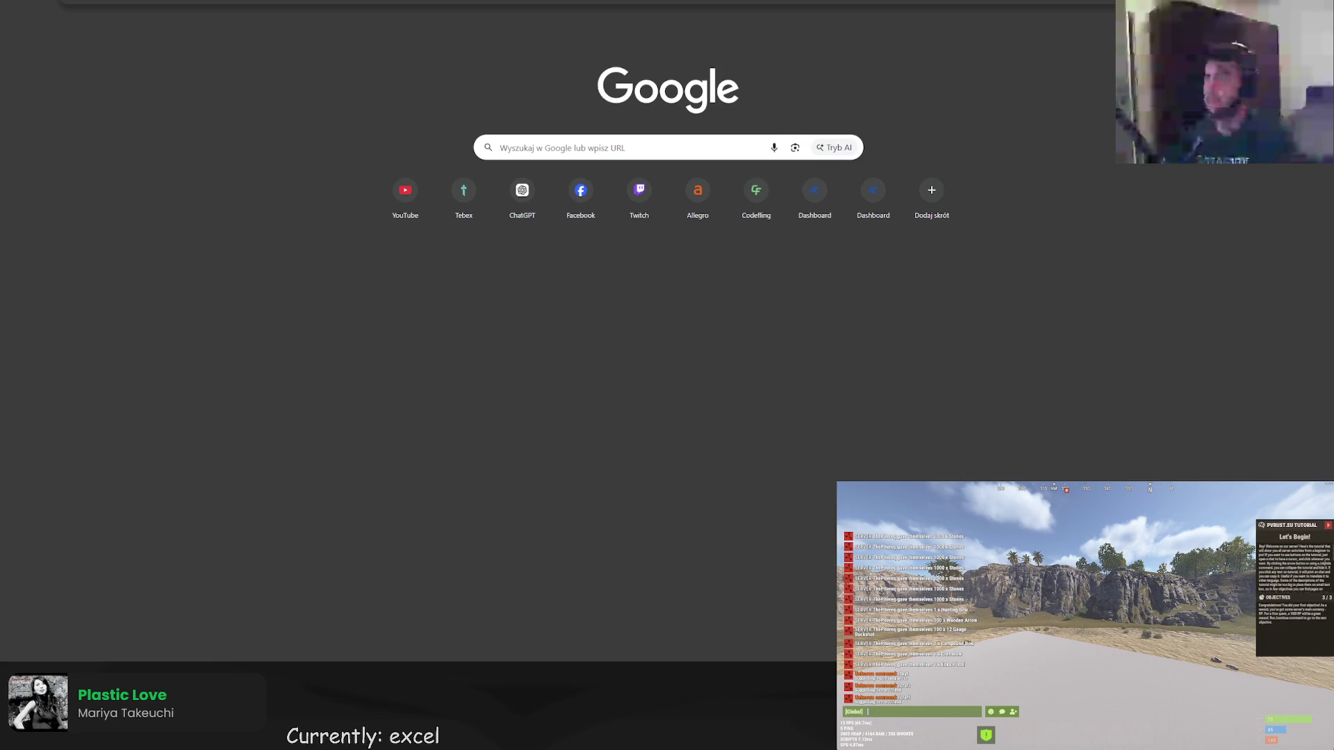
pyautogui.write('lightning maps')
pyautogui.press('Return')
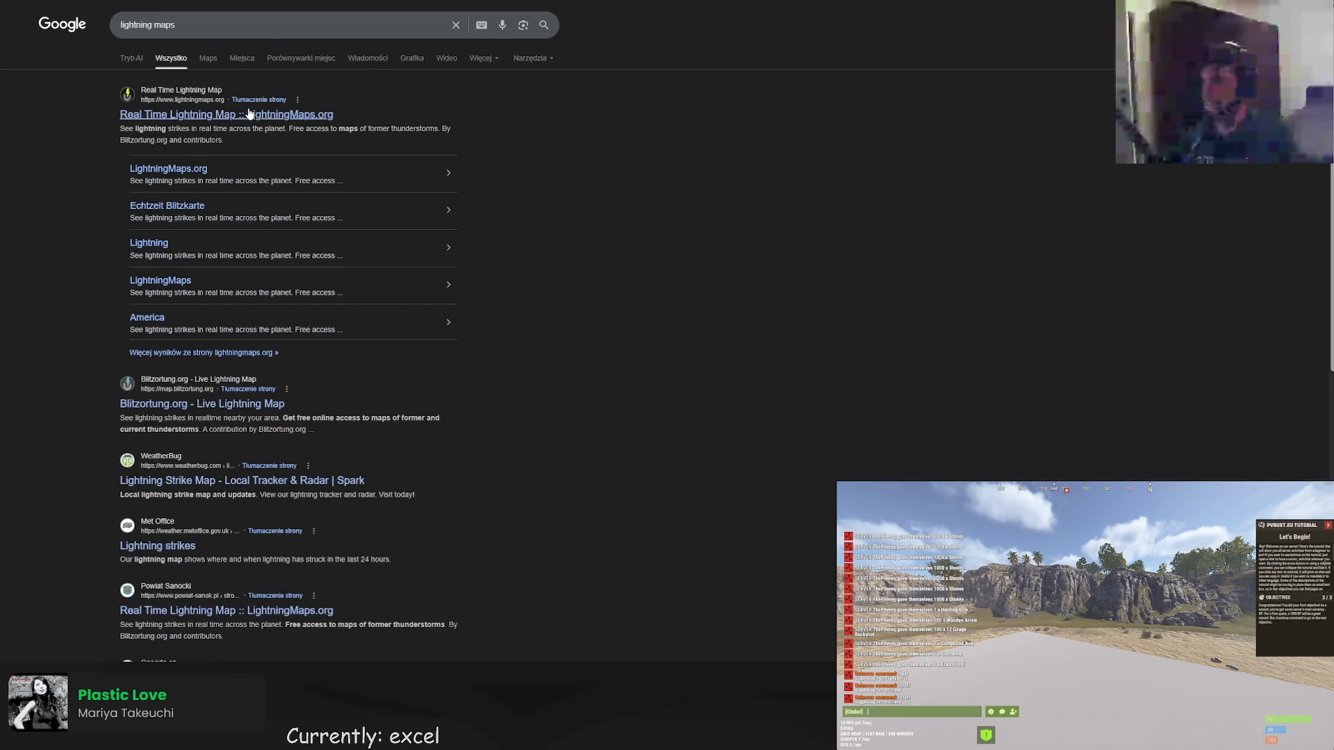
# Browse LightningMaps.org's live strikes over Poland with display options and counters, then go back to results.
pyautogui.click(209, 136)
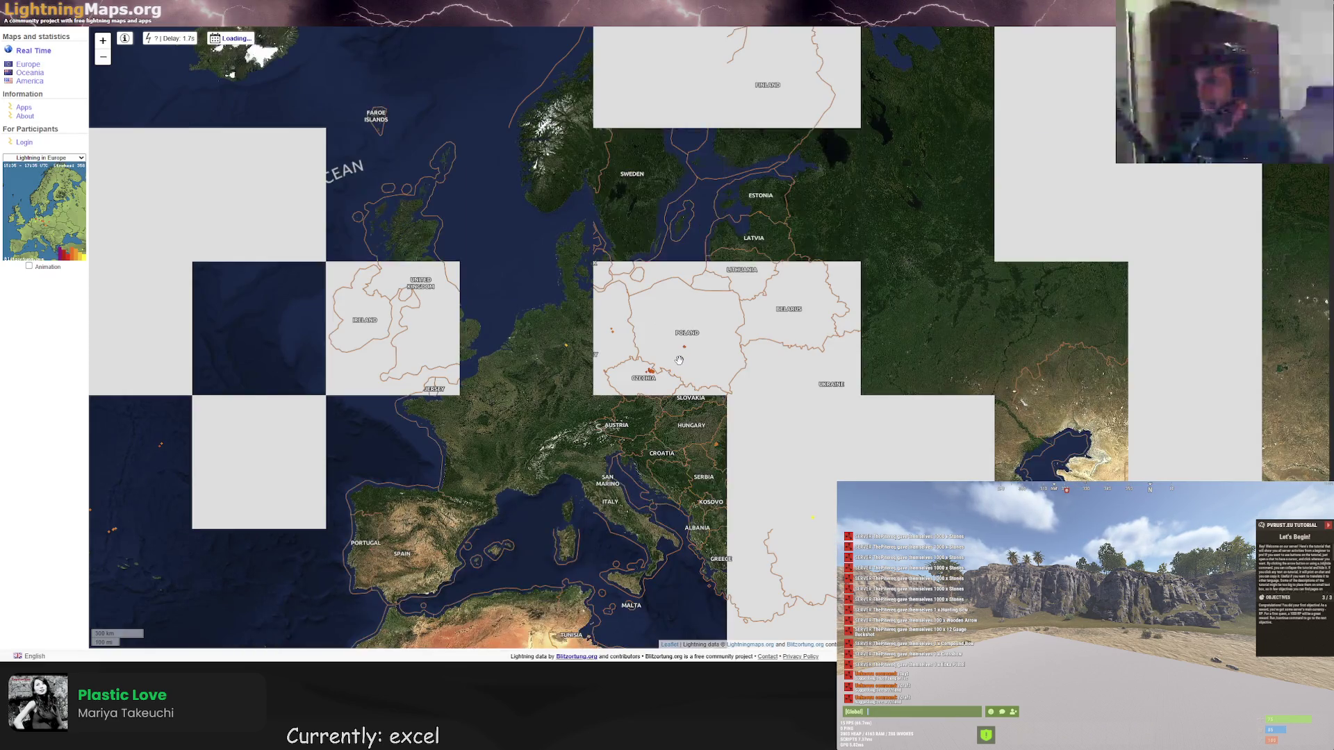
pyautogui.scroll(4, 684, 364)
pyautogui.scroll(1, 685, 364)
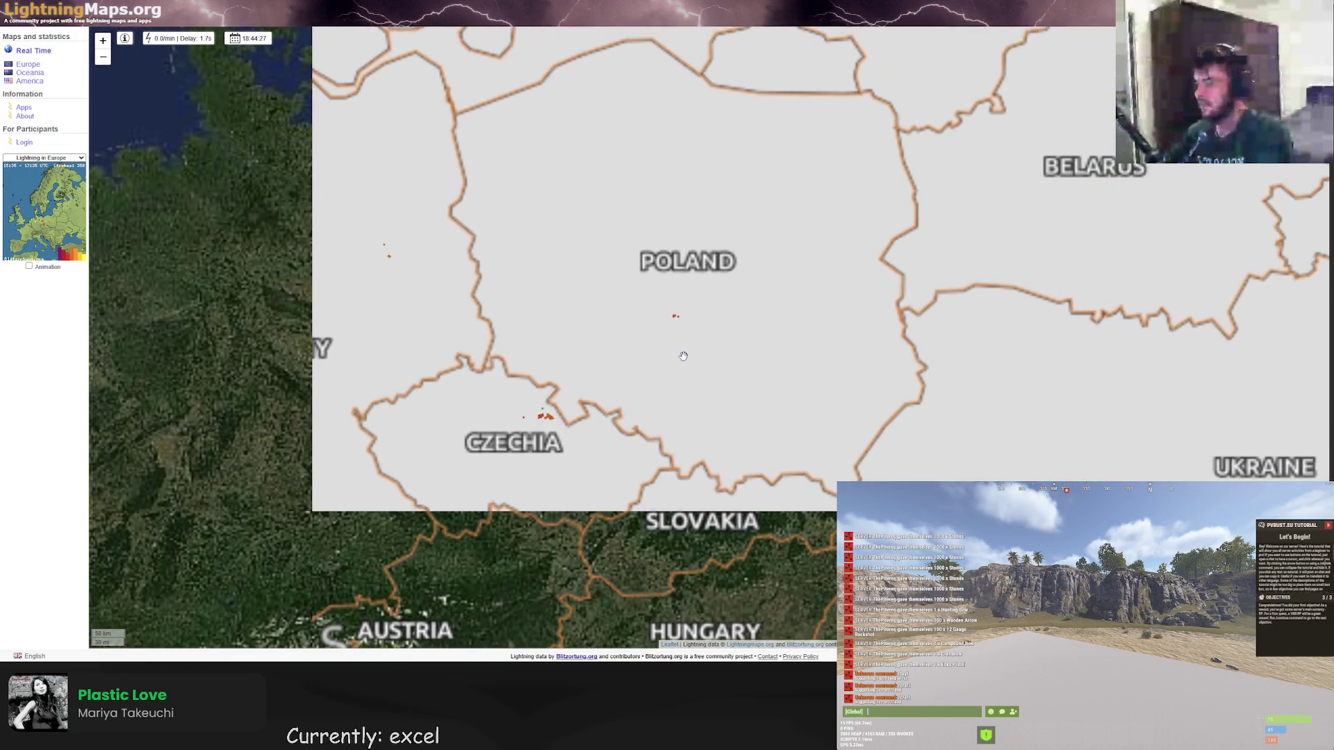
pyautogui.scroll(2, 713, 392)
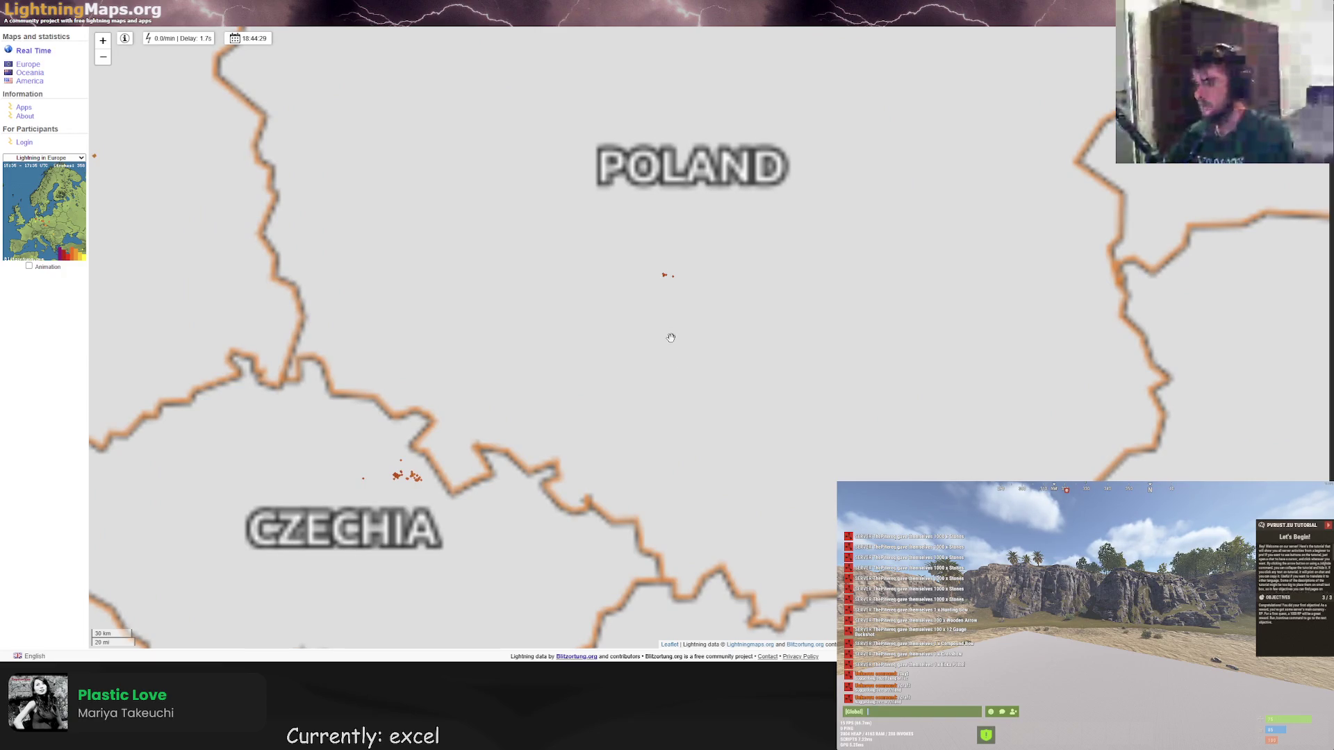
pyautogui.click(248, 38)
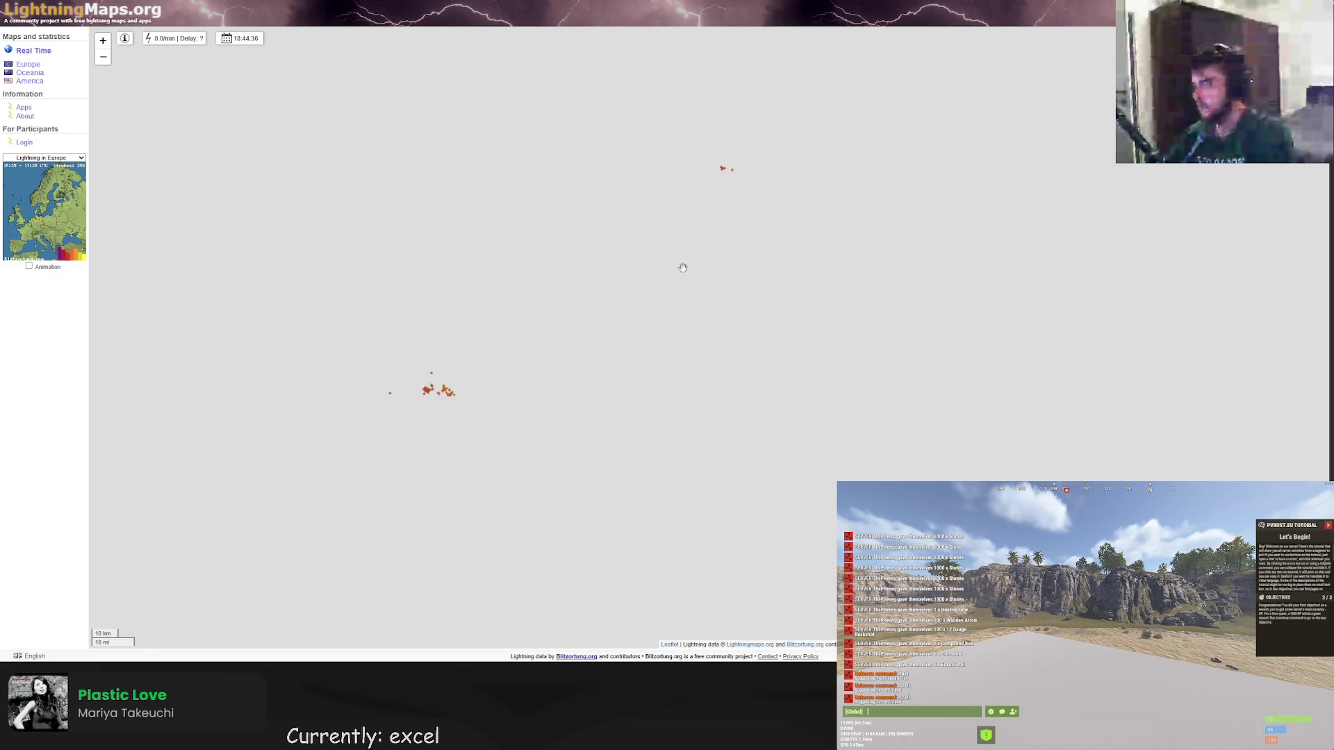
pyautogui.click(81, 224)
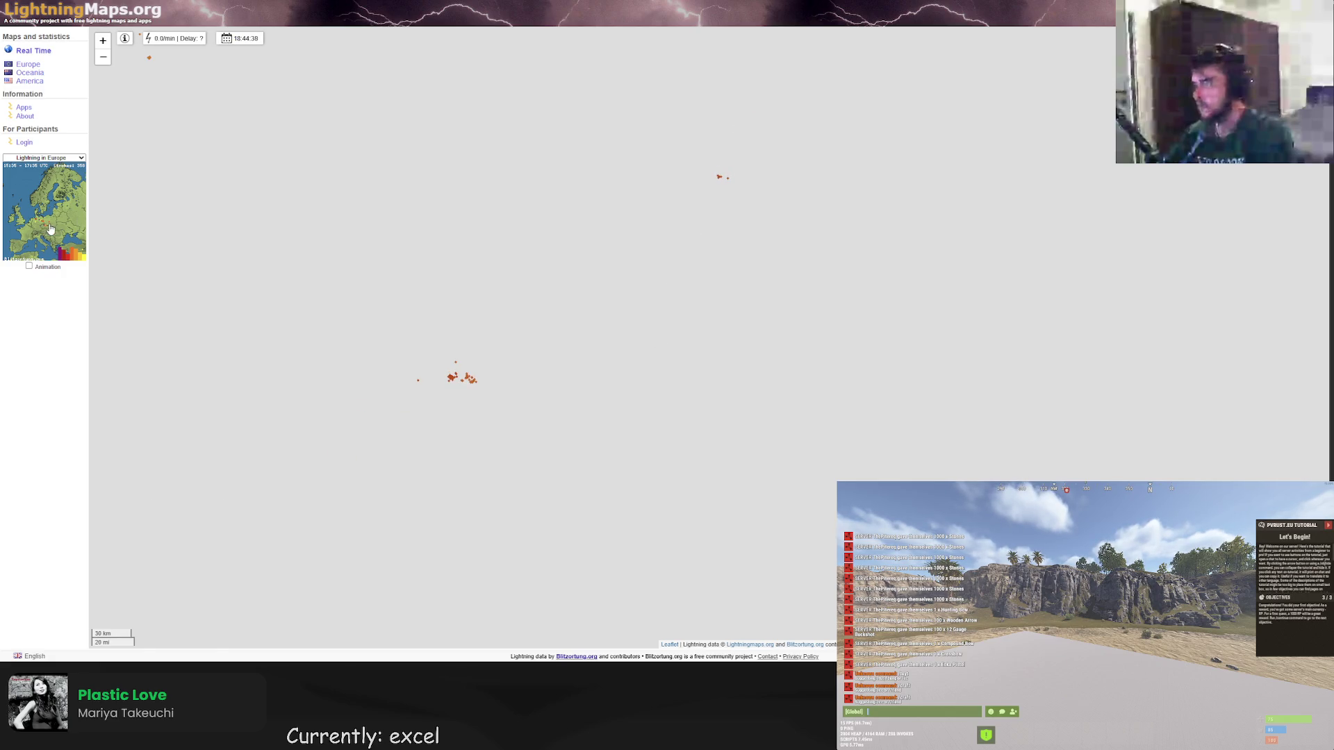
pyautogui.scroll(1, 648, 344)
pyautogui.scroll(-1, 483, 289)
pyautogui.click(124, 39)
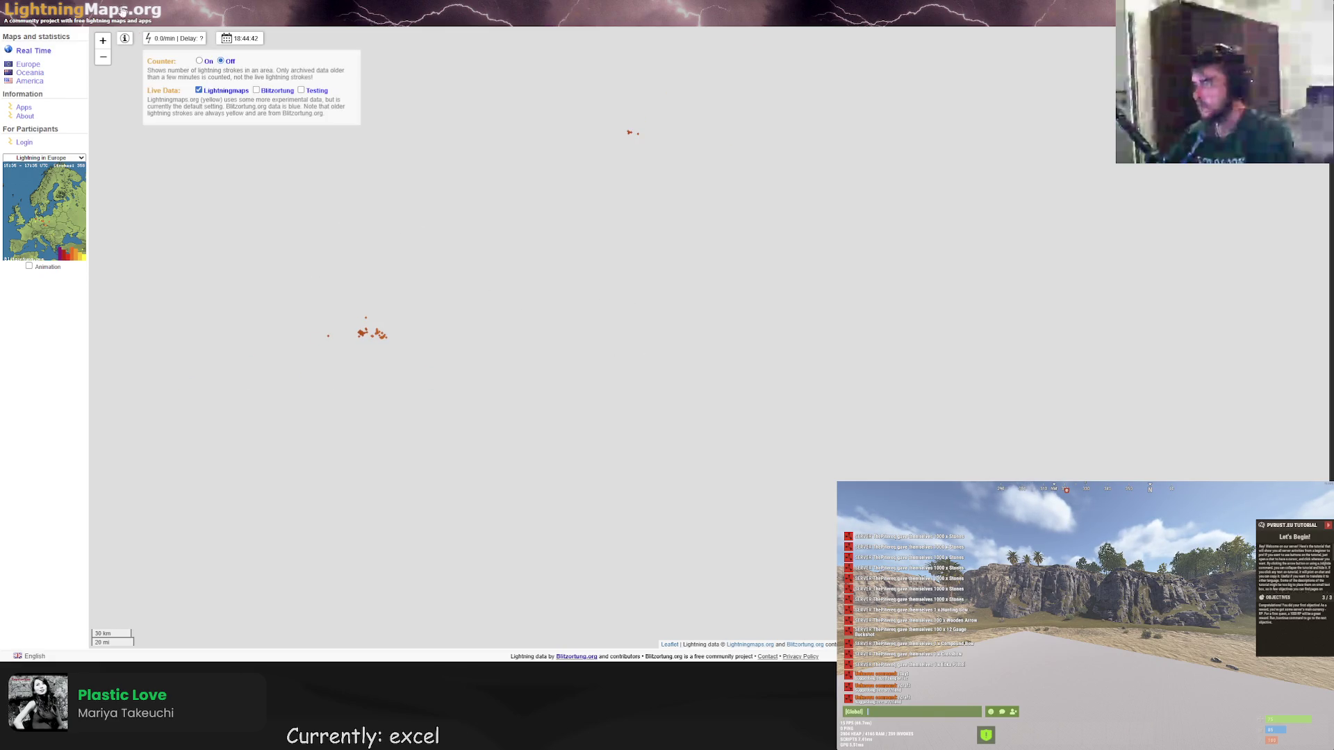
pyautogui.scroll(-1, 482, 289)
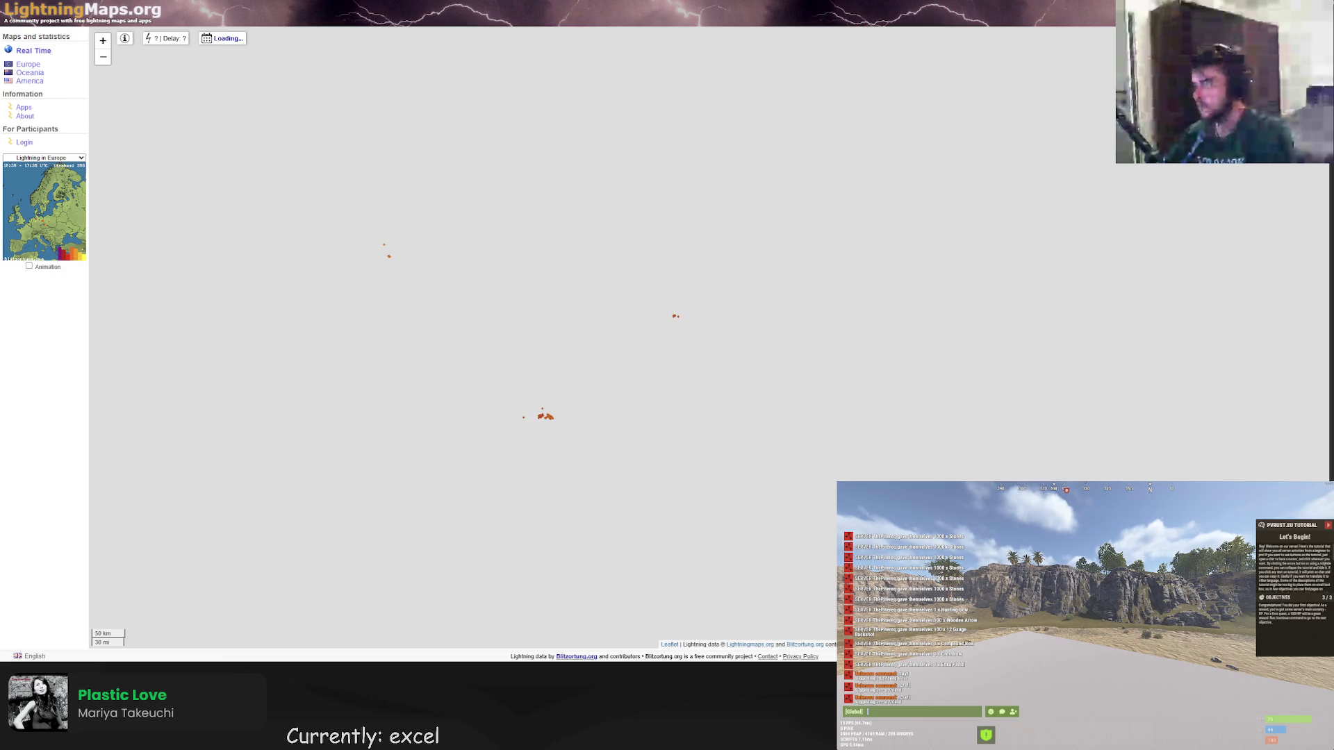
pyautogui.hotkey('alt', 'Left')
# View the Blitzortung.org live map centred on Poland and Czechia, then switch to the spreadsheet.
pyautogui.click(204, 401)
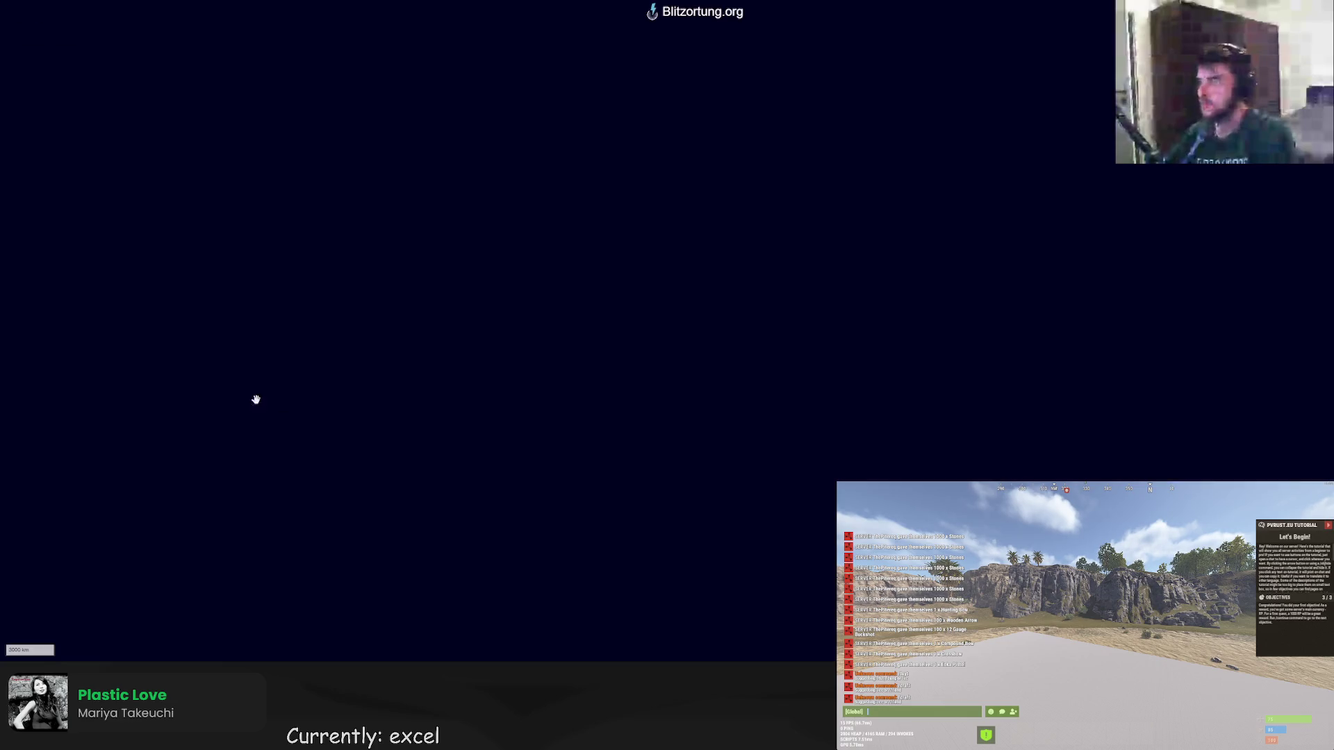
pyautogui.scroll(4, 748, 247)
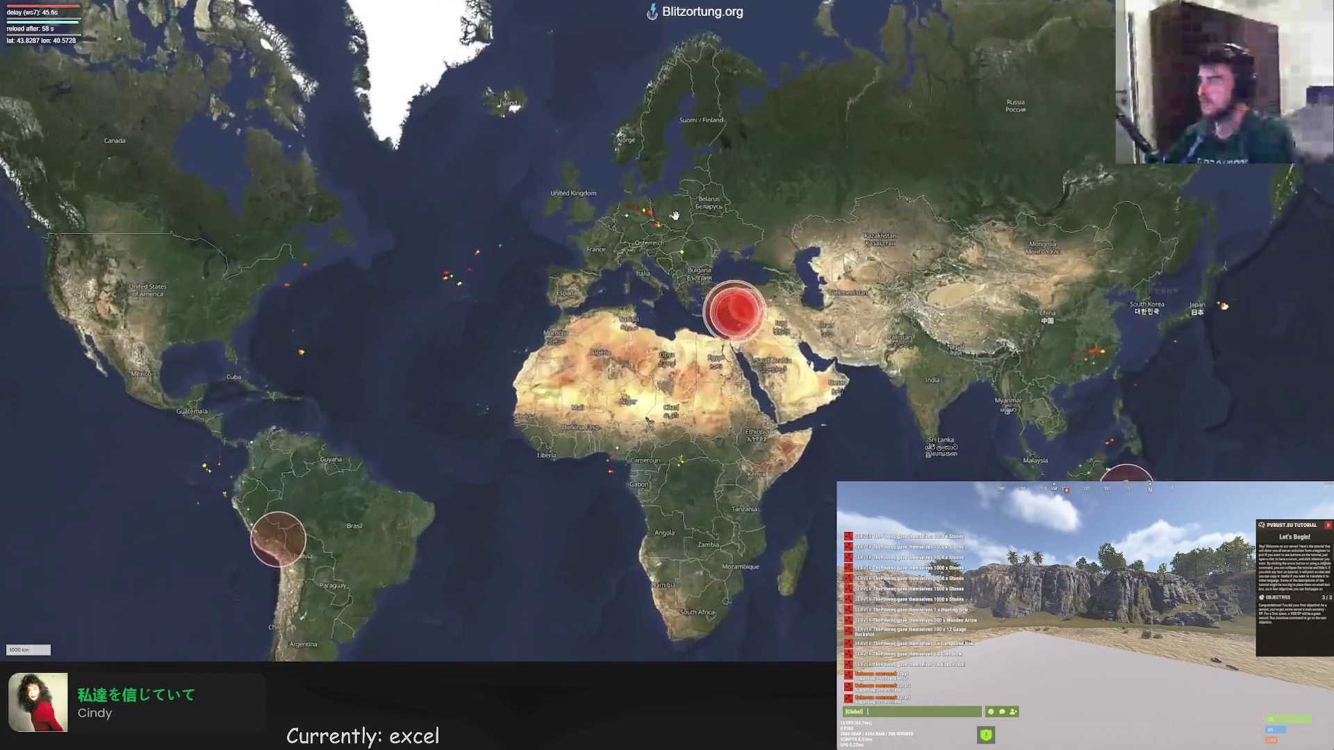
pyautogui.scroll(6, 688, 240)
pyautogui.scroll(3, 653, 237)
pyautogui.scroll(2, 677, 260)
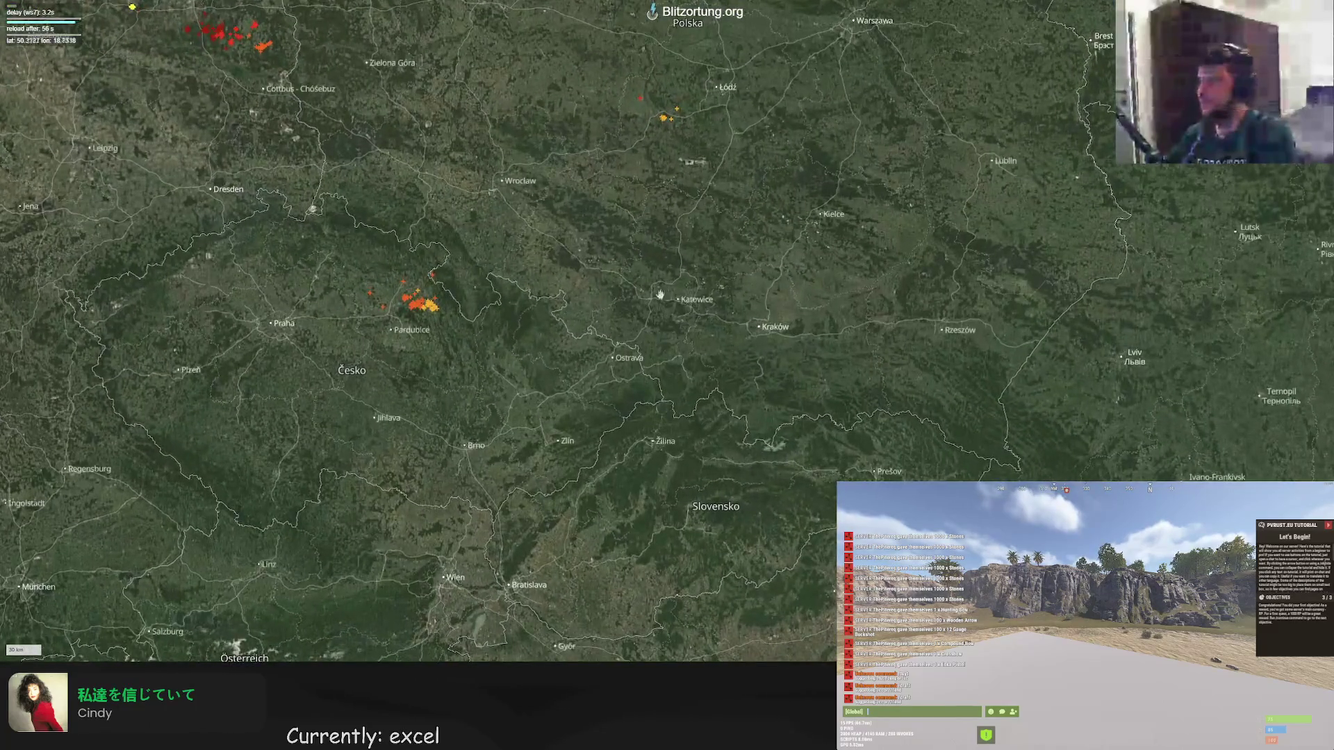
pyautogui.moveTo(683, 241); pyautogui.dragTo(698, 286)
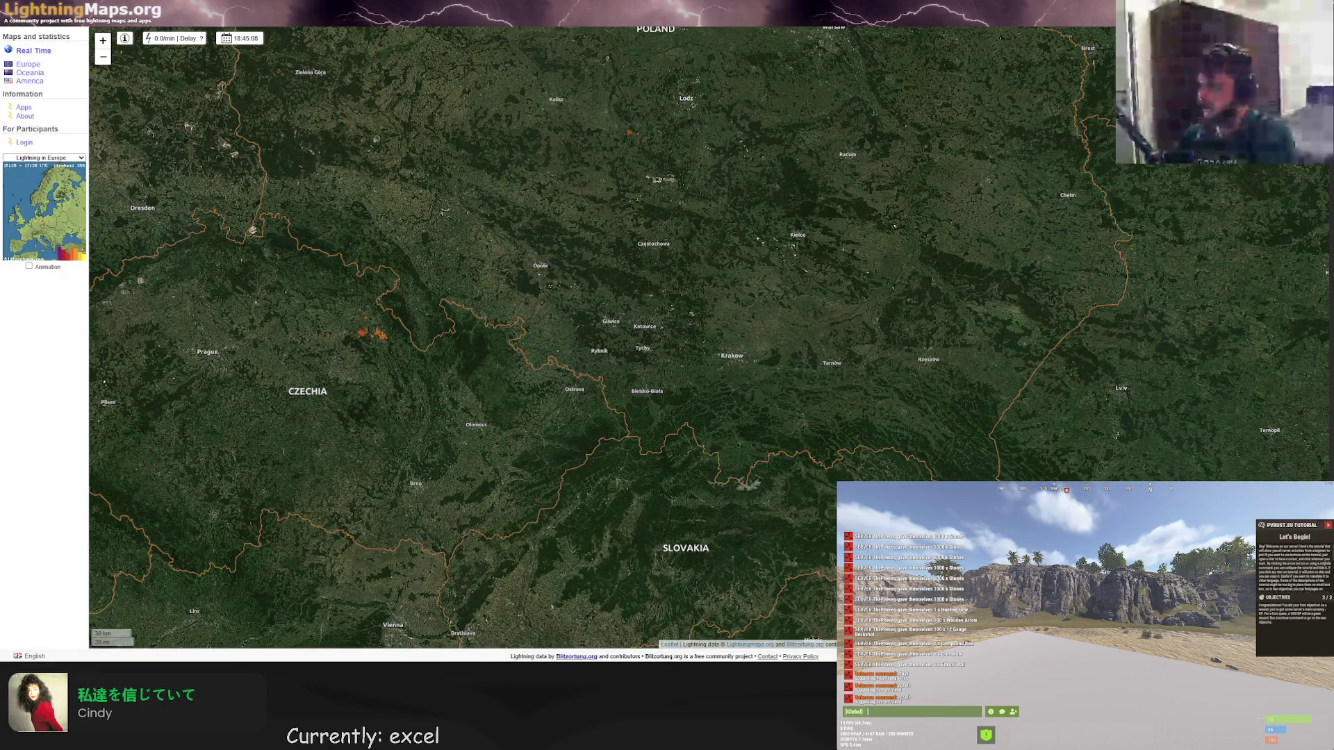
pyautogui.hotkey('alt', 'Tab')
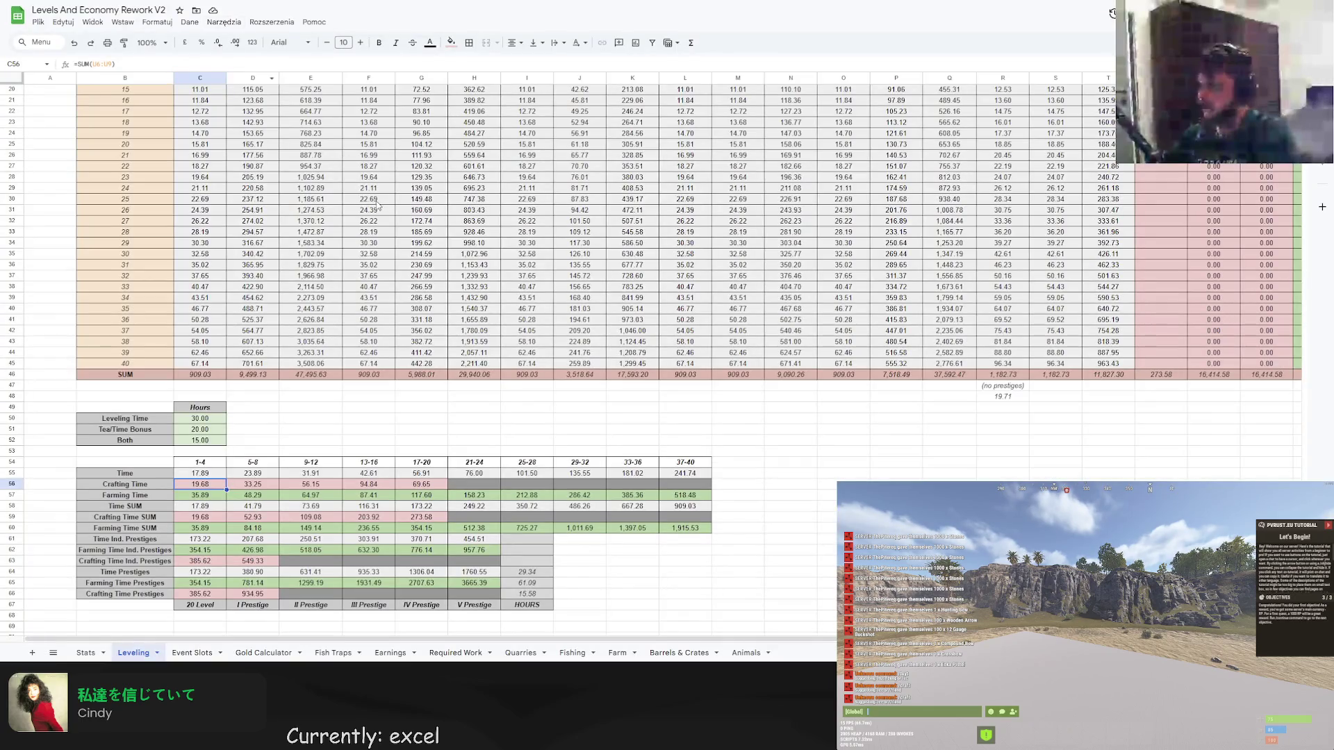
# Cycle through the open spreadsheet tabs to the PvRust.eu 2.0 Rework Spreadsheet.
pyautogui.hotkey('ctrl', 'Tab')
pyautogui.hotkey('ctrl', 'shift', 'Tab')
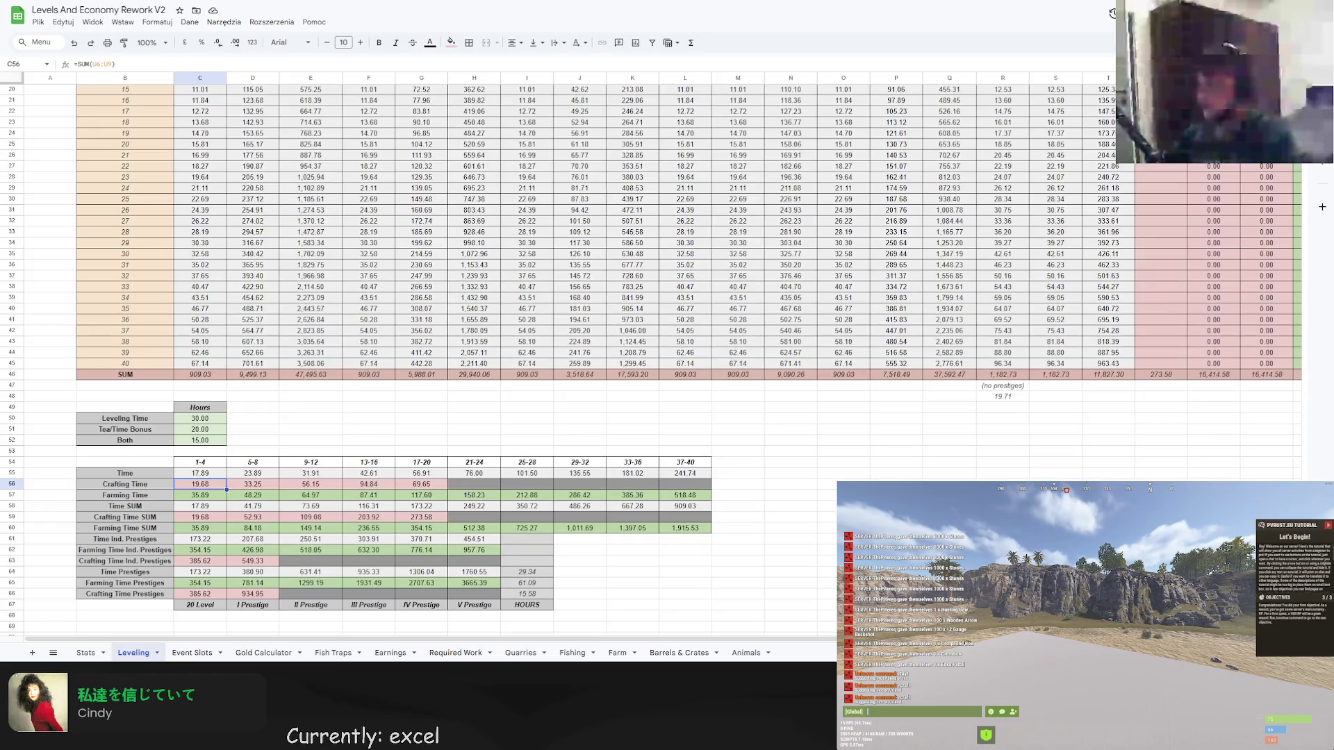
pyautogui.hotkey('ctrl', 'Tab')
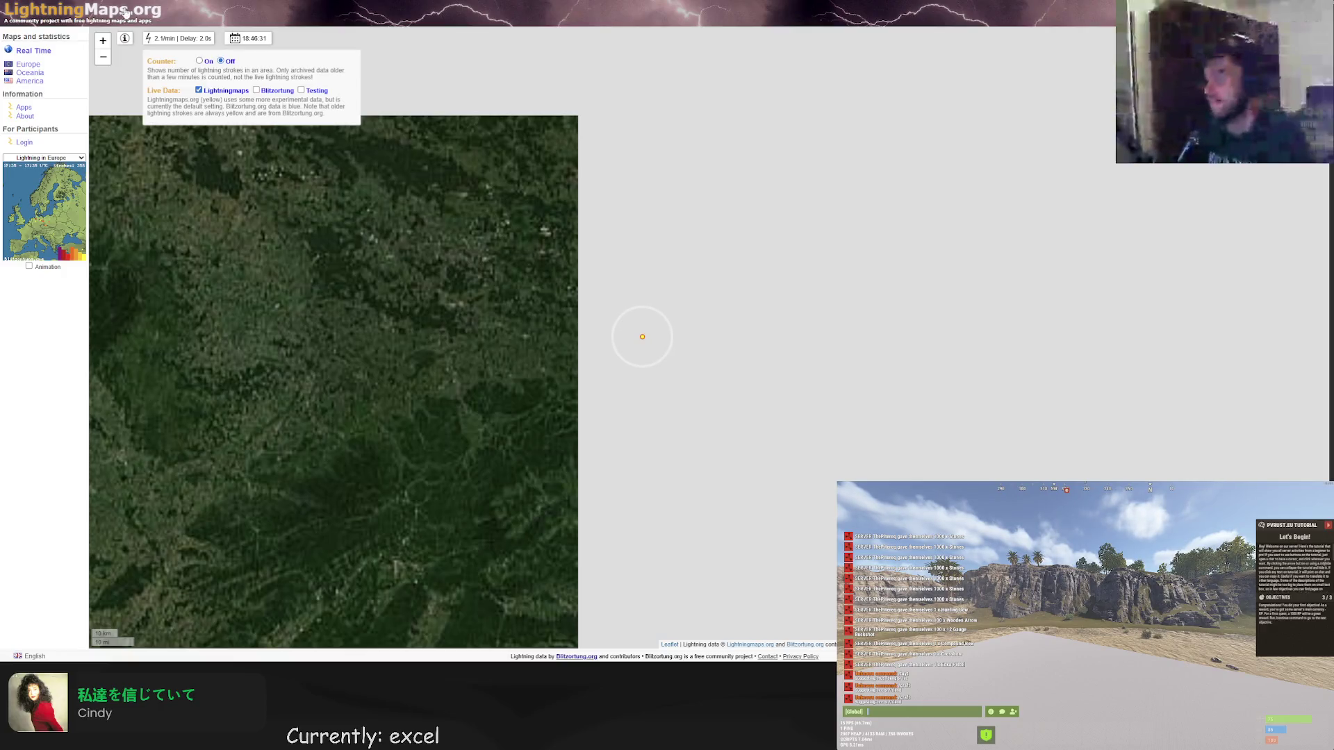
# Search the web for lightning maps again and open the Blitzortung.org live map result.
pyautogui.hotkey('ctrl', 't')
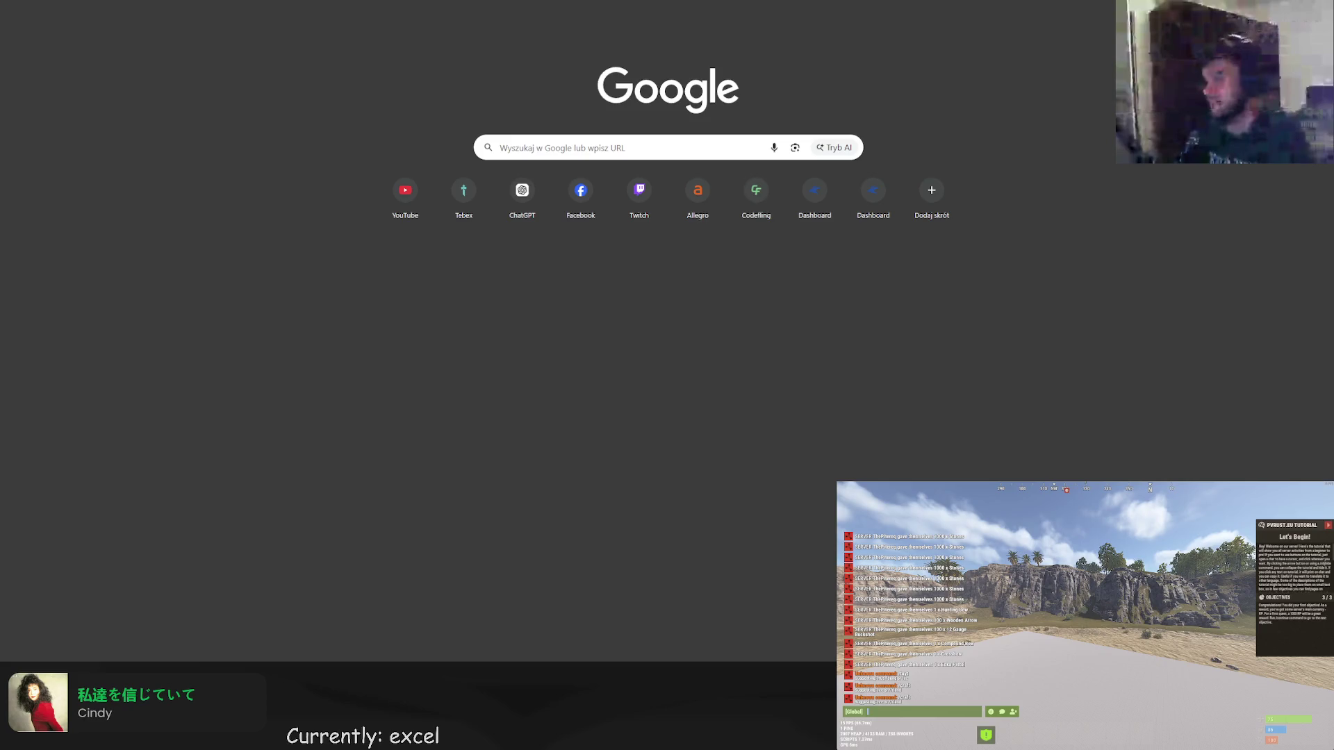
pyautogui.hotkey('ctrl', 'w')
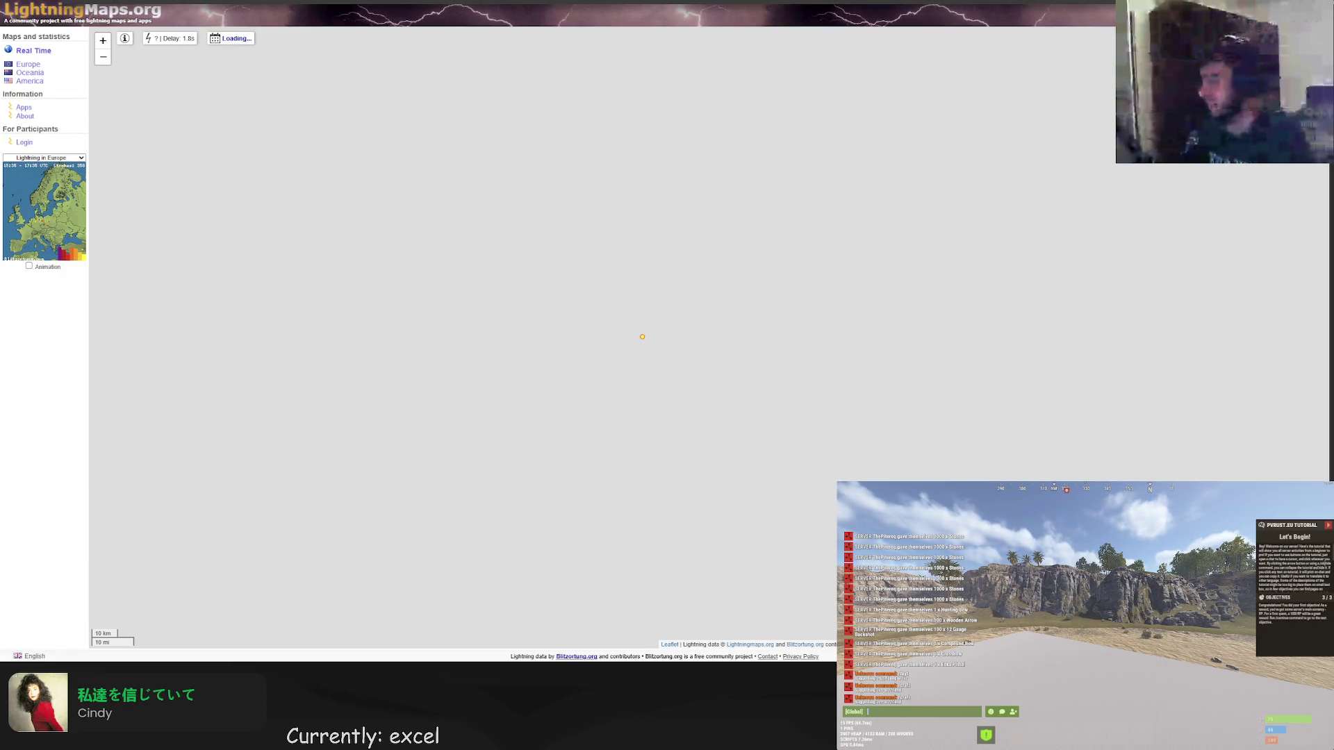
pyautogui.hotkey('ctrl', 'l')
pyautogui.write('lightning maps')
pyautogui.press('Return')
pyautogui.click(175, 404)
pyautogui.scroll(3, 690, 216)
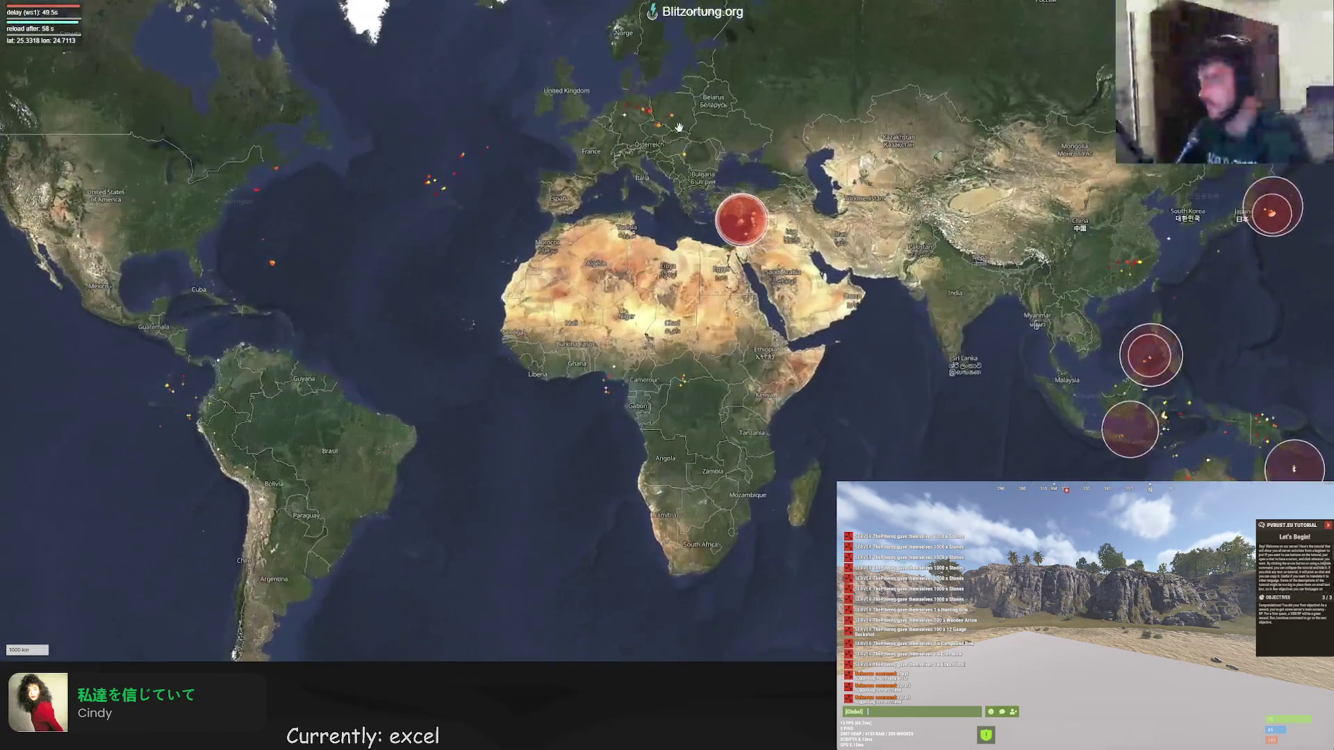
pyautogui.scroll(3, 690, 216)
pyautogui.scroll(3, 691, 216)
pyautogui.scroll(3, 655, 221)
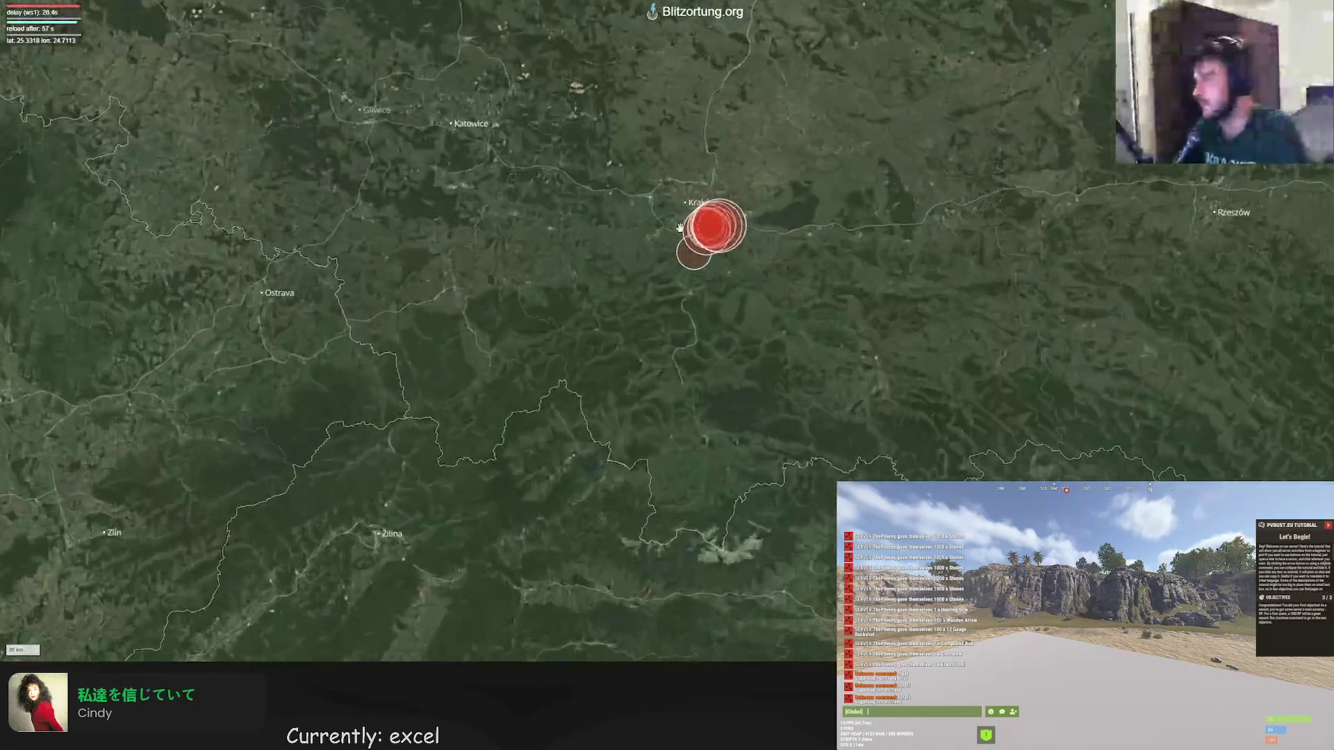
pyautogui.scroll(3, 668, 219)
pyautogui.scroll(3, 688, 220)
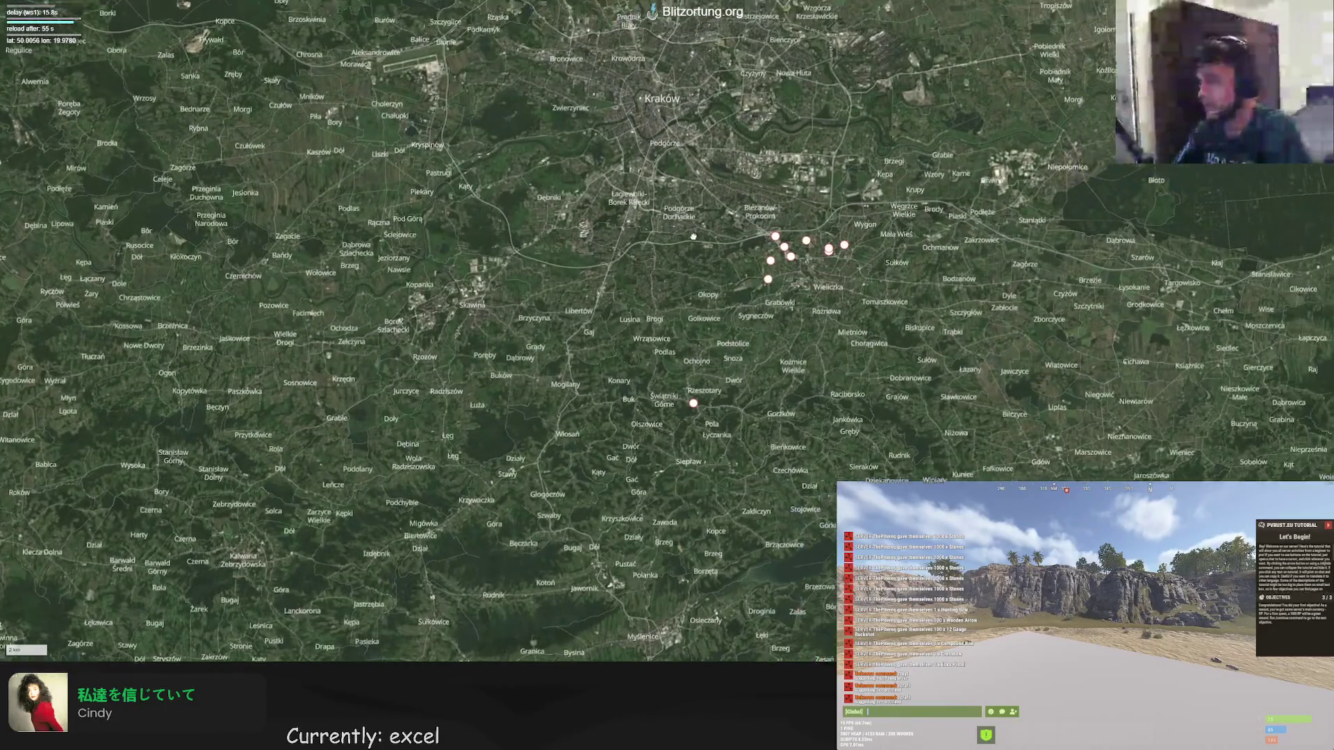
# Pan the Blitzortung map around the Kraków strike cluster and northern Poland, then switch to the spreadsheet.
pyautogui.moveTo(719, 217)
pyautogui.mouseDown()
pyautogui.moveTo(585, 255)
pyautogui.moveTo(606, 282)
pyautogui.mouseUp()
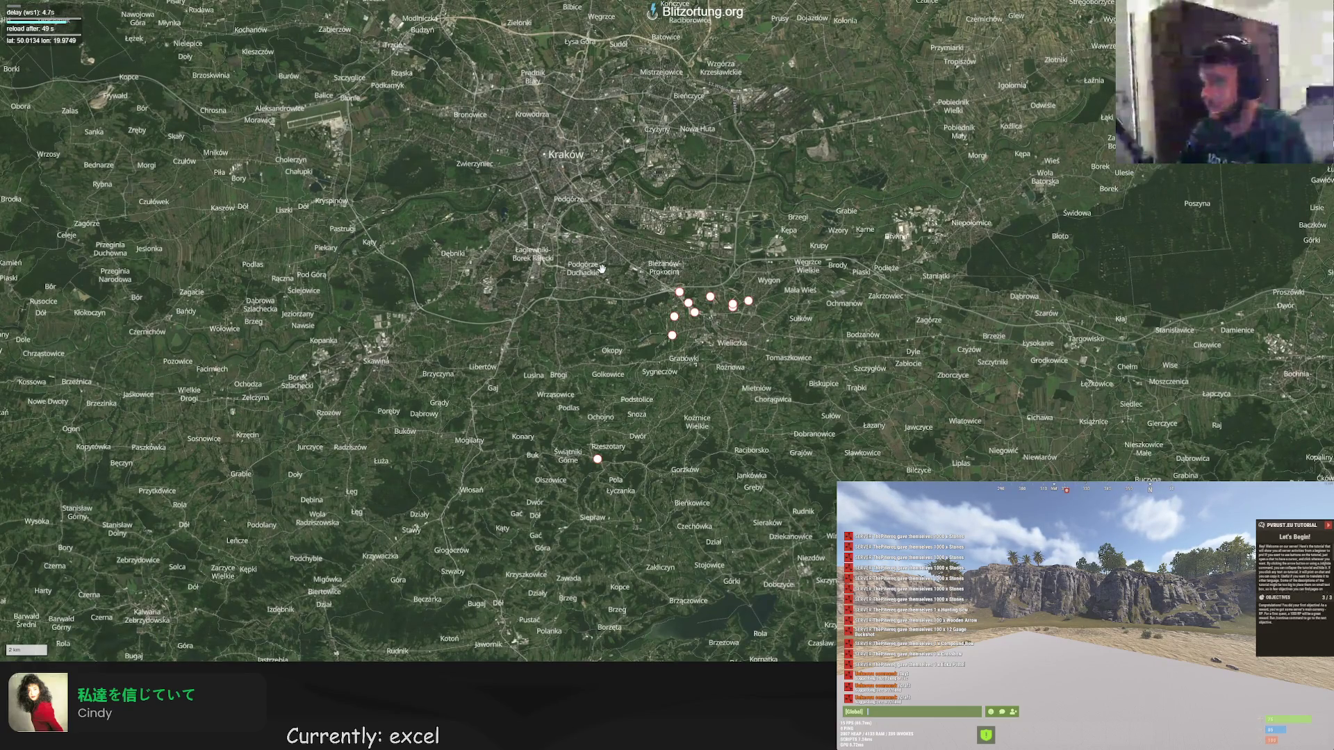
pyautogui.scroll(-3, 601, 269)
pyautogui.moveTo(594, 251); pyautogui.dragTo(572, 332)
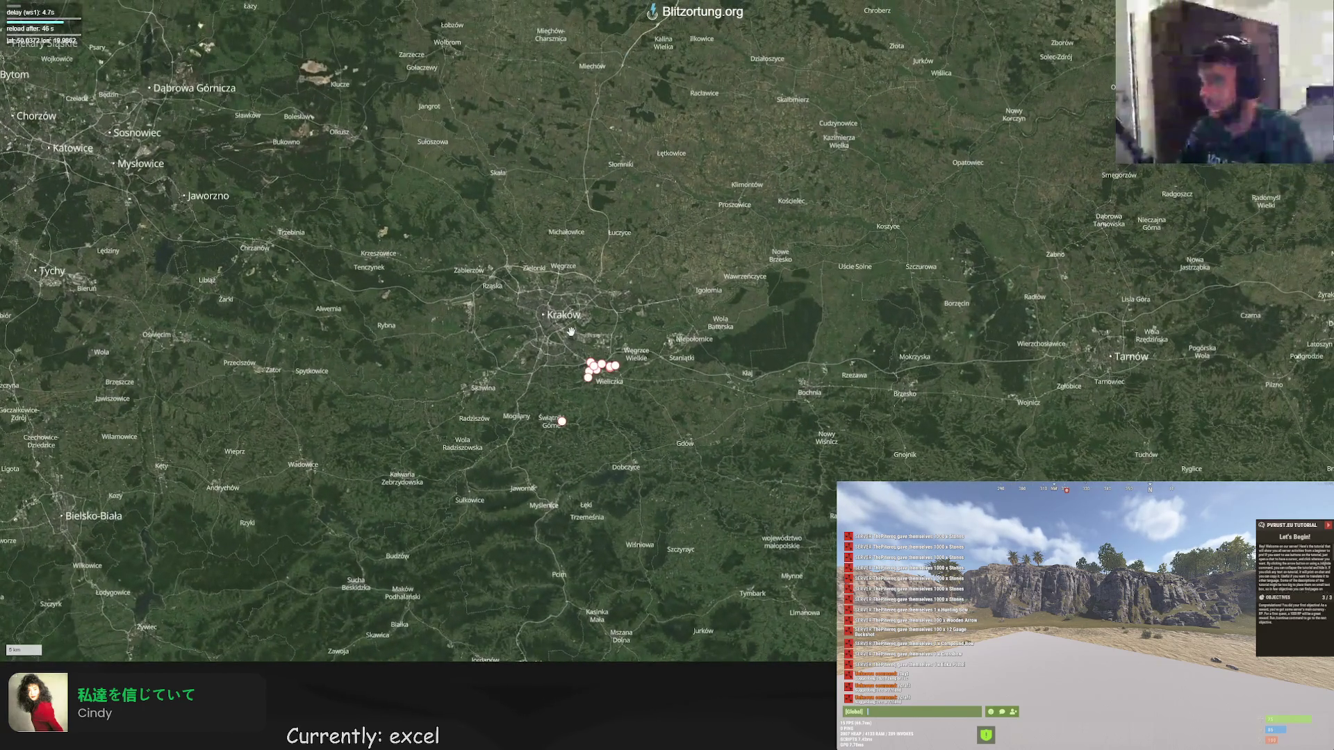
pyautogui.scroll(-2, 571, 332)
pyautogui.scroll(-1, 571, 332)
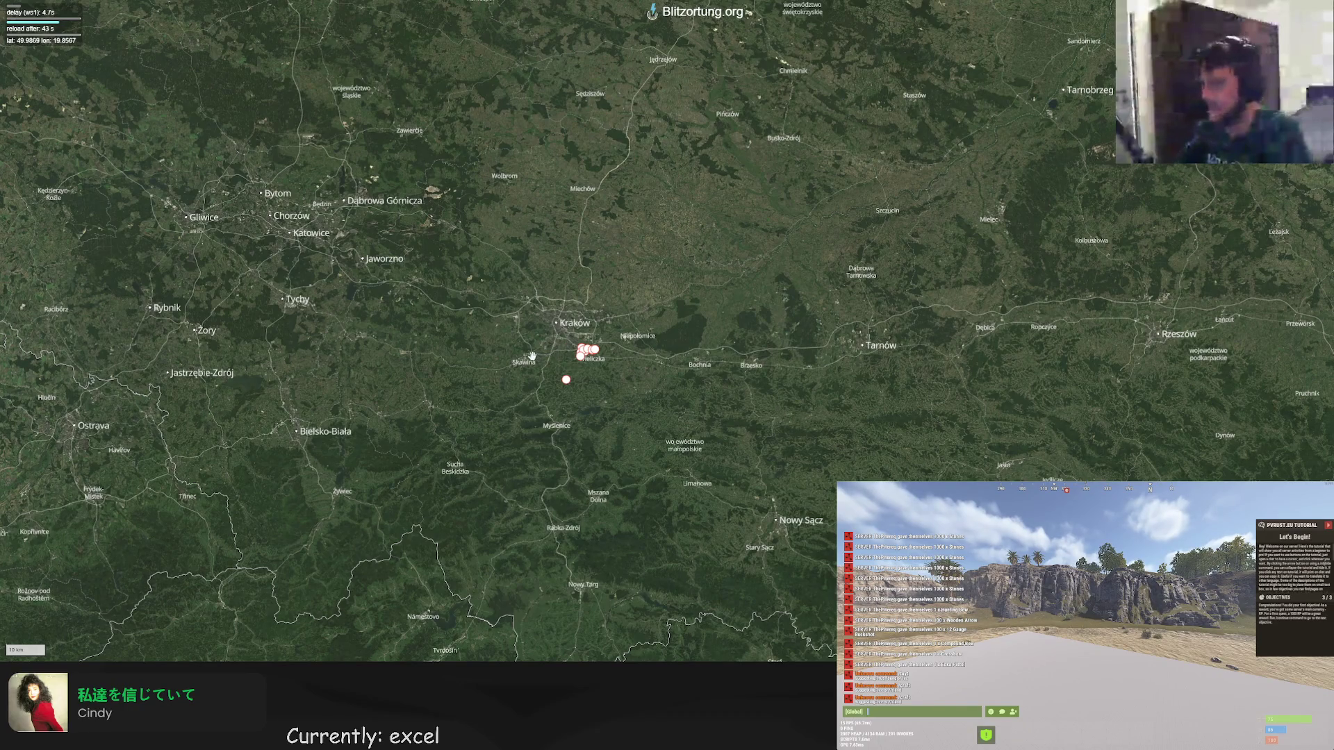
pyautogui.scroll(2, 532, 355)
pyautogui.scroll(1, 564, 313)
pyautogui.scroll(2, 581, 293)
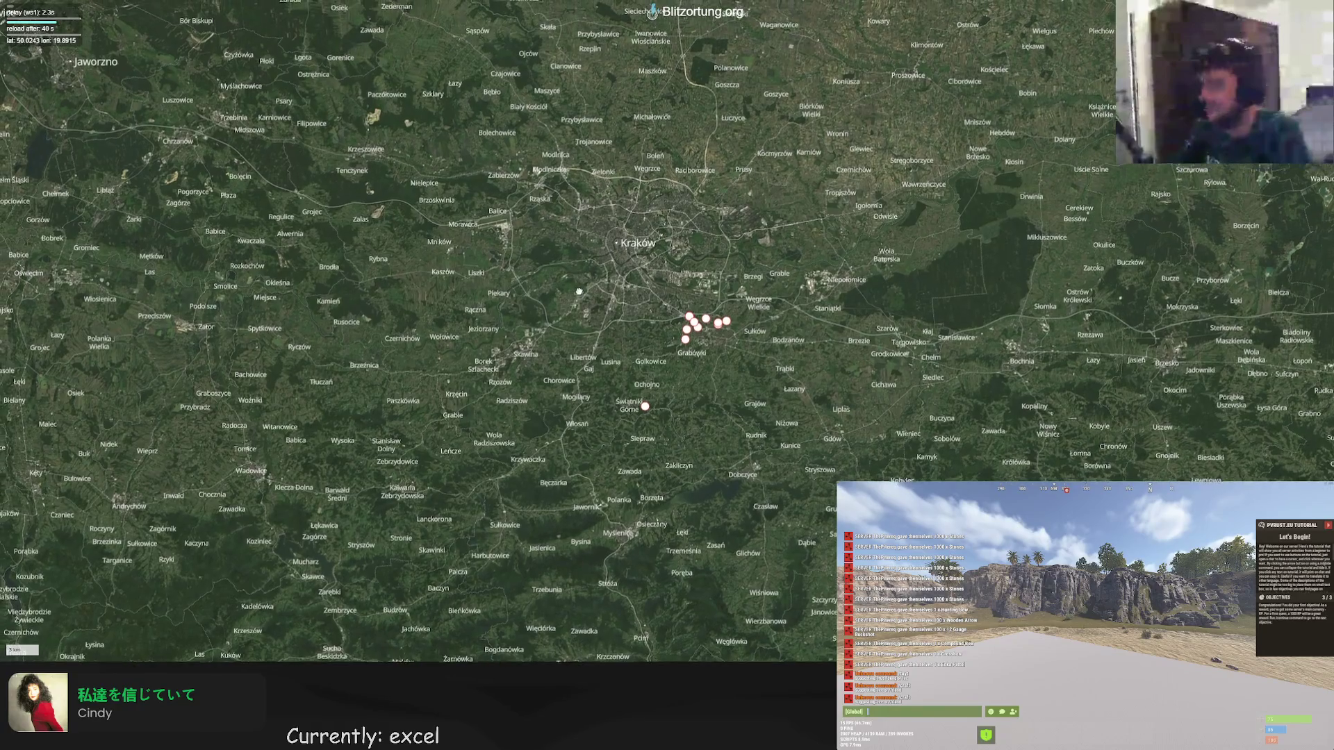
pyautogui.moveTo(582, 294); pyautogui.dragTo(572, 309)
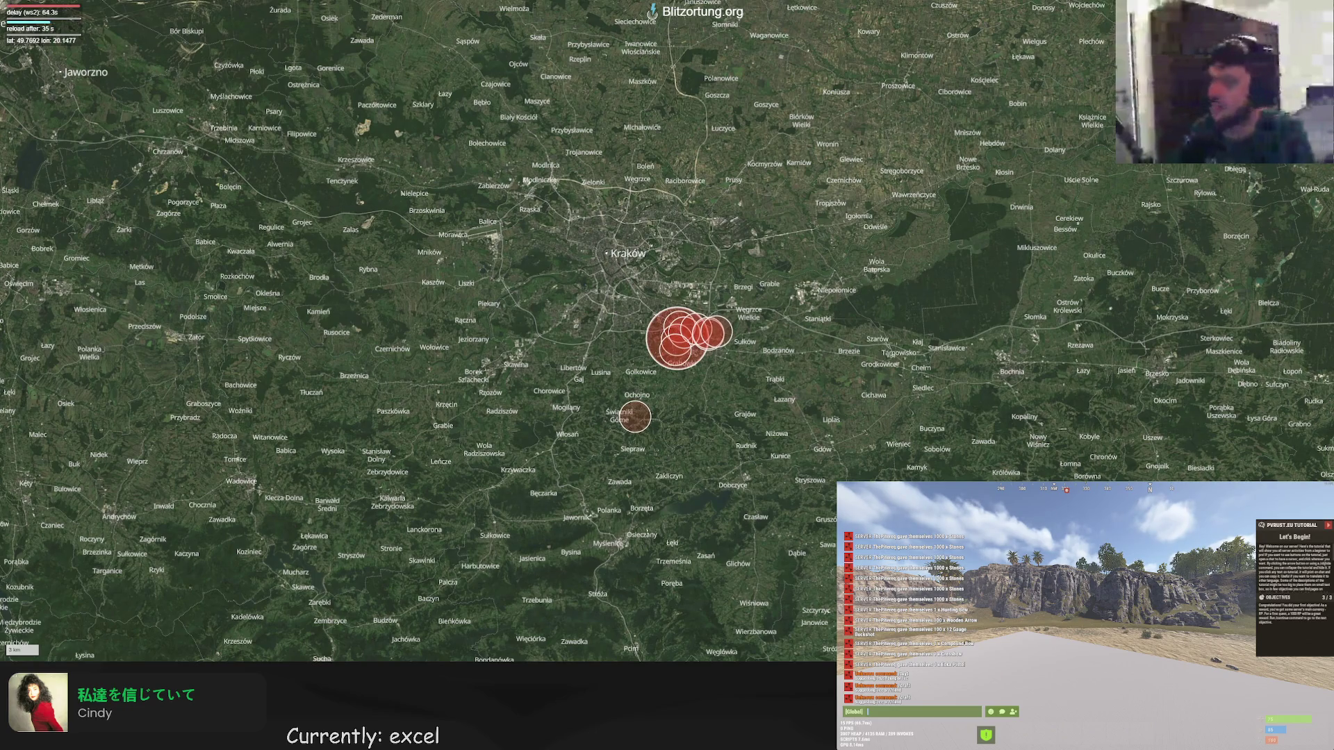
pyautogui.scroll(3, 660, 371)
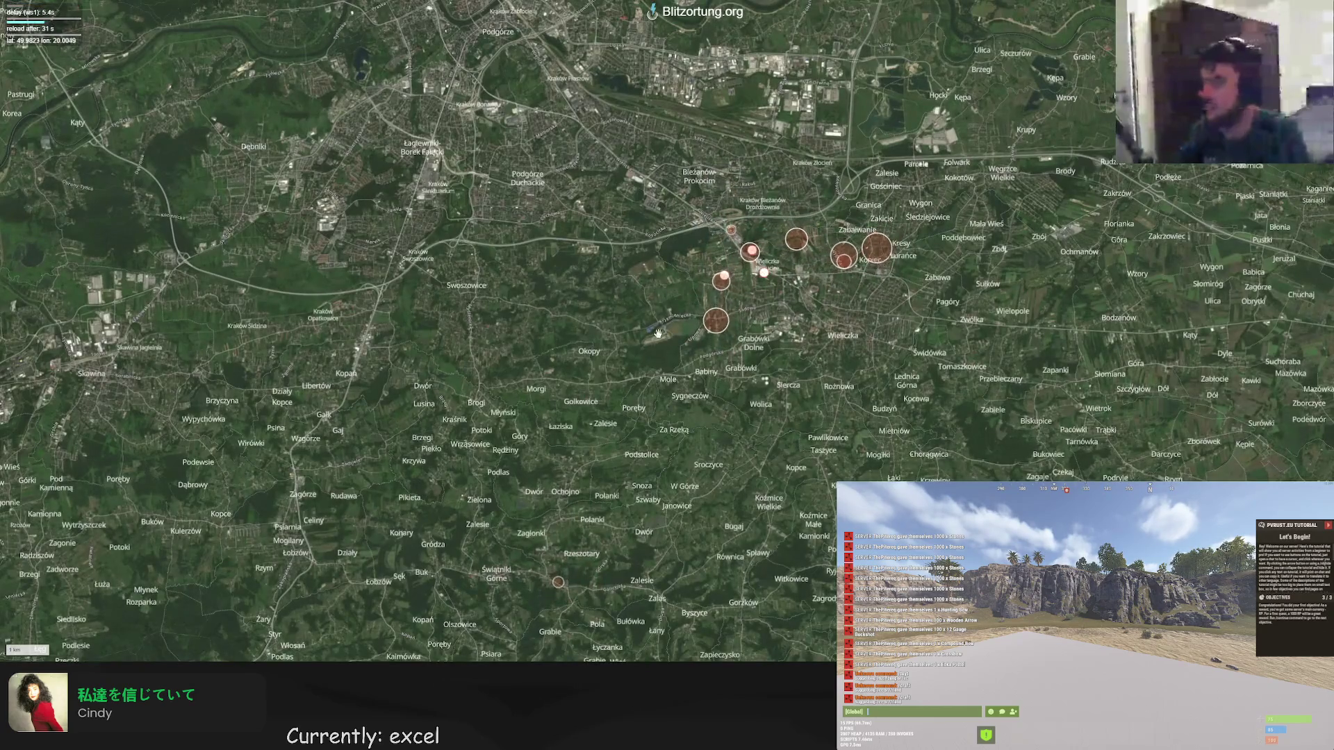
pyautogui.moveTo(667, 335); pyautogui.dragTo(614, 336)
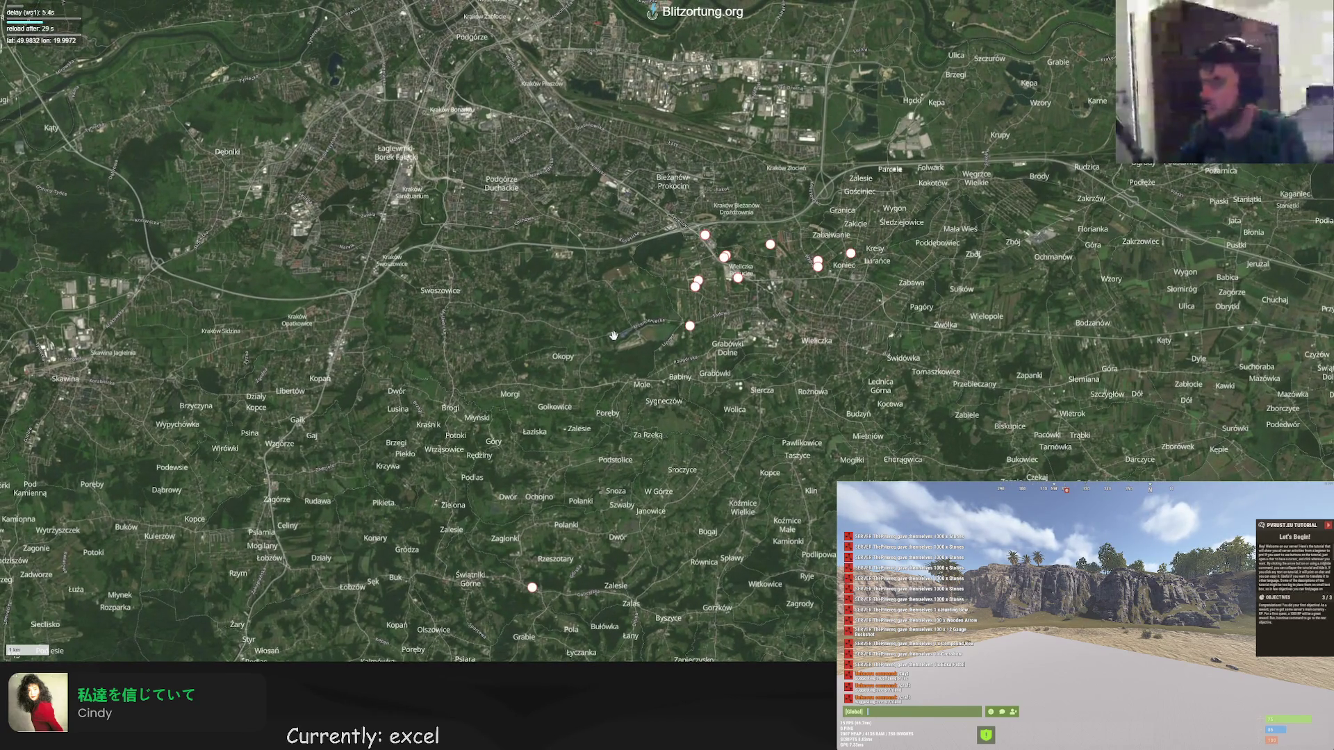
pyautogui.scroll(-2, 613, 336)
pyautogui.scroll(-1, 613, 337)
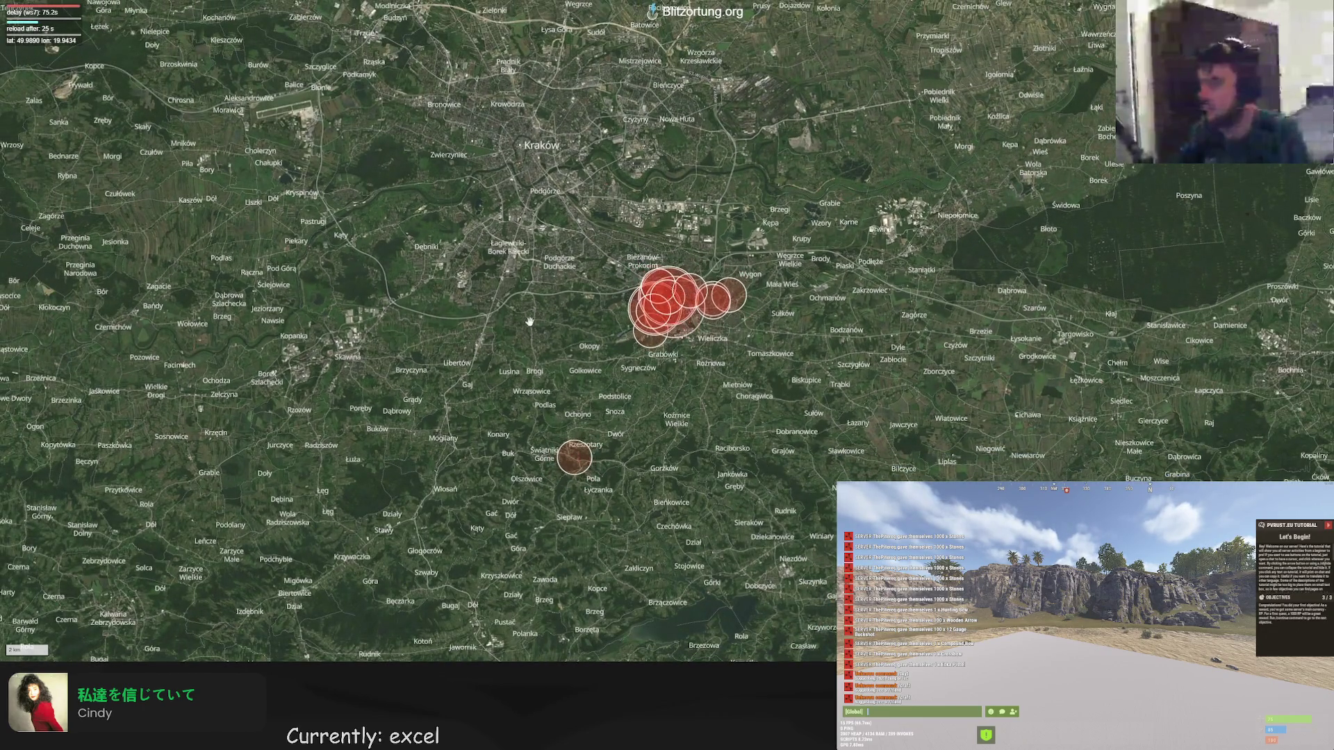
pyautogui.scroll(2, 647, 302)
pyautogui.scroll(2, 730, 297)
pyautogui.scroll(1, 850, 297)
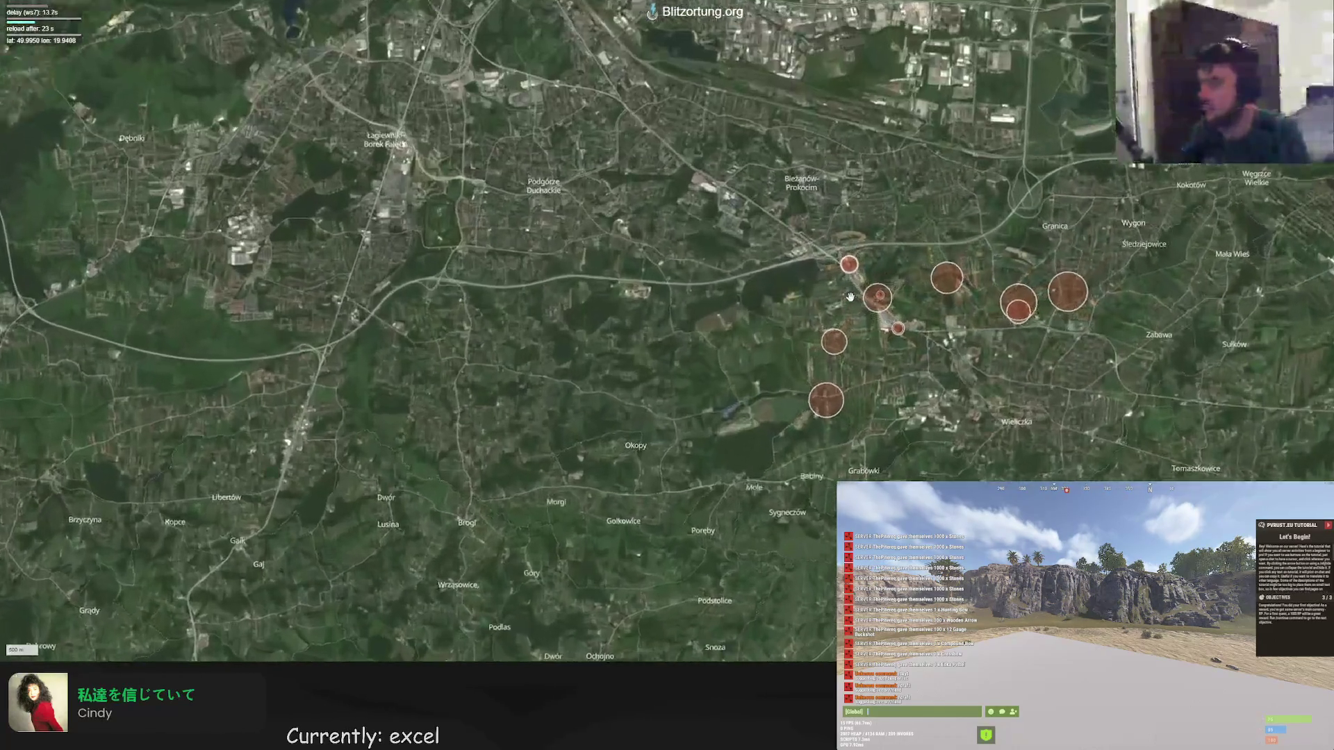
pyautogui.scroll(2, 850, 297)
pyautogui.scroll(1, 780, 292)
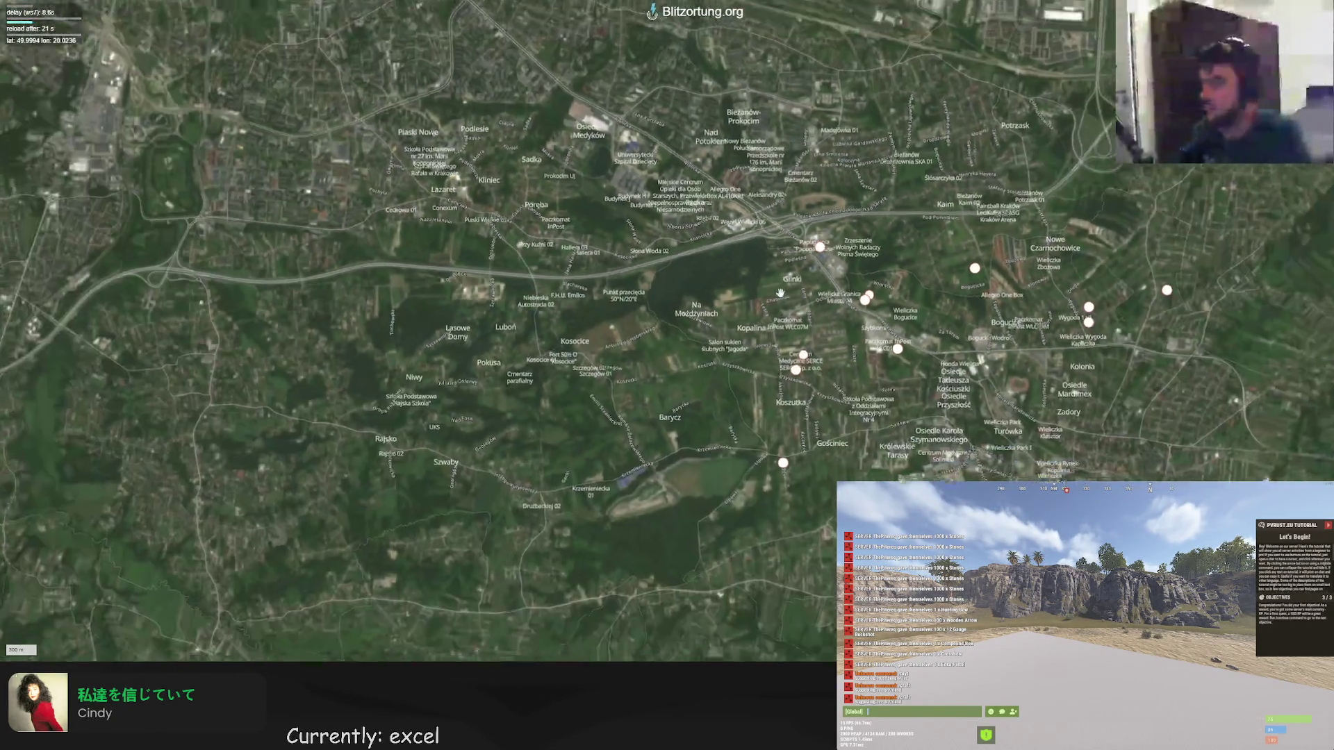
pyautogui.scroll(-3, 780, 292)
pyautogui.scroll(-2, 626, 250)
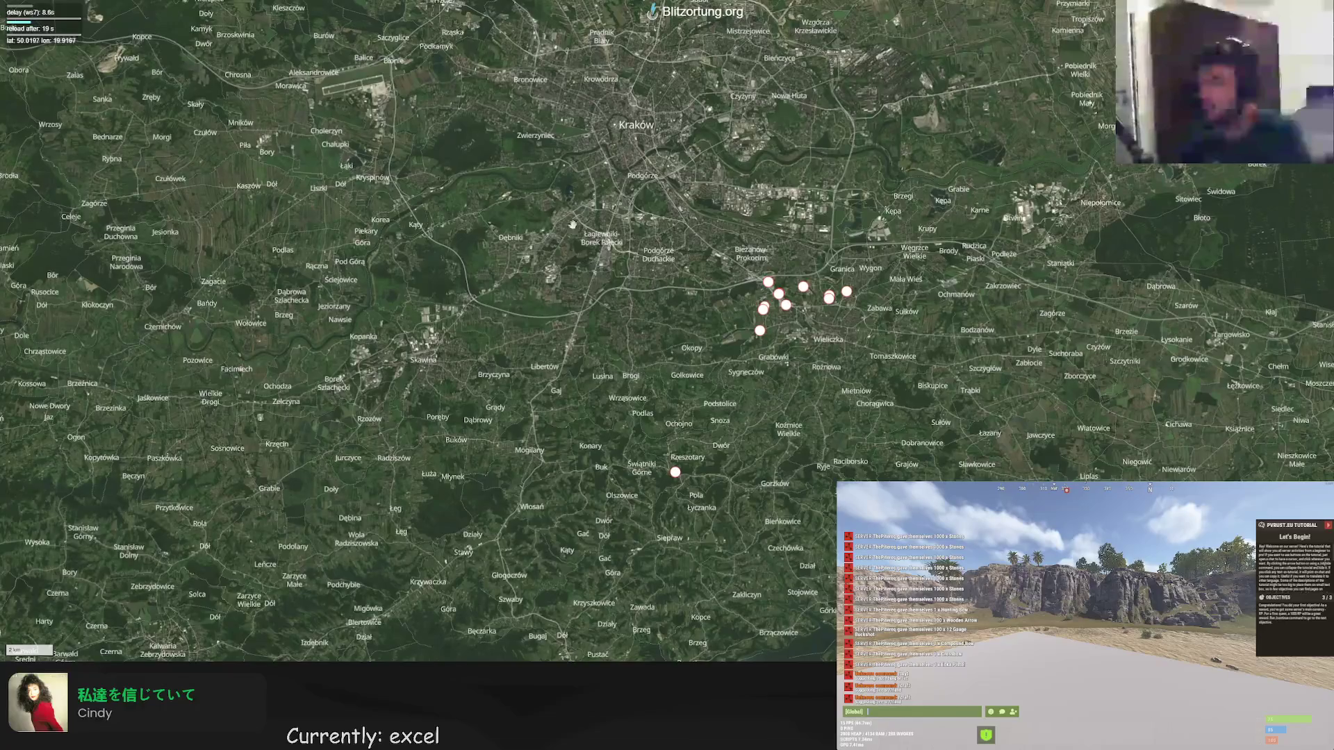
pyautogui.scroll(-2, 572, 225)
pyautogui.scroll(-2, 542, 271)
pyautogui.scroll(-1, 522, 321)
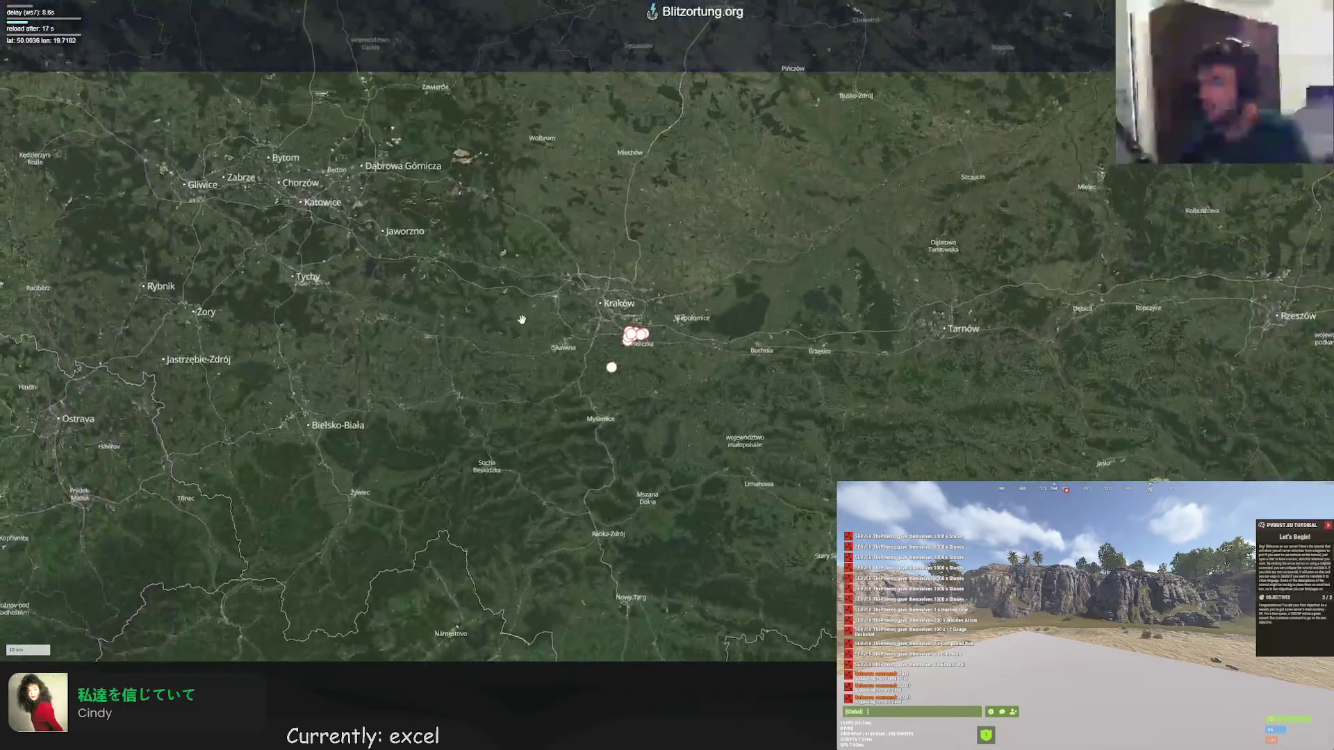
pyautogui.scroll(-1, 521, 320)
pyautogui.scroll(-2, 413, 279)
pyautogui.scroll(-1, 413, 280)
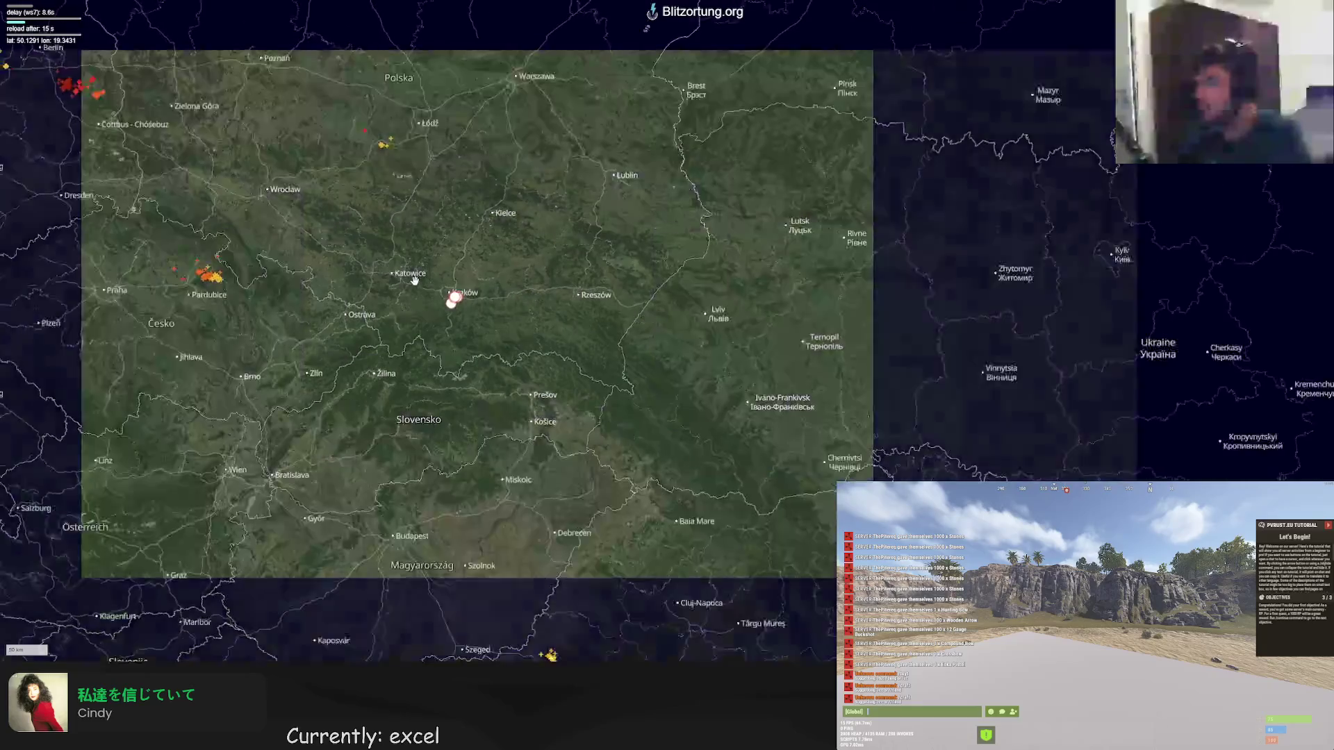
pyautogui.moveTo(413, 280); pyautogui.dragTo(565, 426)
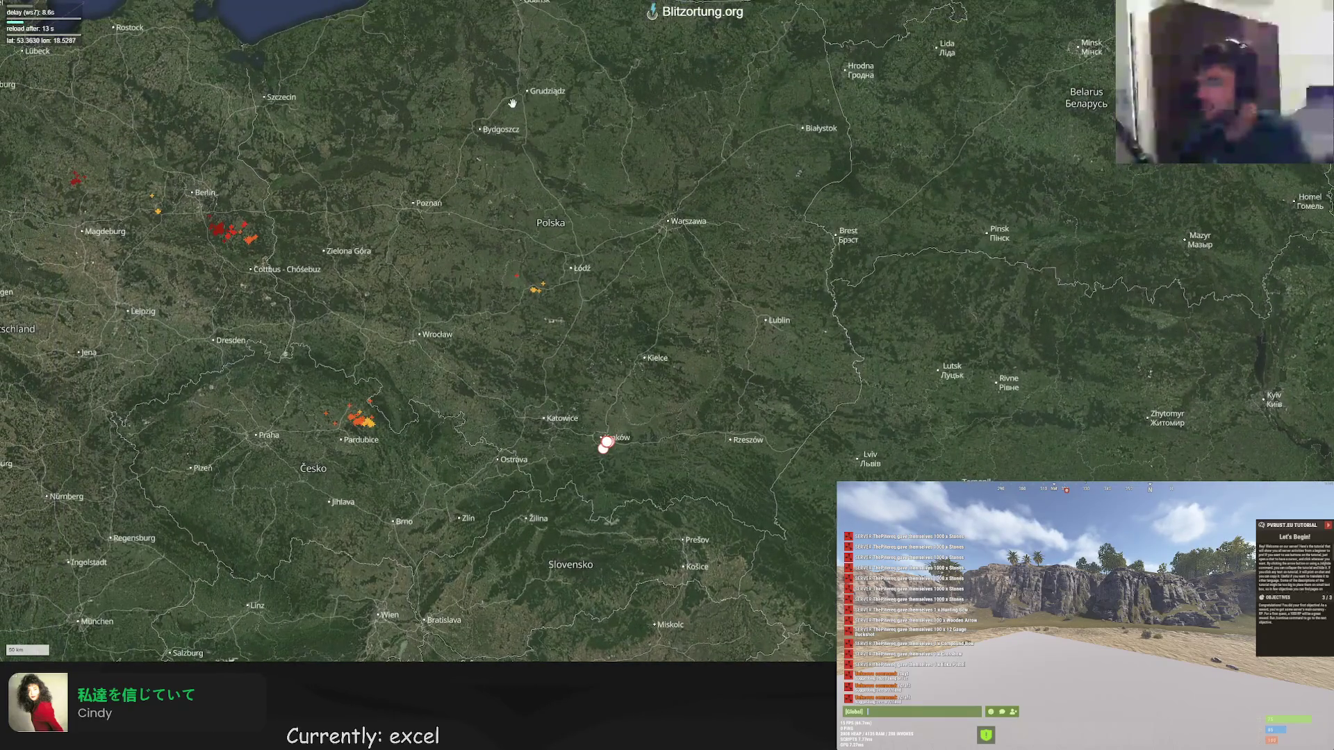
pyautogui.hotkey('alt', 'Tab')
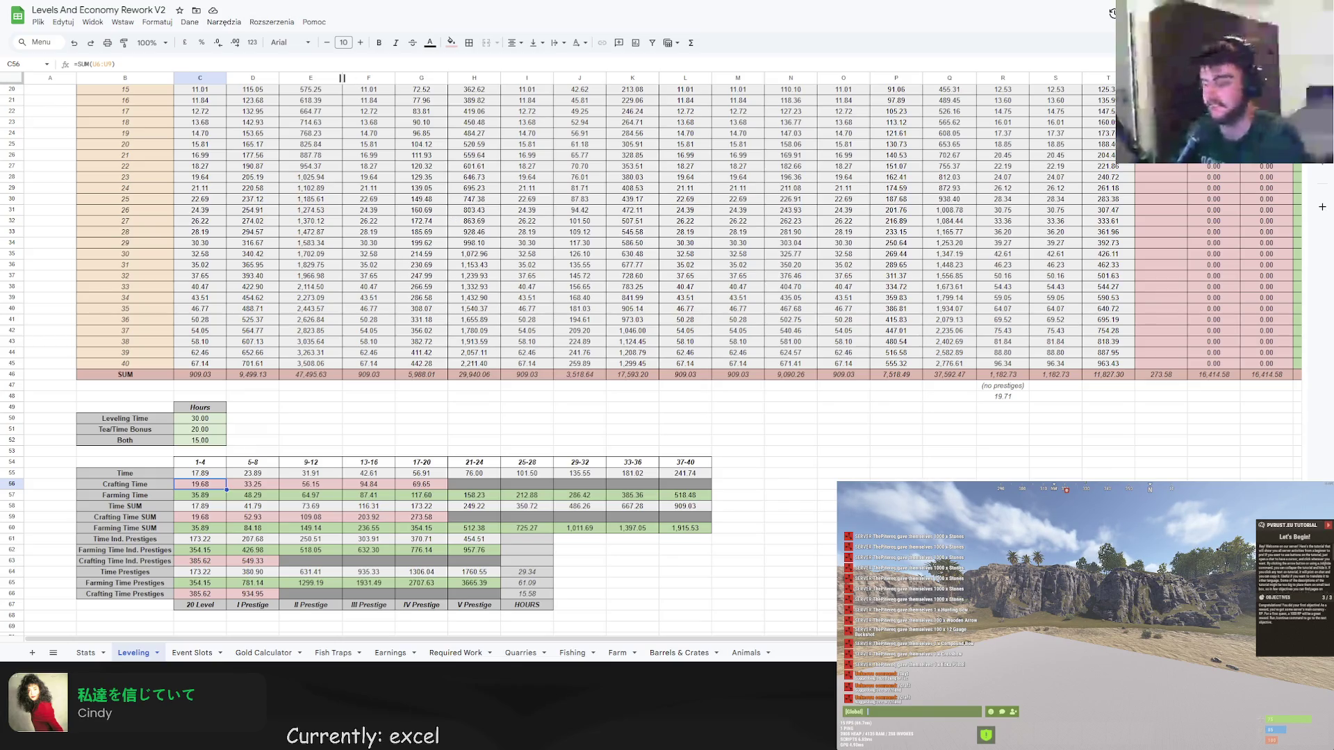
# Switch to the PvRust.eu 2.0 Rework Spreadsheet tab.
pyautogui.hotkey('ctrl', 'Tab')
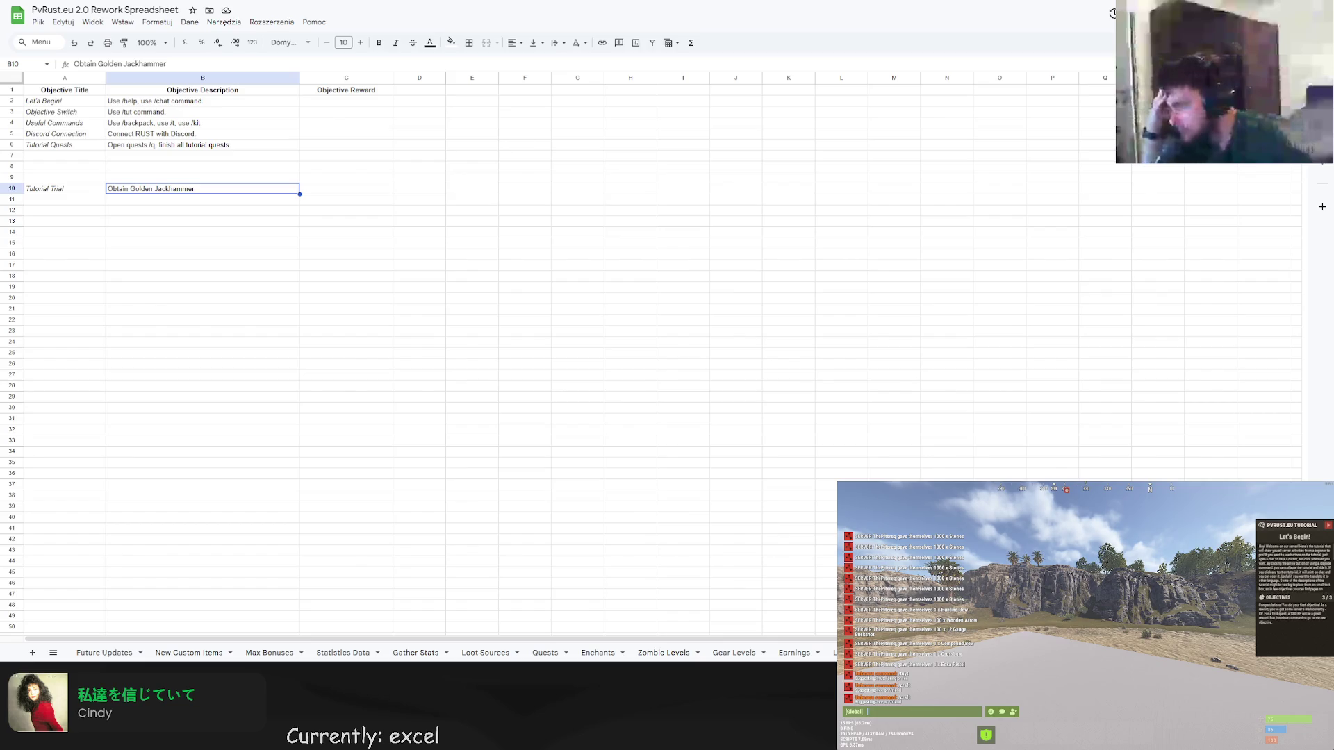
# Enter 'Gear Level' in A7 and leave description cell B7 blank.
pyautogui.doubleClick(65, 156)
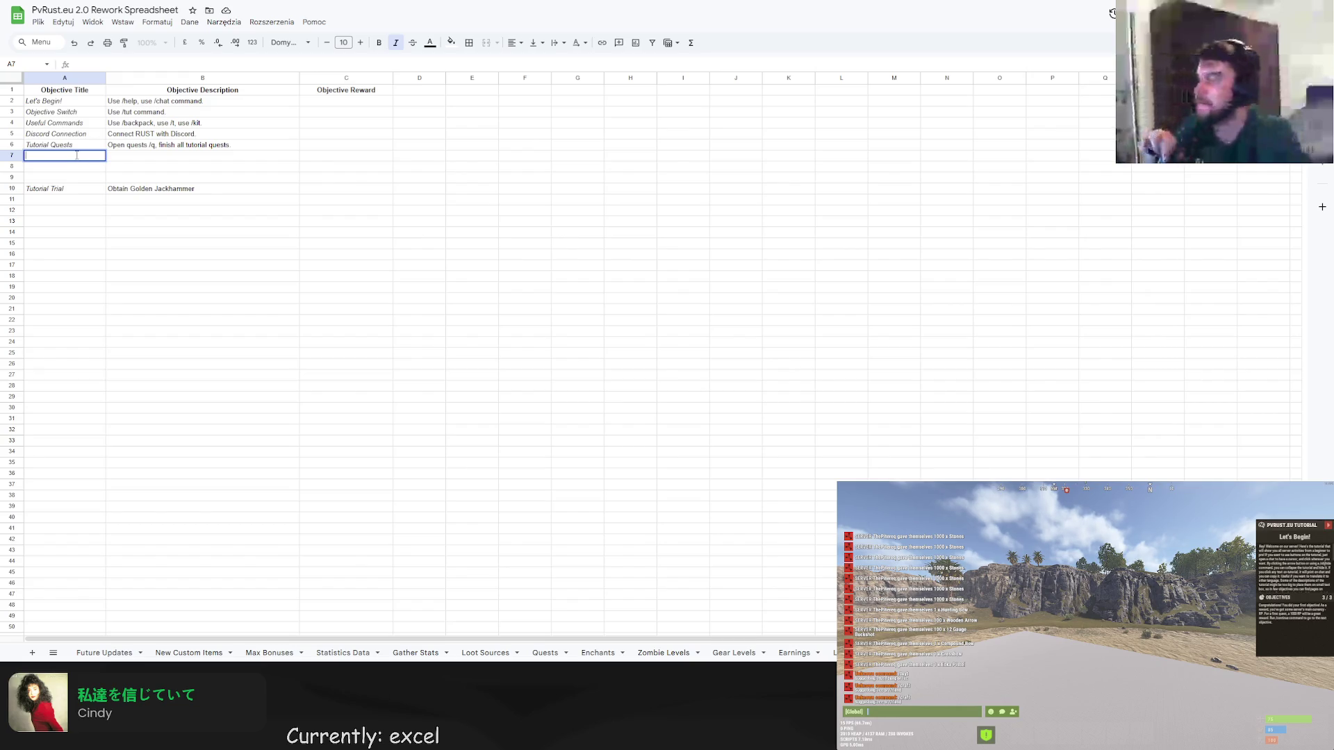
pyautogui.write('Gear Level')
pyautogui.press('Tab')
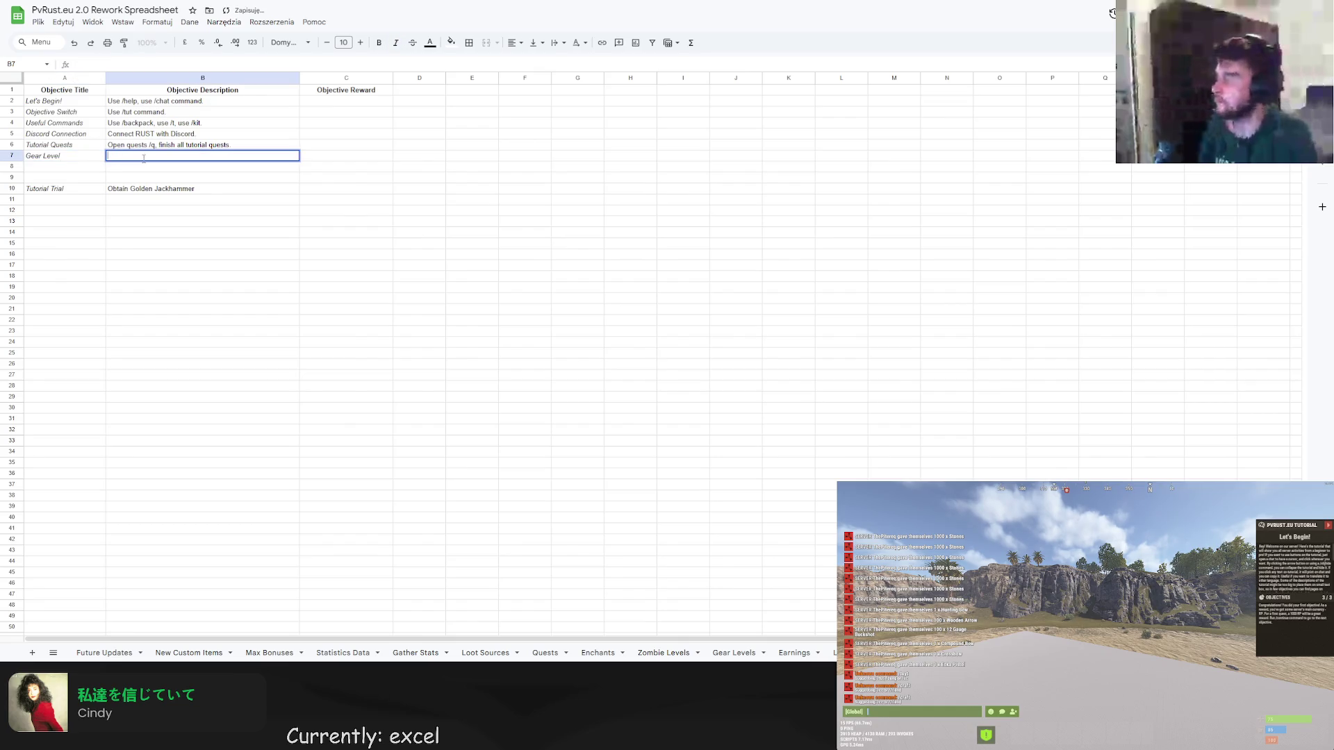
pyautogui.write('Reach gear')
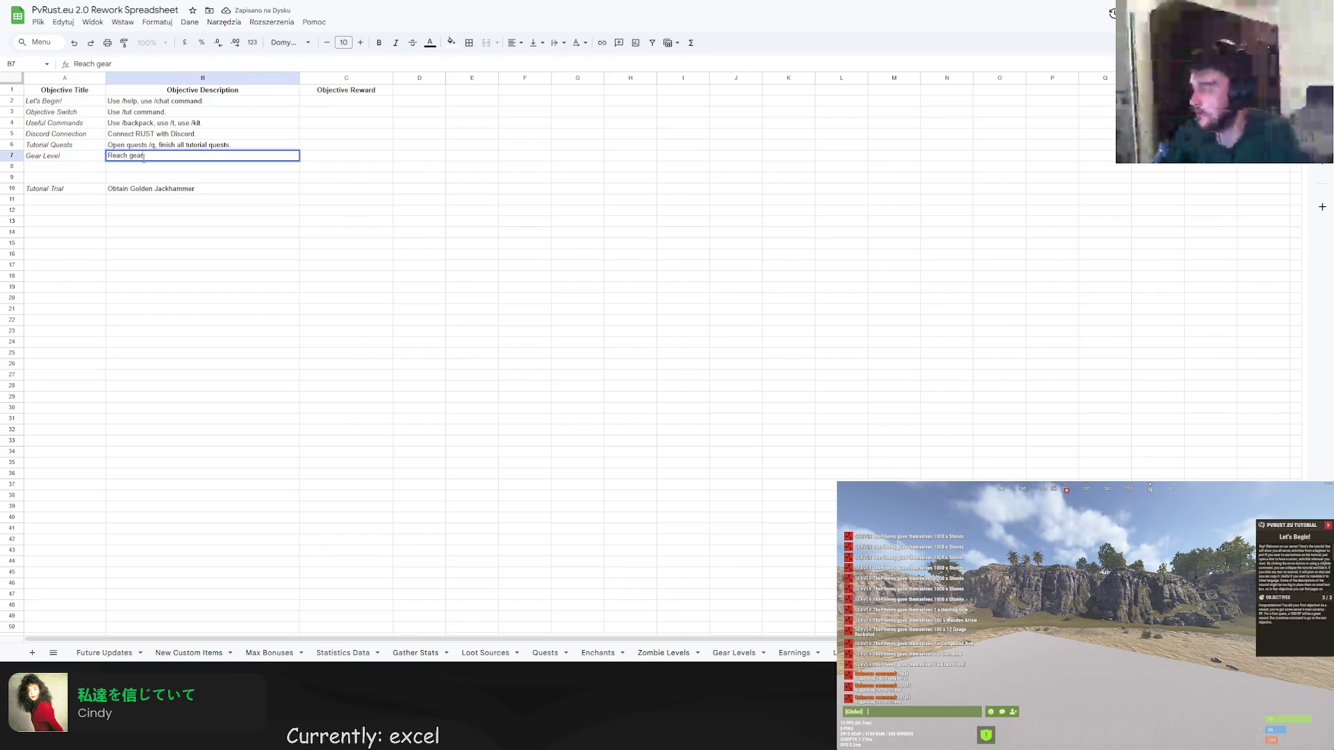
pyautogui.press('BackSpace')
pyautogui.press('BackSpace')
pyautogui.press('BackSpace')
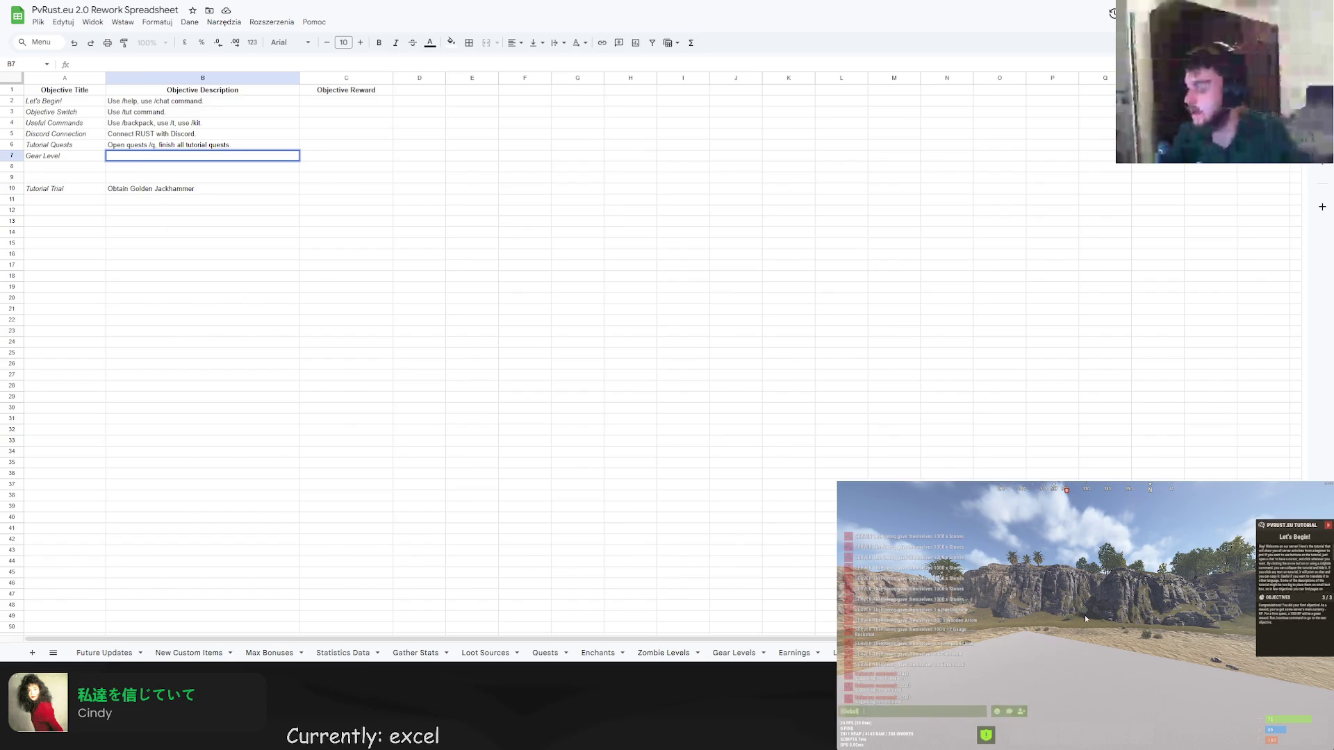
pyautogui.press('Return')
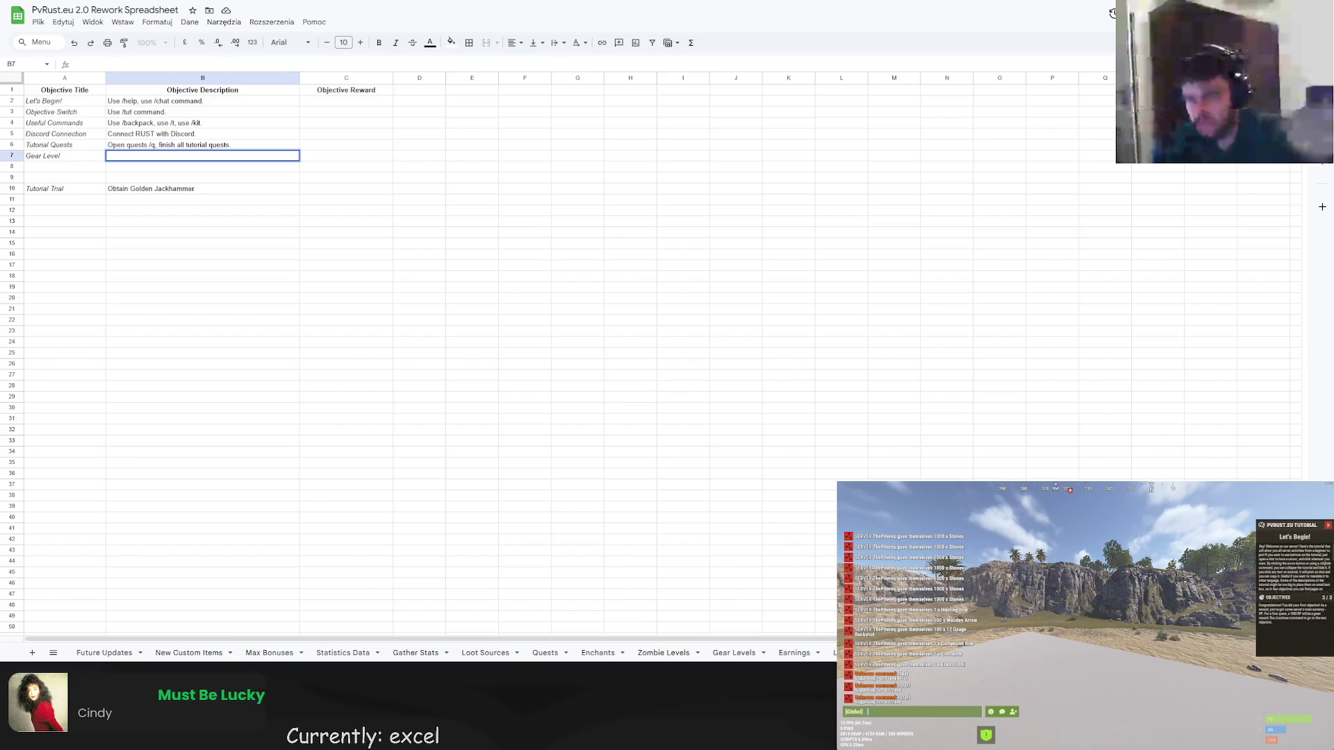
pyautogui.write('/')
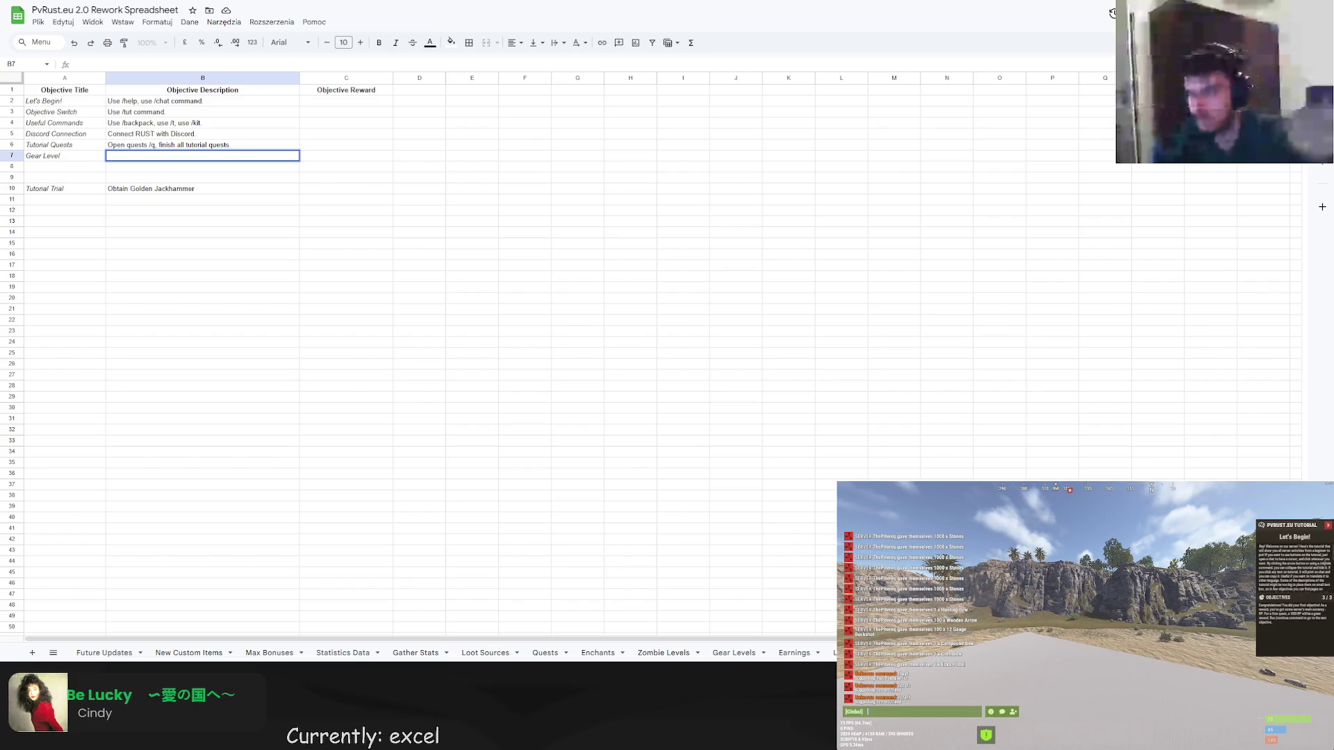
pyautogui.write('g')
# Toggle the in-game chat a few times, then bring up the developer console.
pyautogui.press('Return')
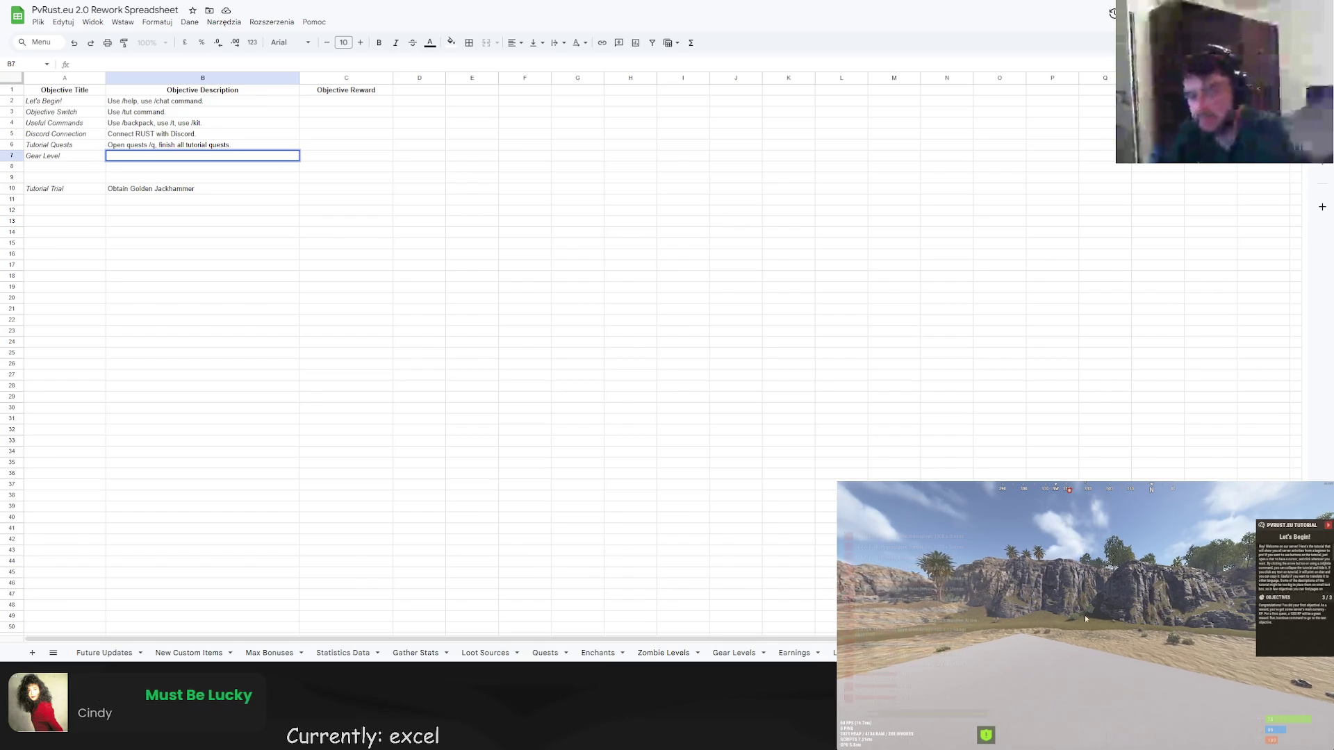
pyautogui.press('Return')
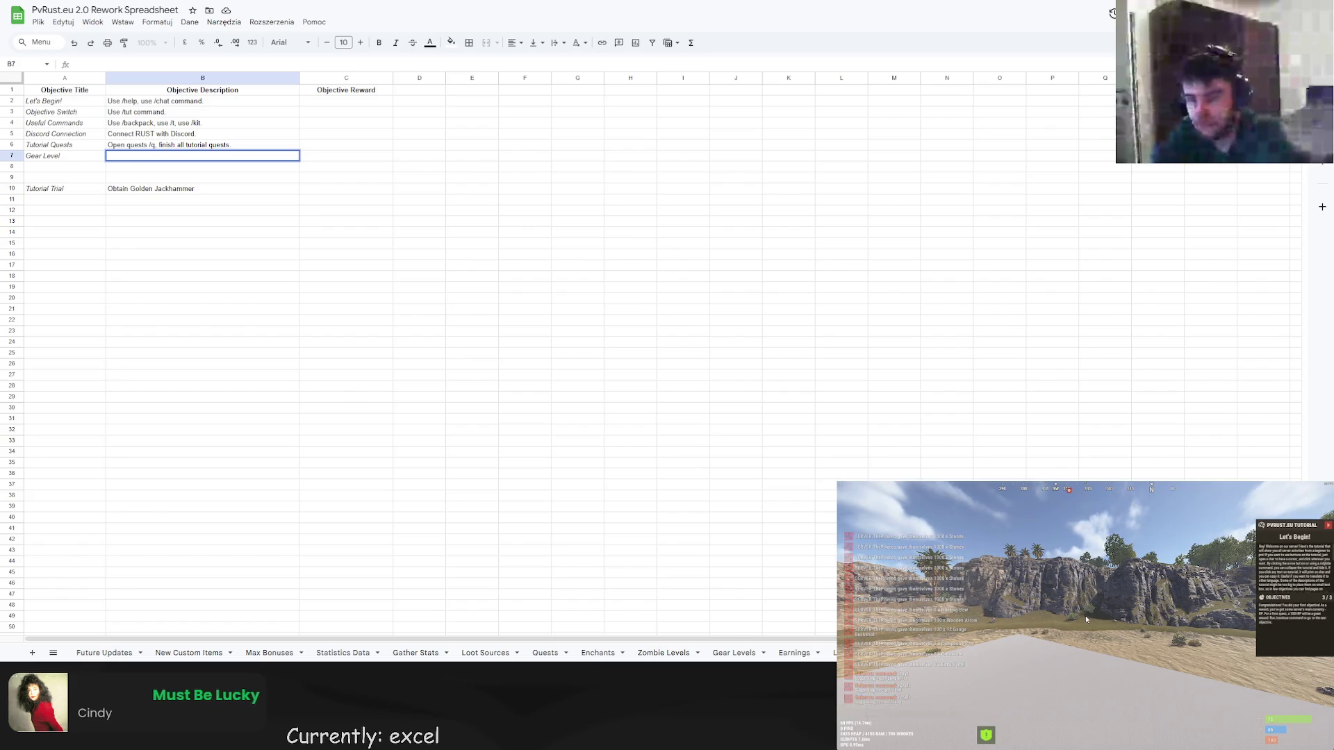
pyautogui.press('Return')
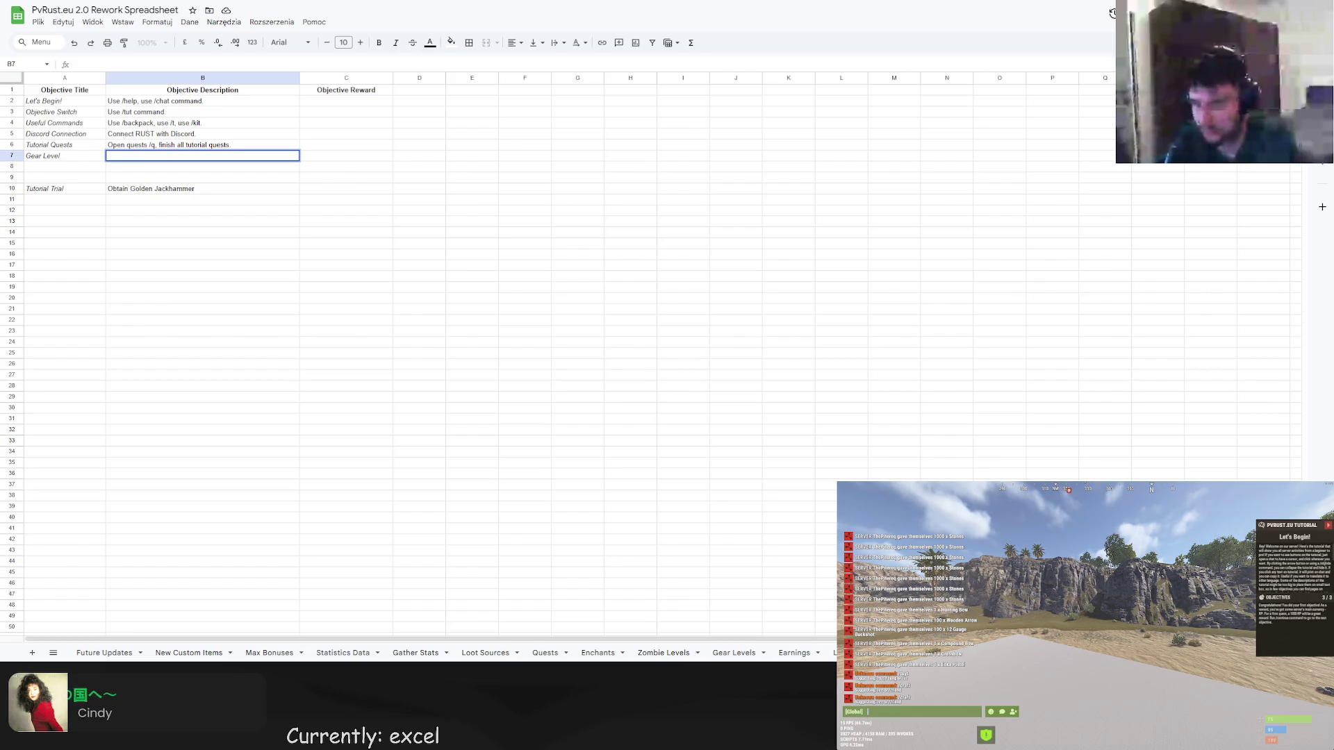
pyautogui.press('F1')
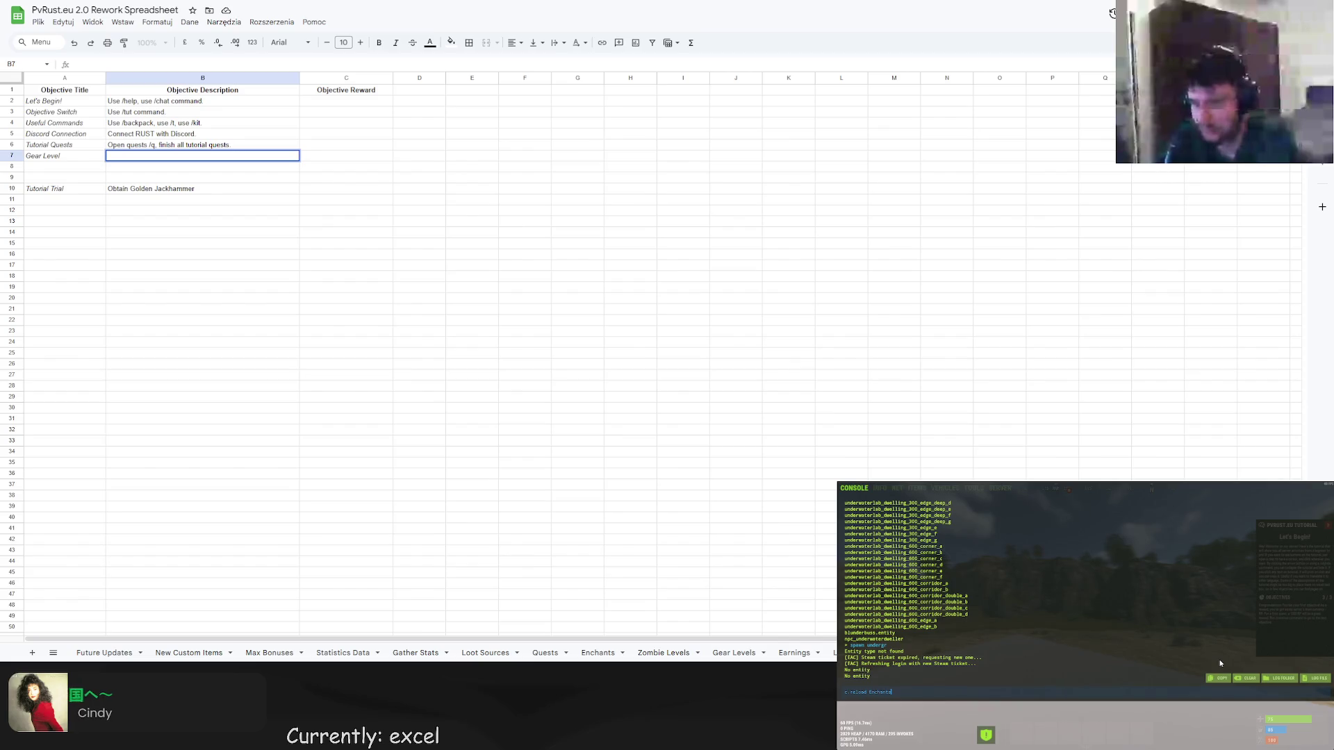
# Clear the console command, close it, and request the Gear Level Details window.
pyautogui.press('Return')
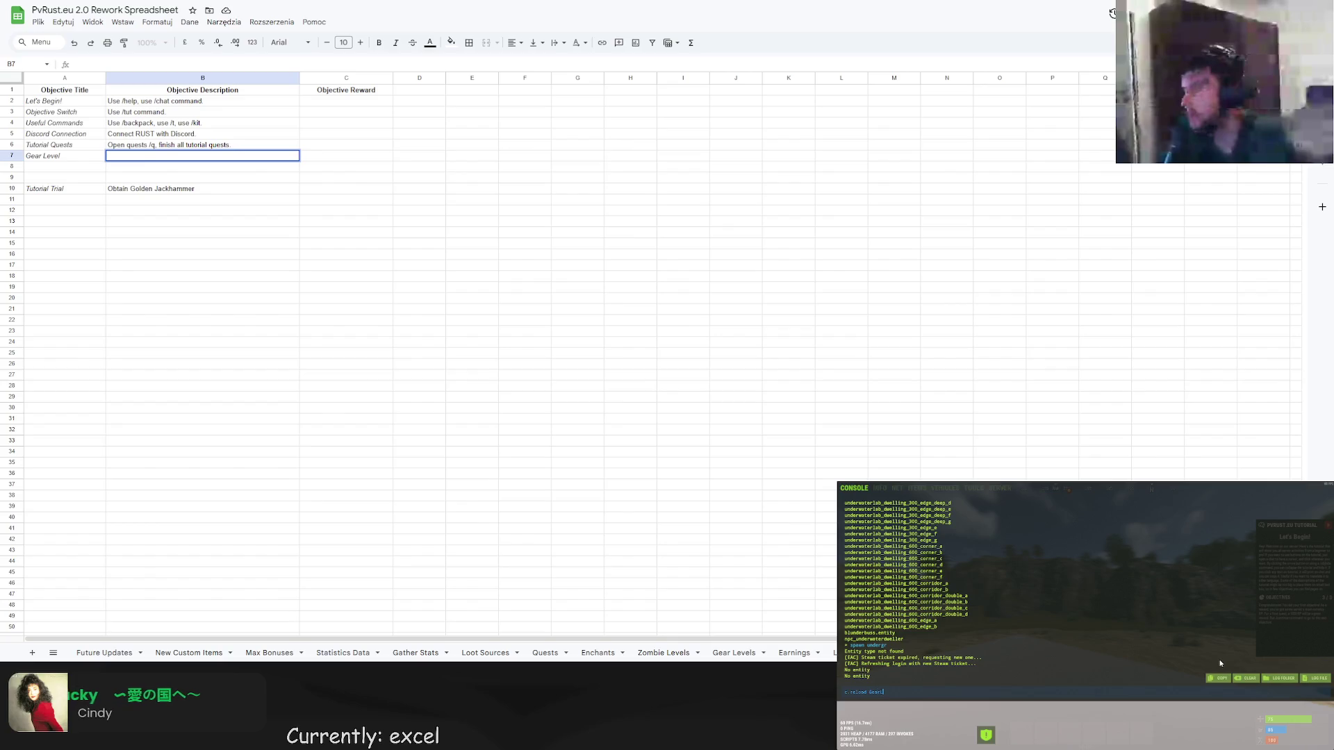
pyautogui.press('F1')
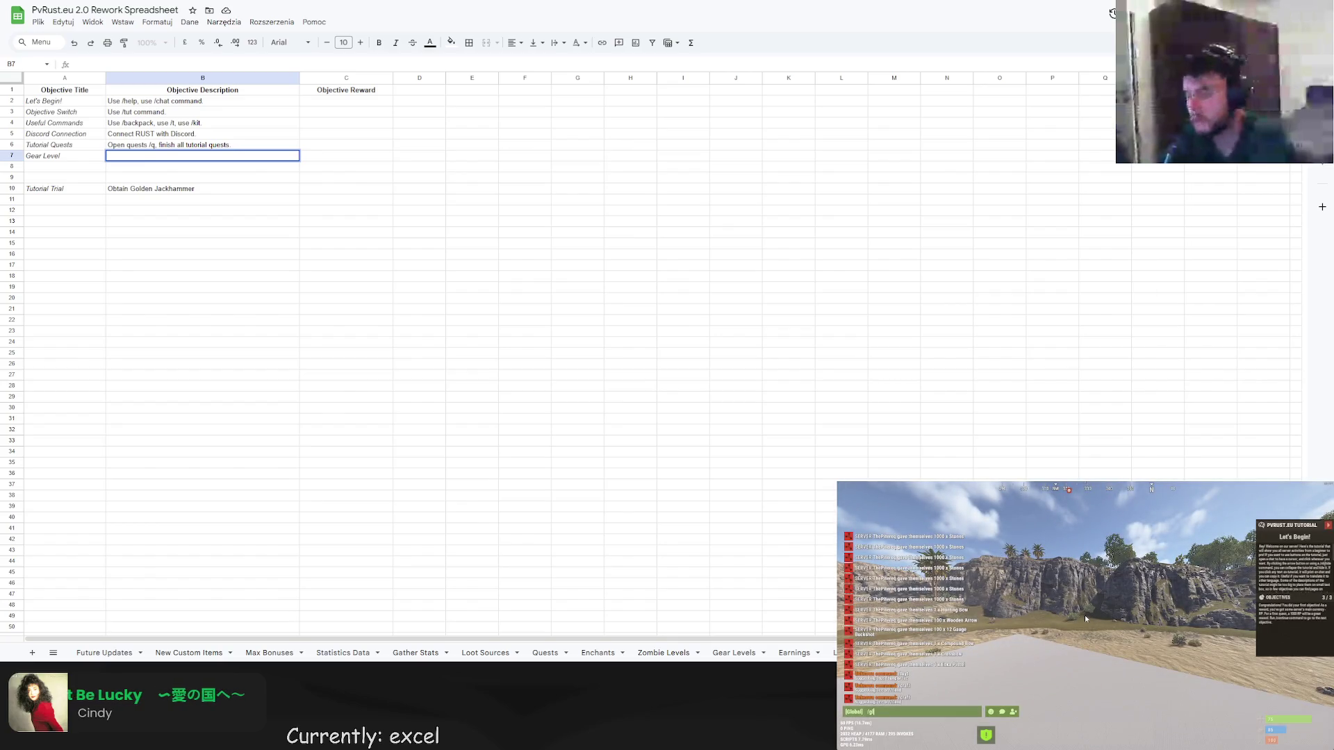
pyautogui.press('Return')
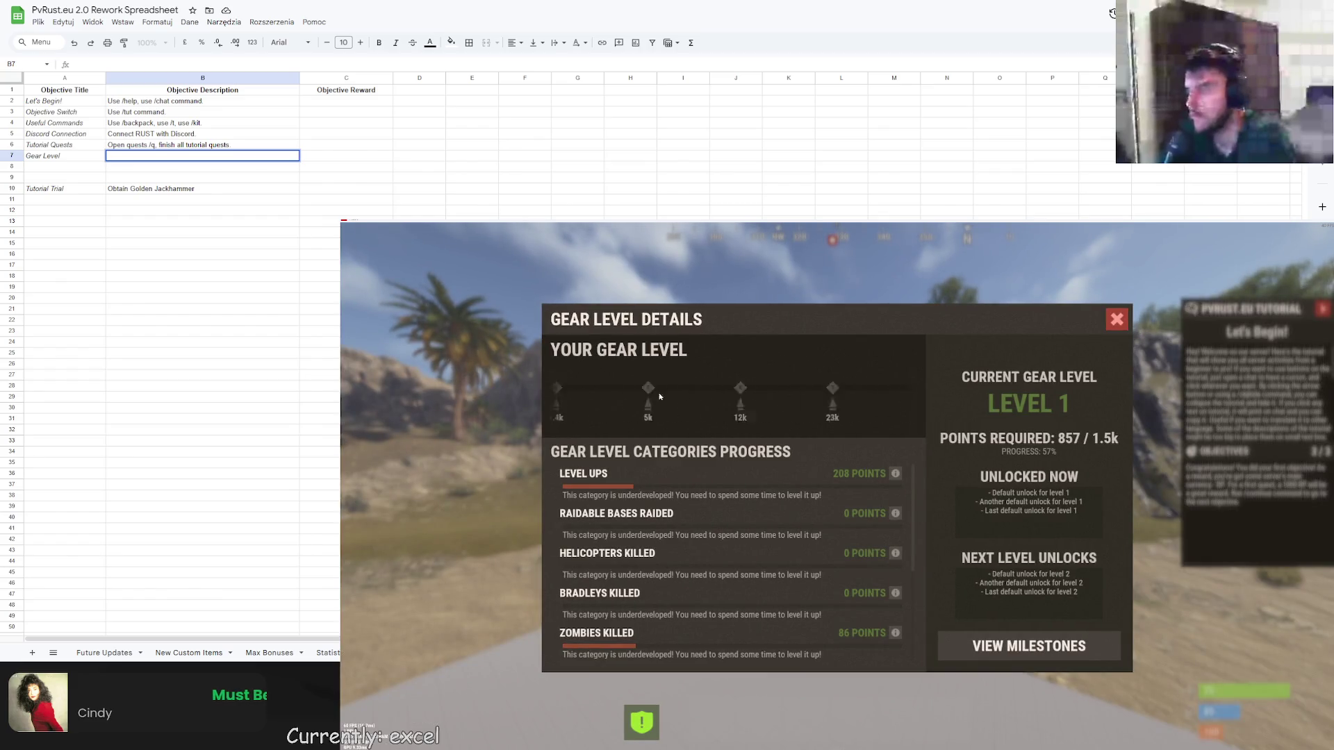
pyautogui.moveTo(673, 395); pyautogui.dragTo(773, 394)
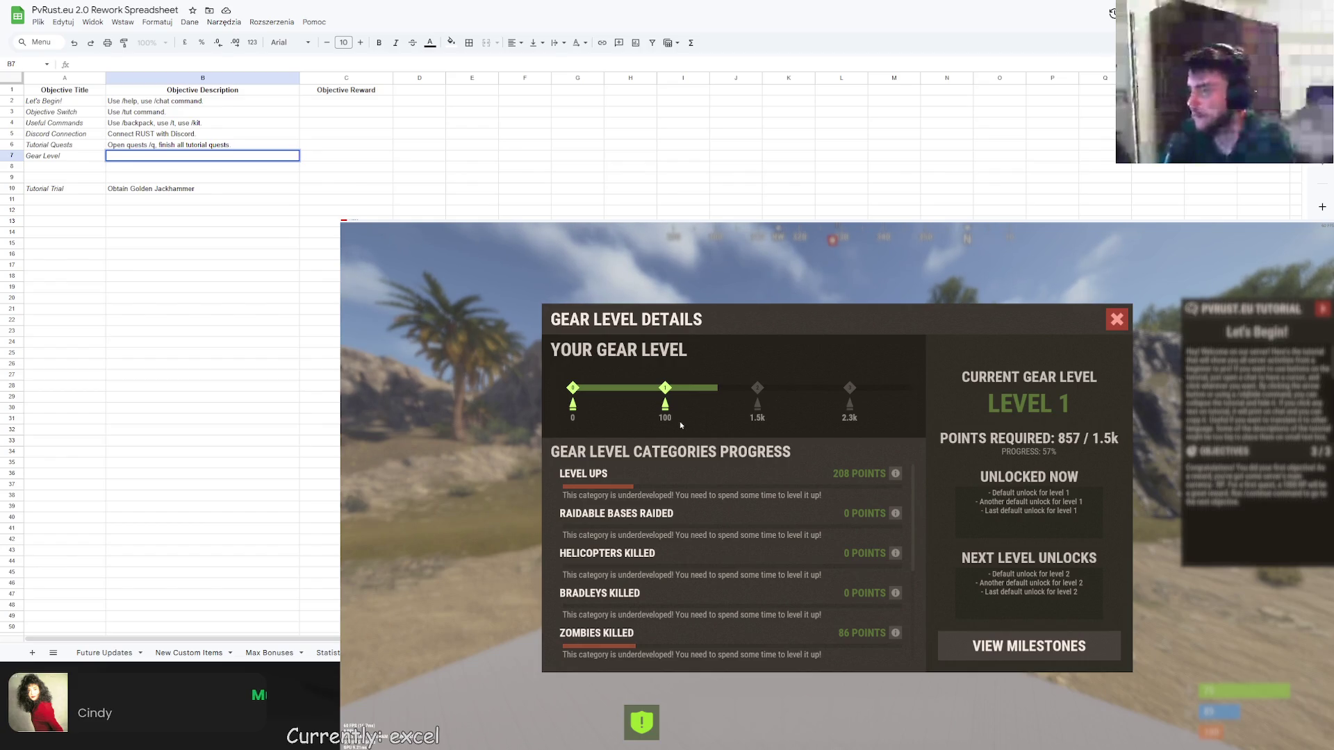
pyautogui.scroll(-3, 761, 536)
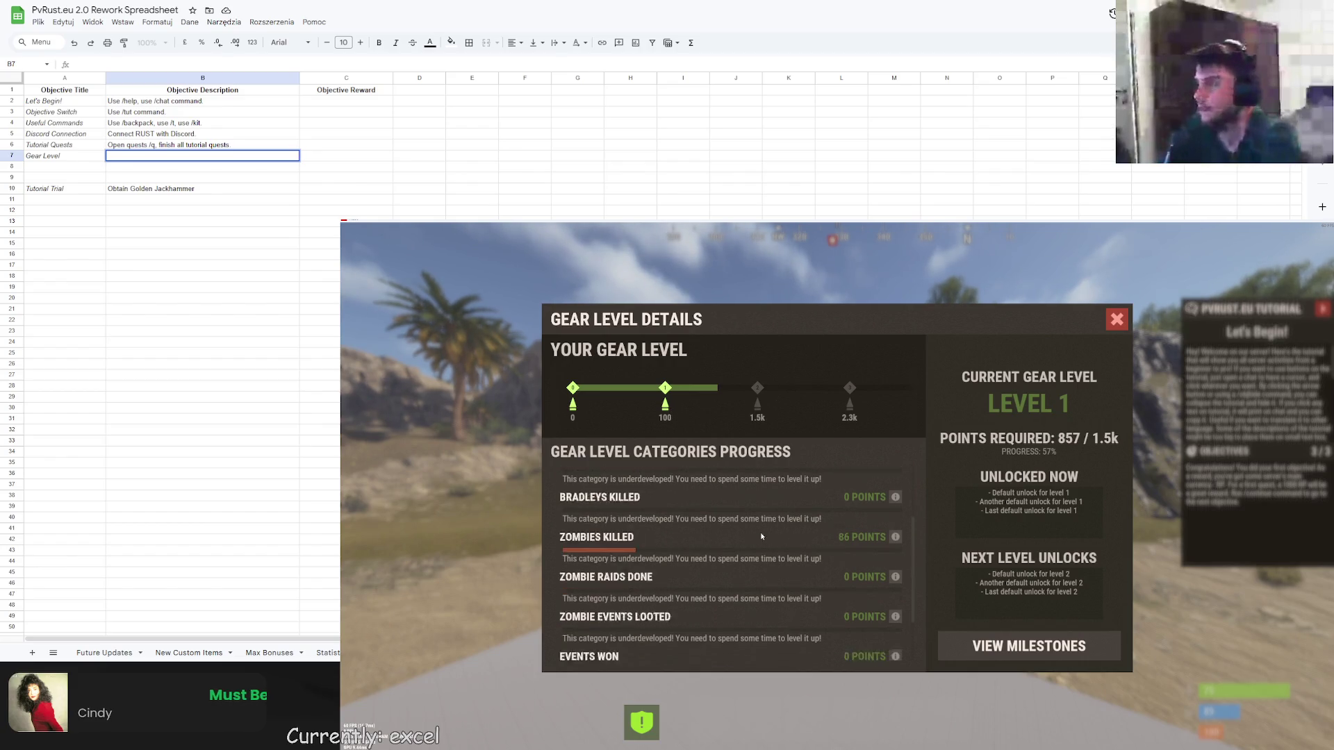
pyautogui.scroll(-3, 762, 536)
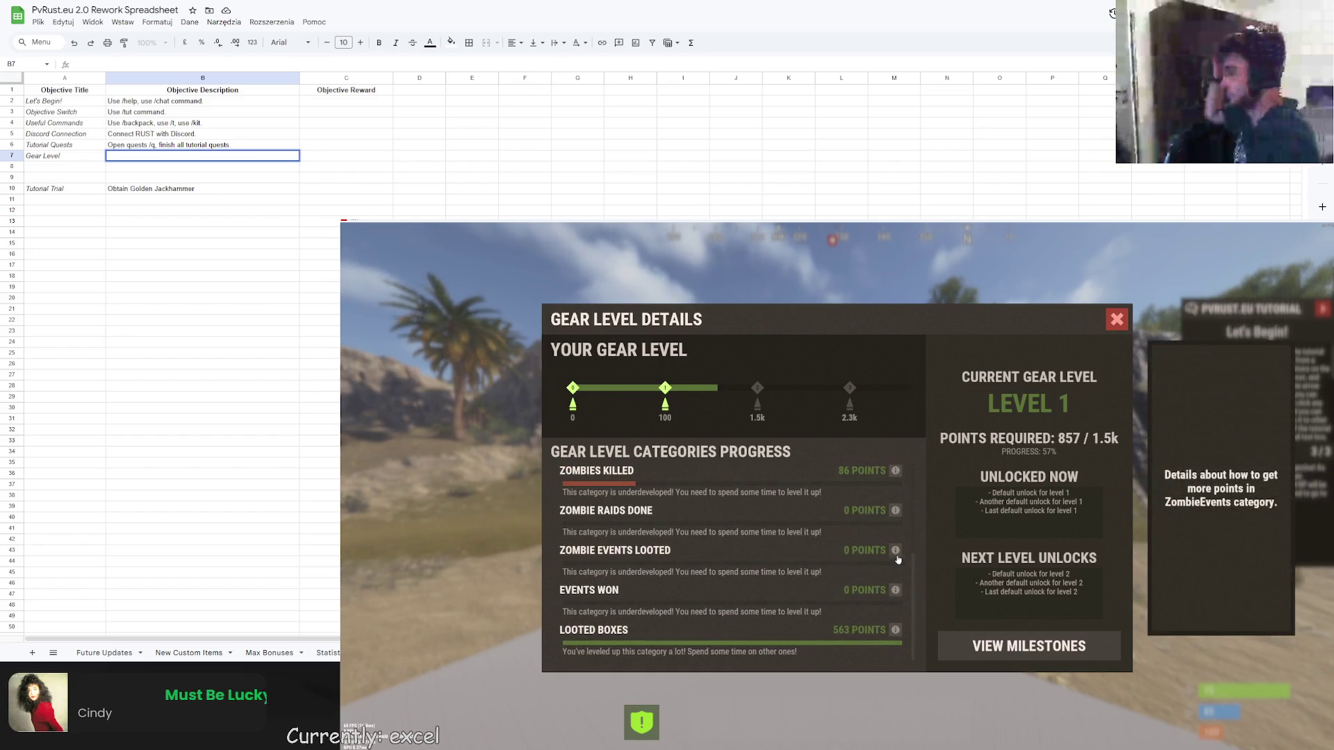
pyautogui.scroll(3, 877, 528)
pyautogui.scroll(3, 877, 528)
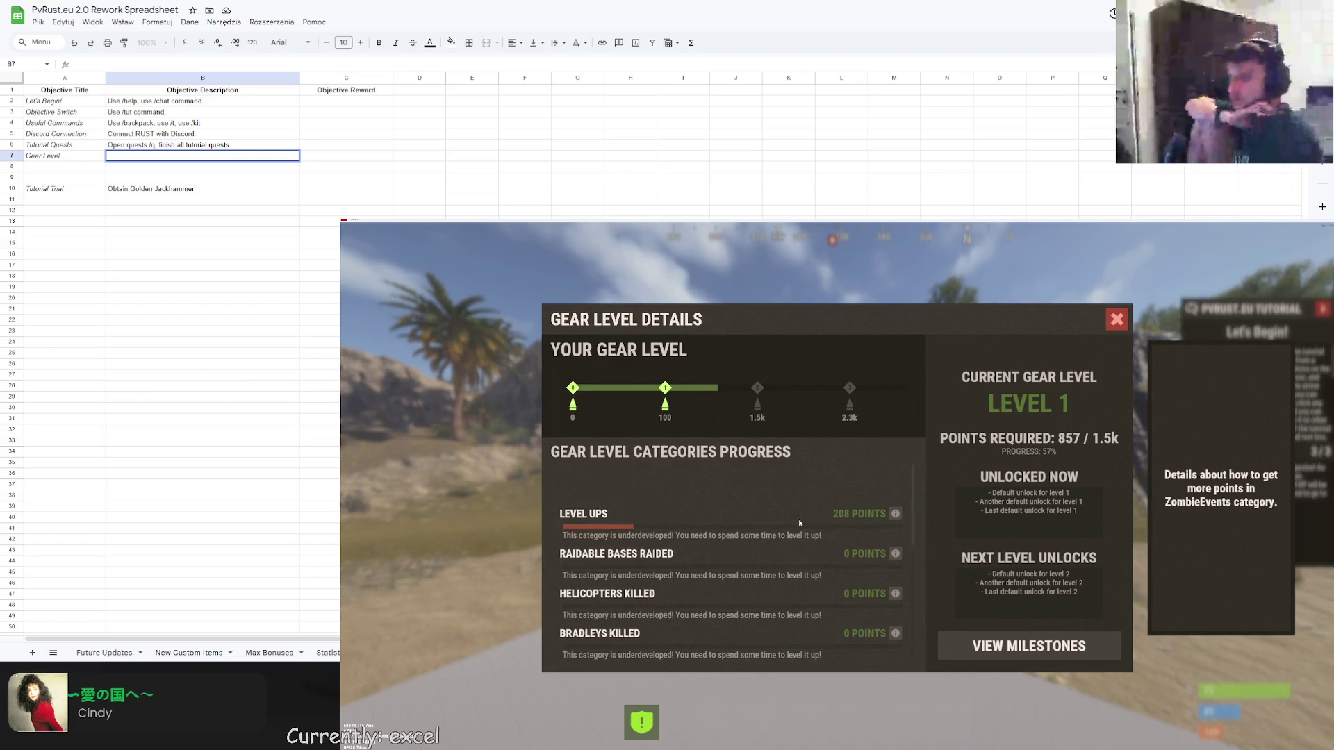
pyautogui.scroll(-4, 799, 519)
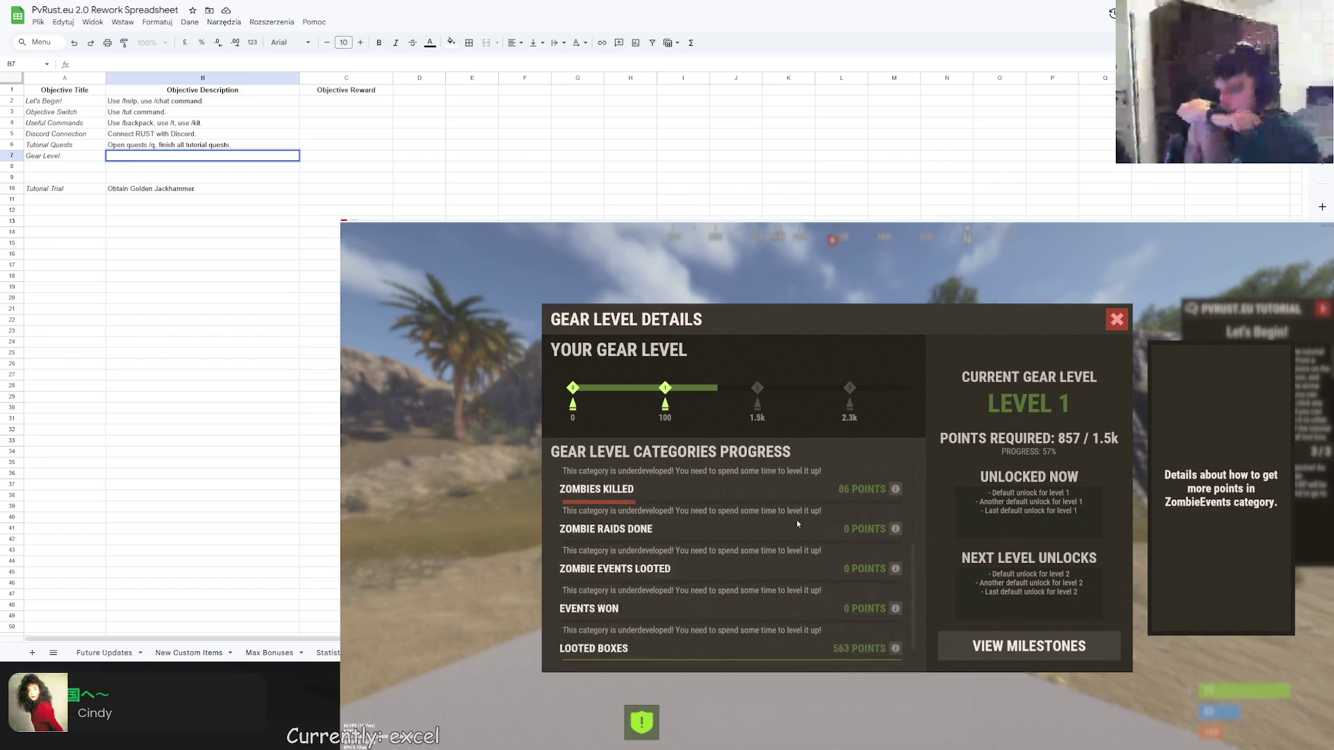
pyautogui.scroll(-2, 796, 519)
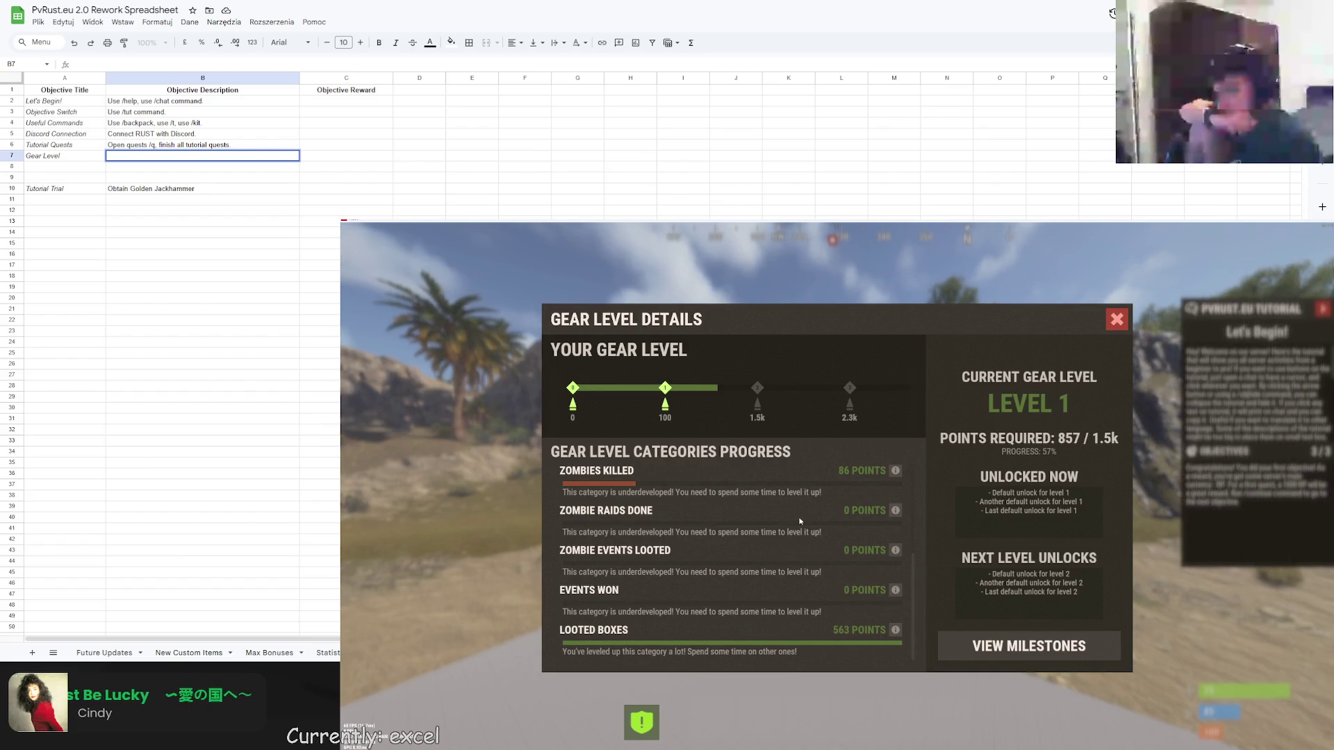
pyautogui.click(893, 474)
pyautogui.press('Escape')
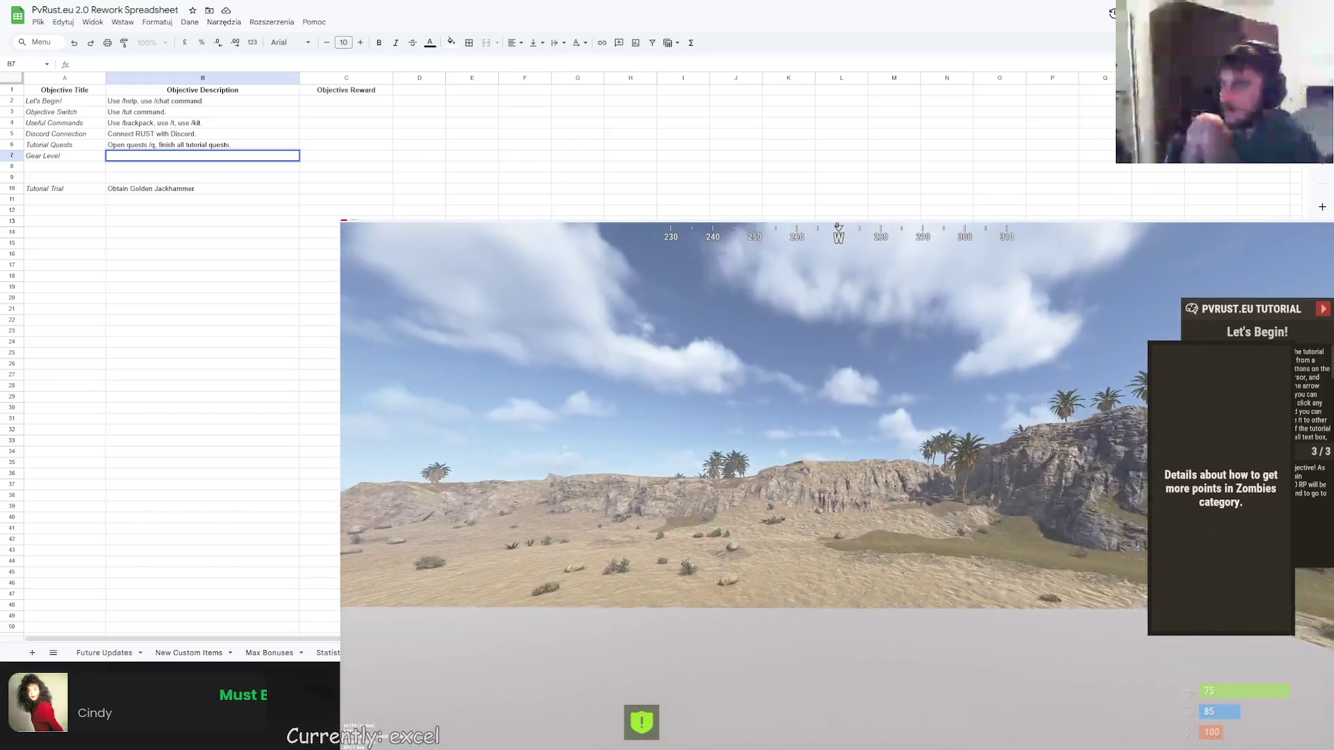
pyautogui.press('/')
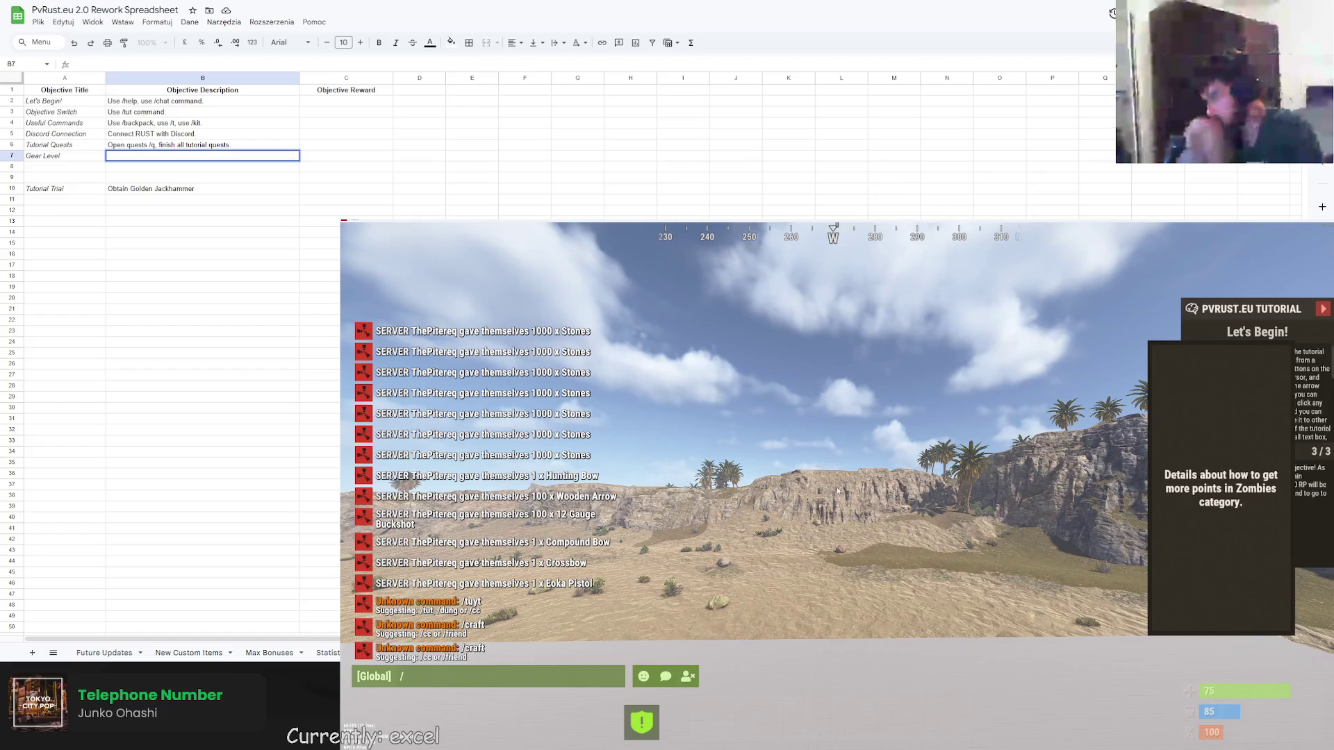
pyautogui.write('gear')
pyautogui.press('Return')
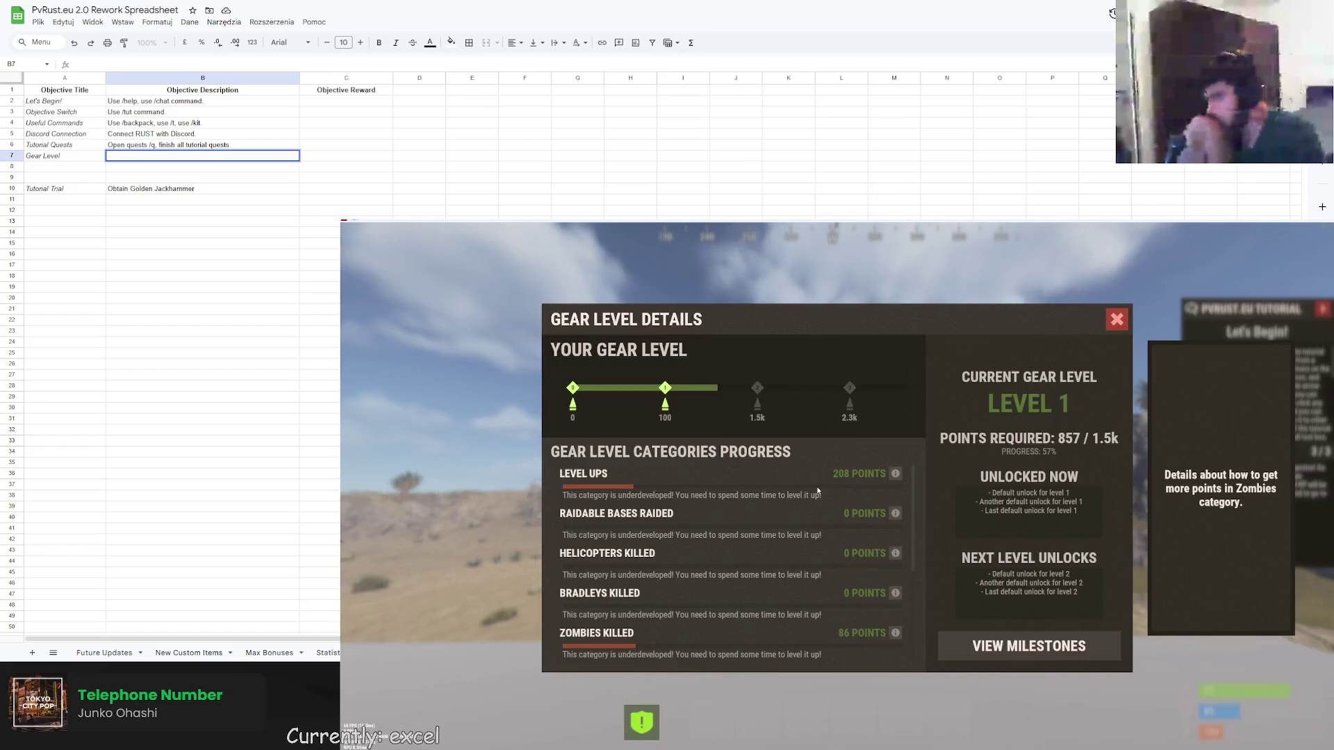
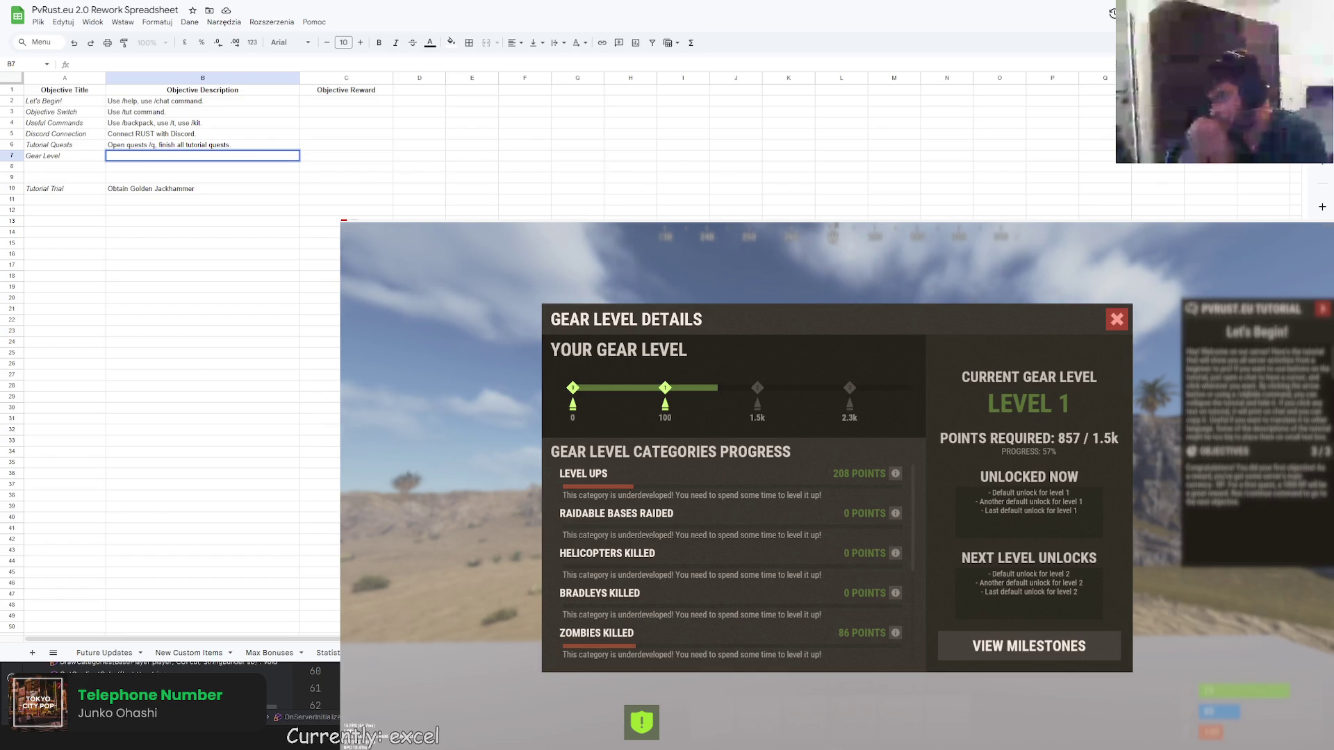
# Run the /gear chat command and review the Gear Level Details categories, then close the dialog.
pyautogui.press('Escape')
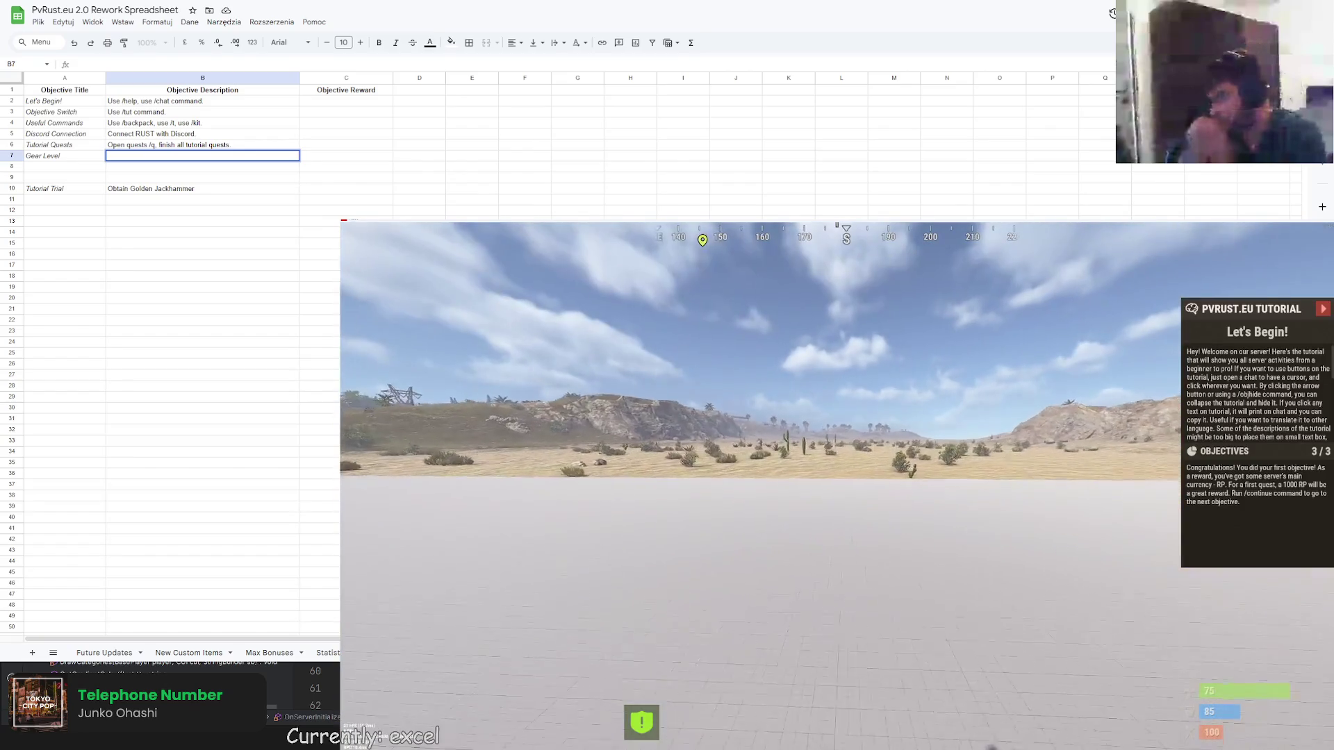
pyautogui.press('Return')
pyautogui.write('/gear')
pyautogui.press('Return')
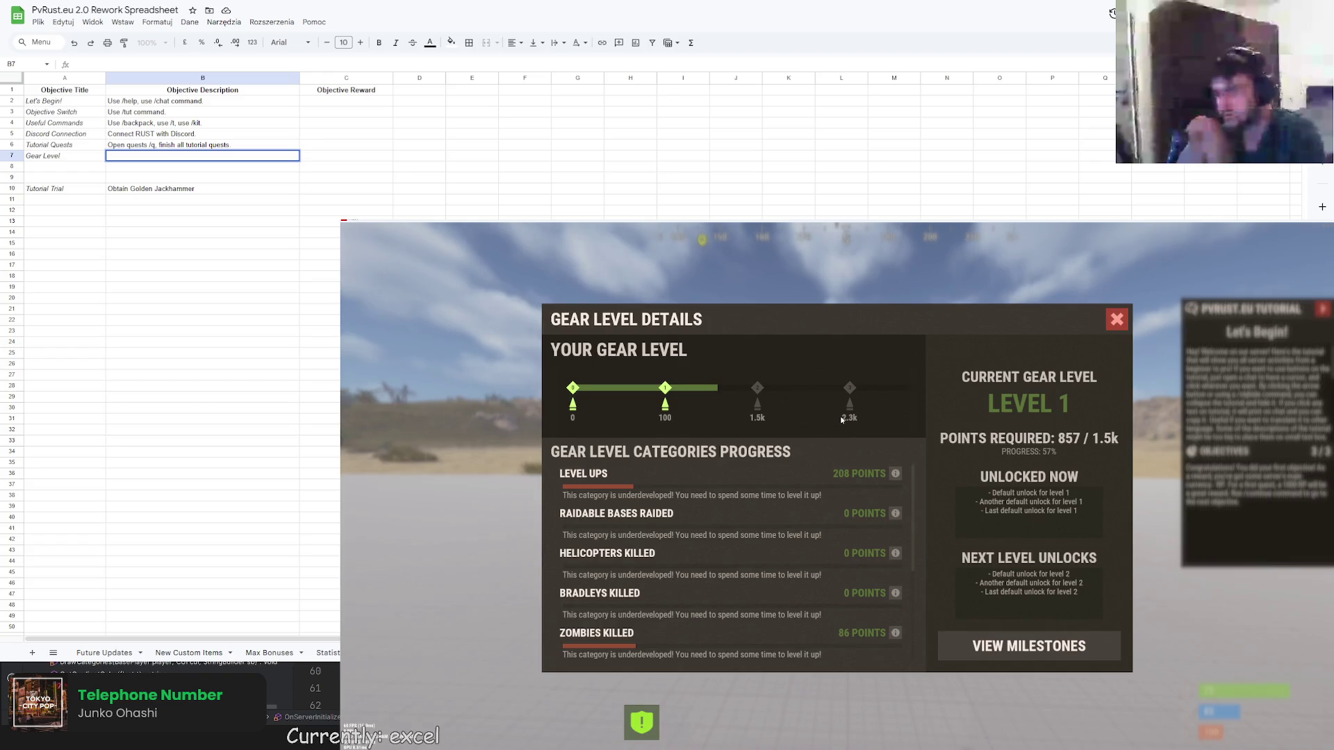
pyautogui.click(1116, 318)
pyautogui.write('/gear')
pyautogui.press('Return')
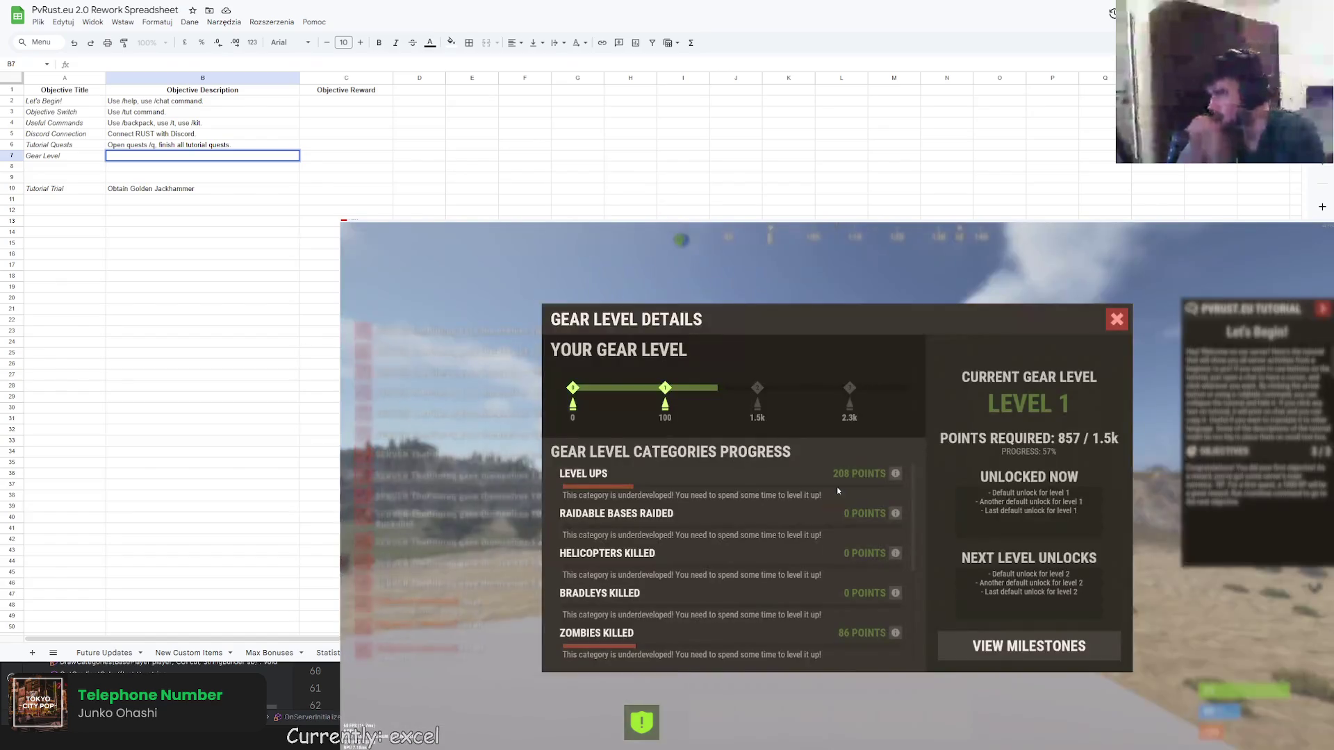
pyautogui.scroll(-3, 839, 485)
pyautogui.scroll(-2, 845, 546)
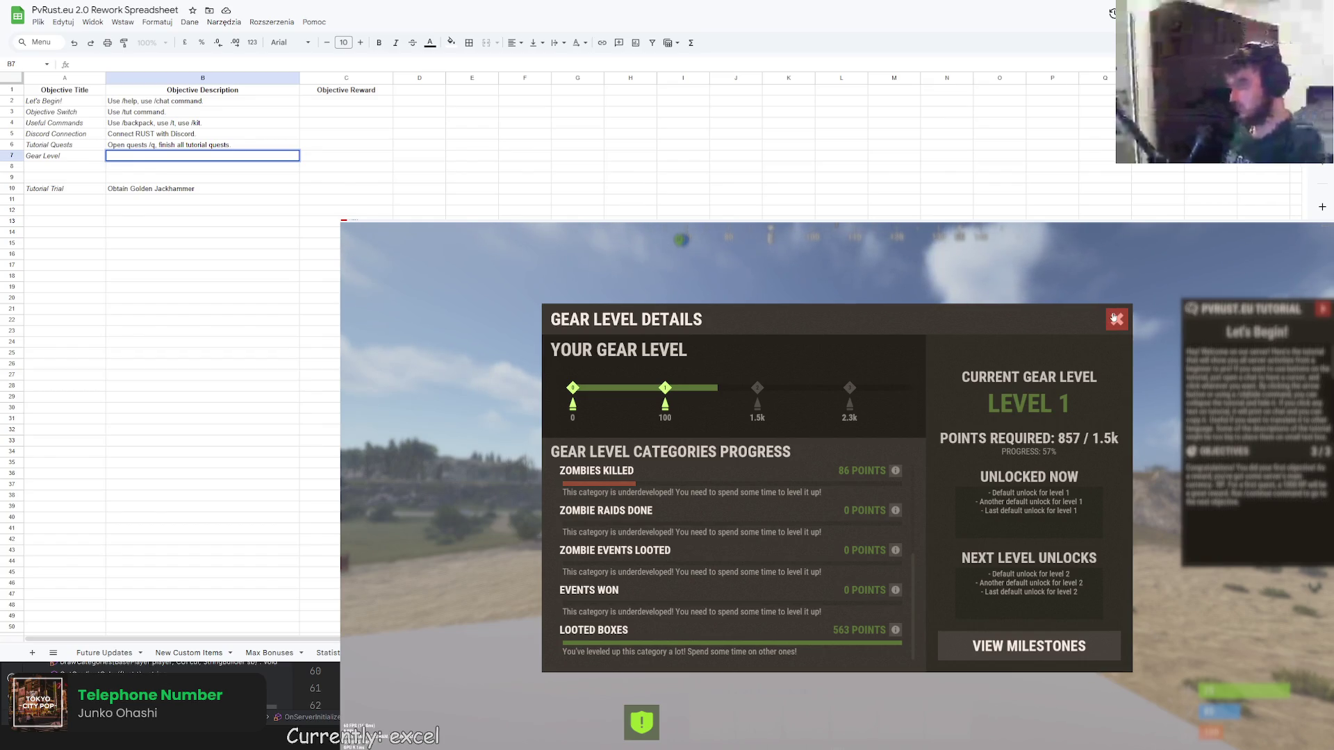
# Close the remaining Gear Level window and switch over to the Rider plugin code.
pyautogui.press('Escape')
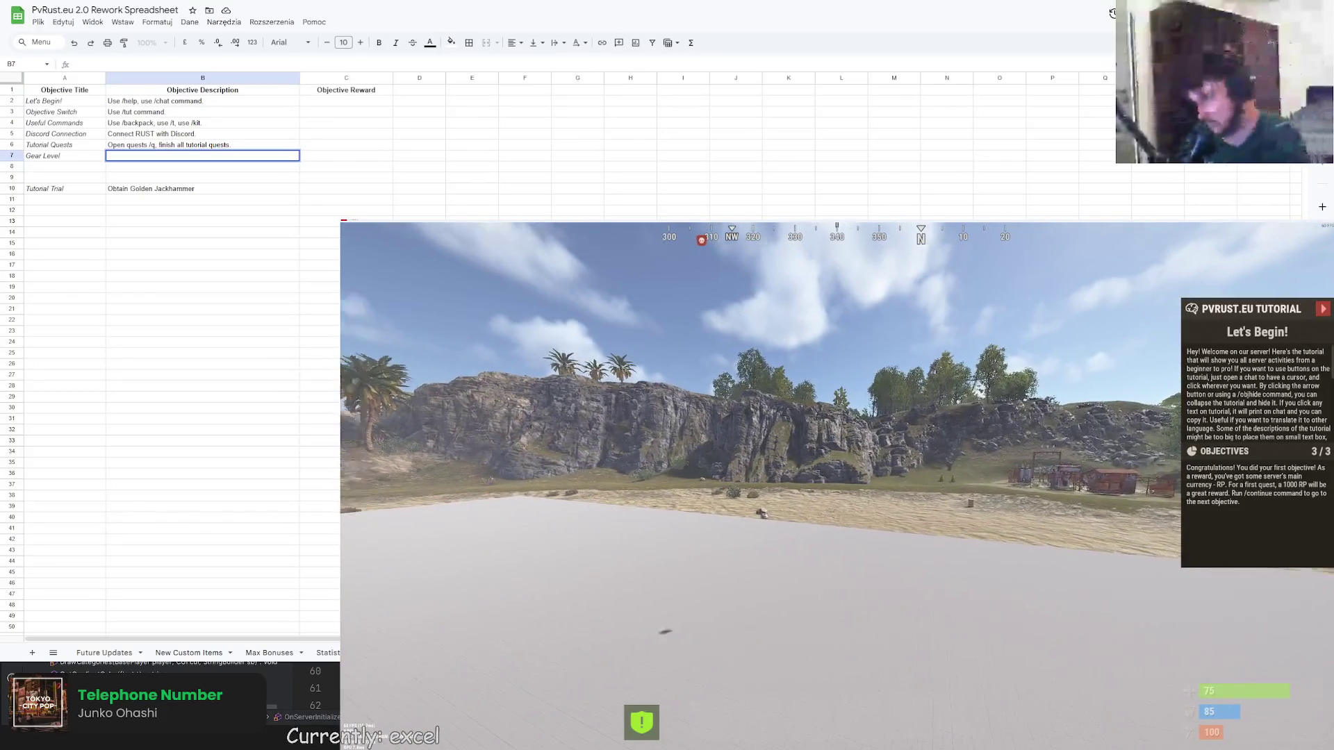
pyautogui.press('Return')
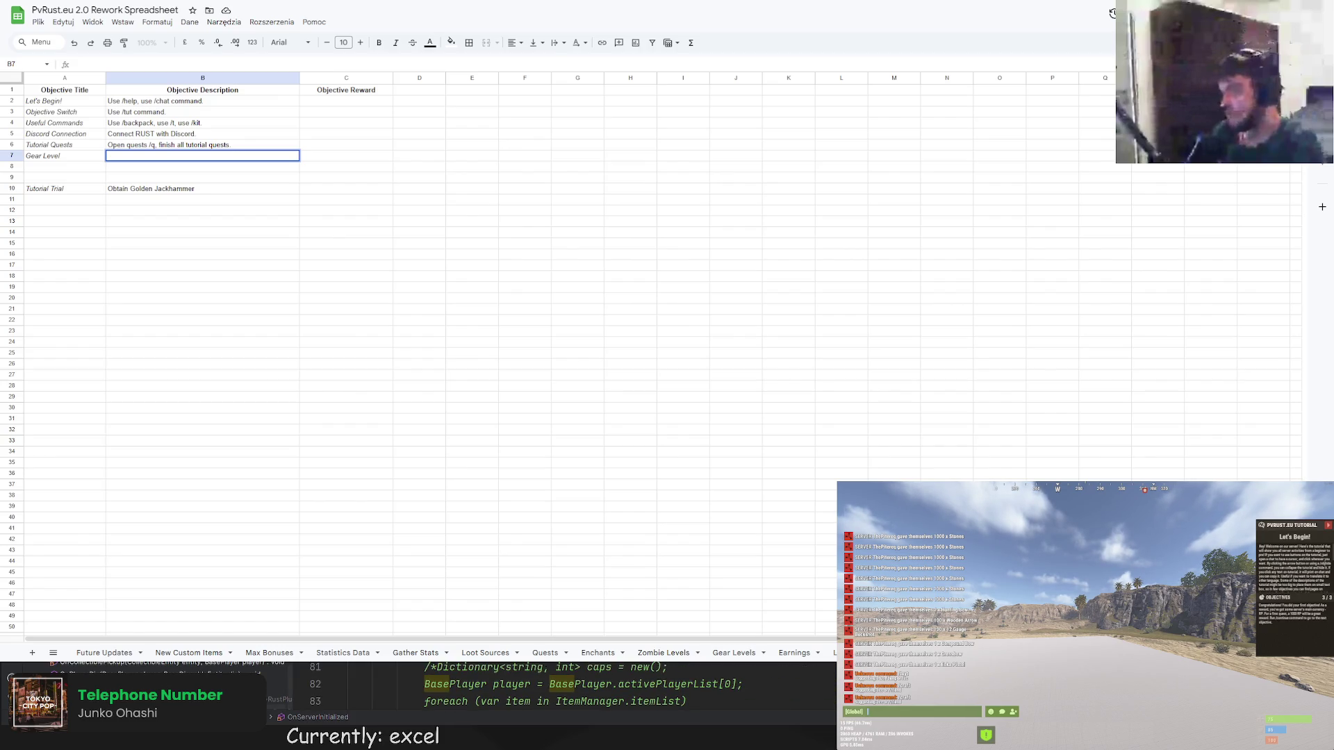
pyautogui.hotkey('alt', 'Tab')
pyautogui.scroll(5, 679, 470)
pyautogui.scroll(5, 679, 470)
pyautogui.scroll(3, 679, 470)
pyautogui.scroll(-4, 678, 470)
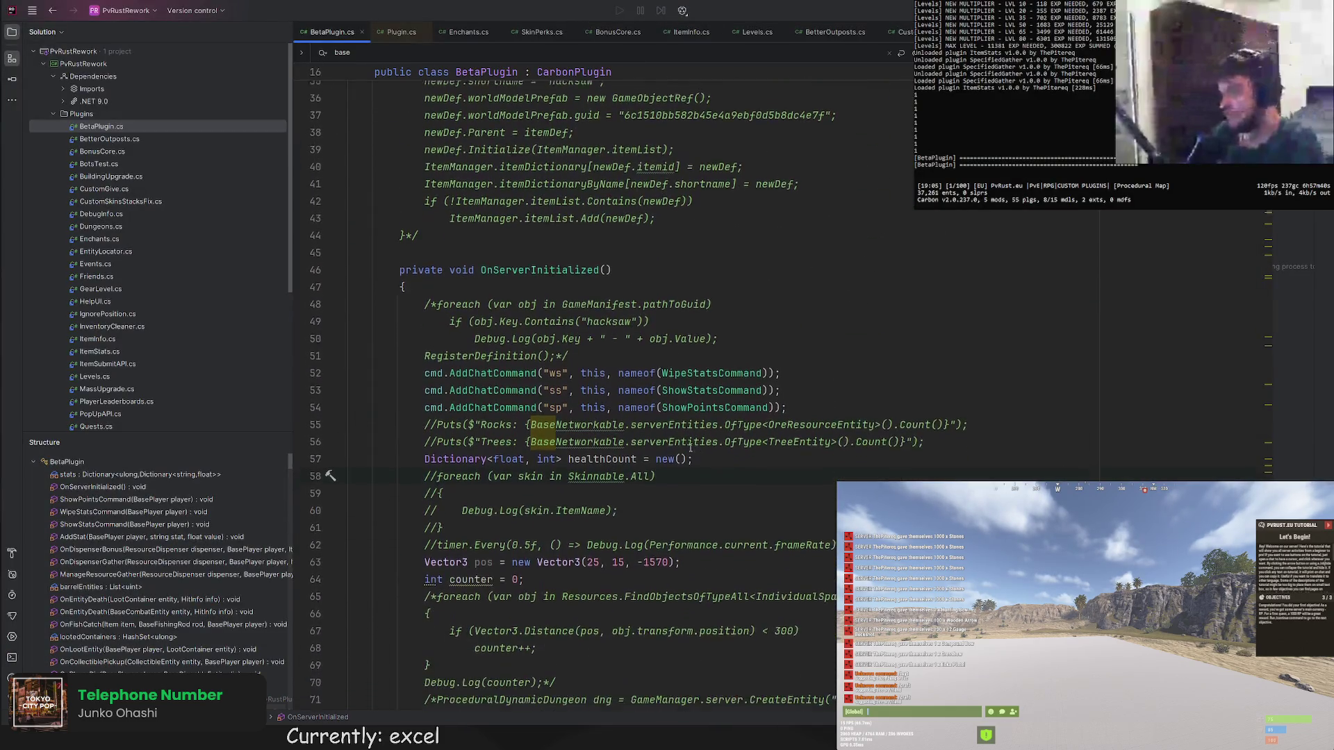
# Duplicate the ShowPointsCommand registration as a "test" command bound to GuiTestCommand.
pyautogui.click(792, 399)
pyautogui.hotkey('ctrl', 'd')
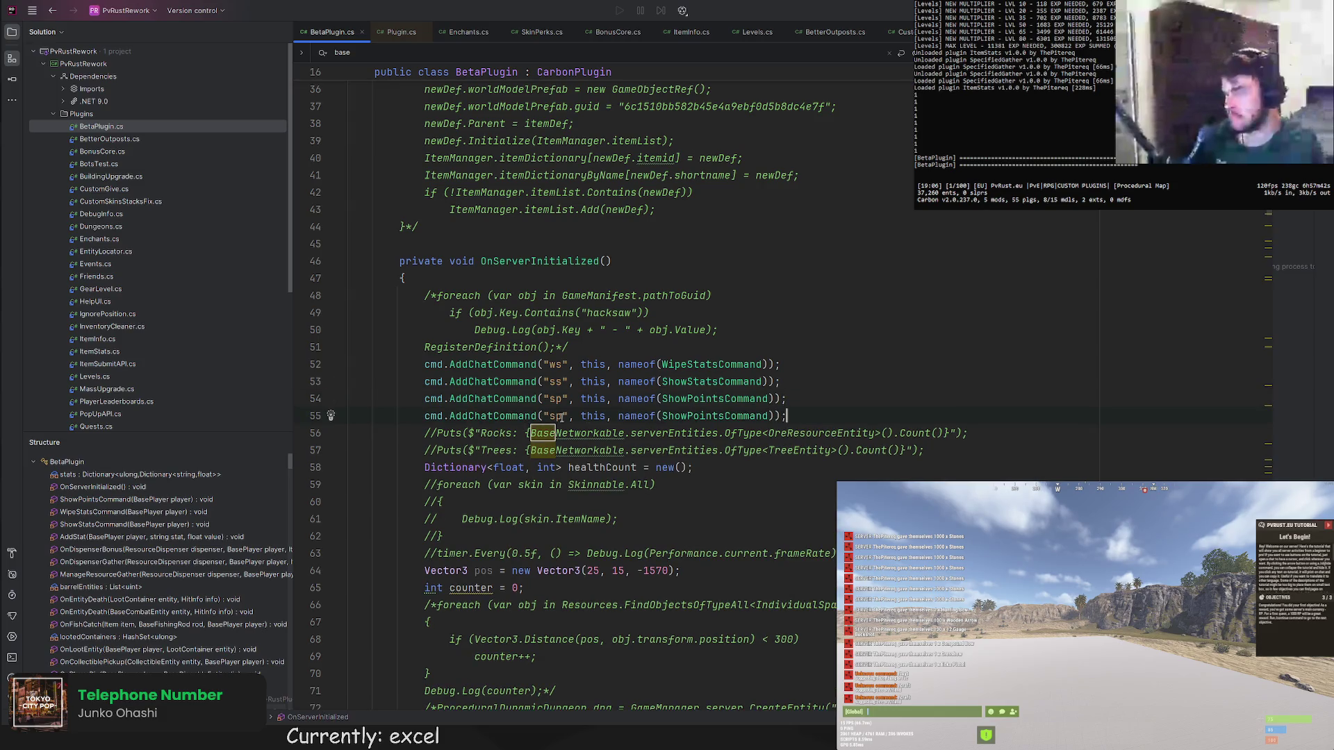
pyautogui.moveTo(556, 416); pyautogui.dragTo(549, 417)
pyautogui.write('test')
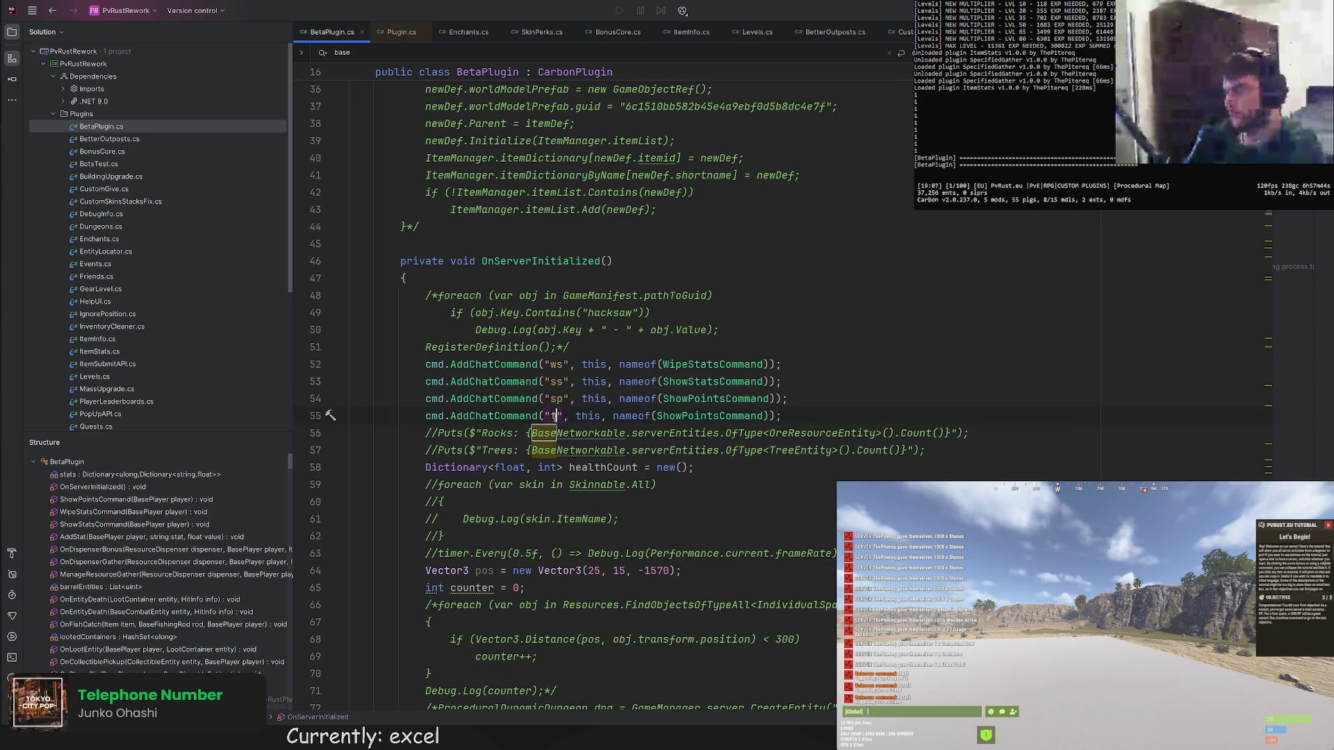
pyautogui.moveTo(676, 416); pyautogui.dragTo(740, 416)
pyautogui.press('BackSpace')
pyautogui.write('GuiTest')
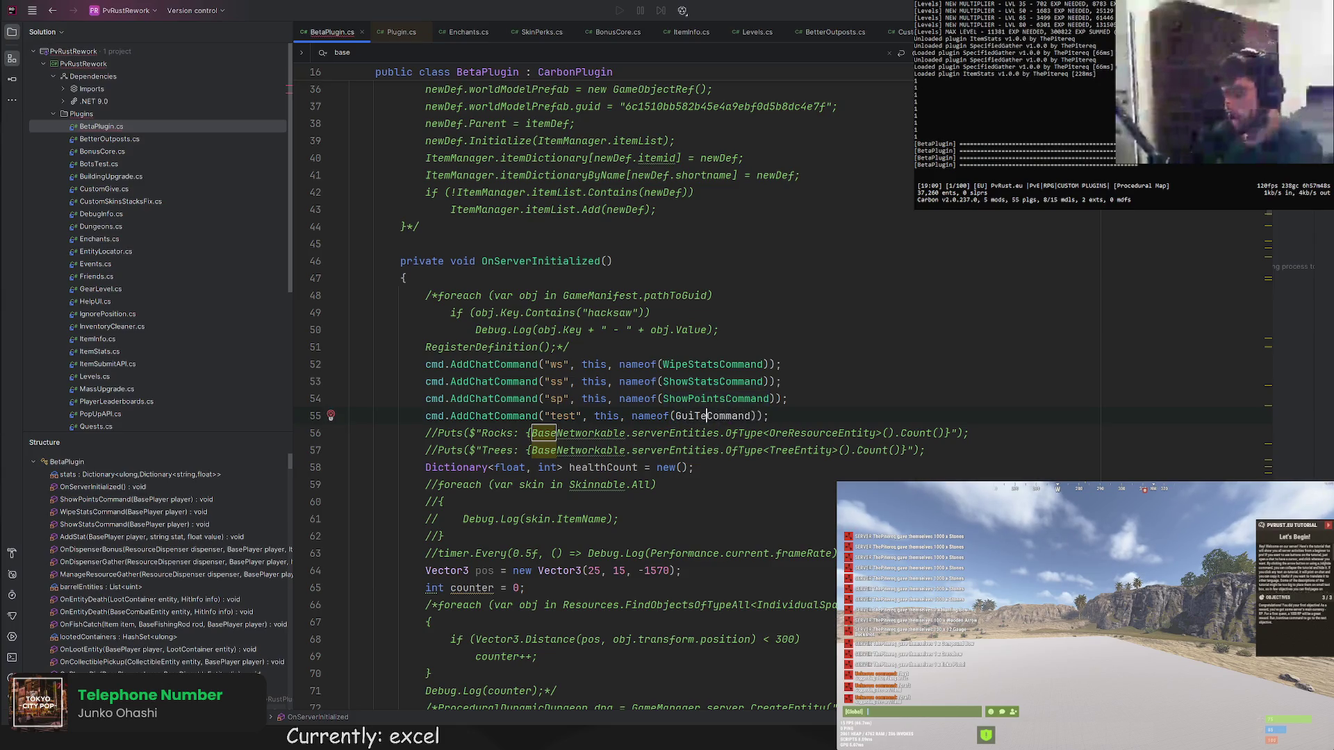
pyautogui.scroll(-10, 717, 416)
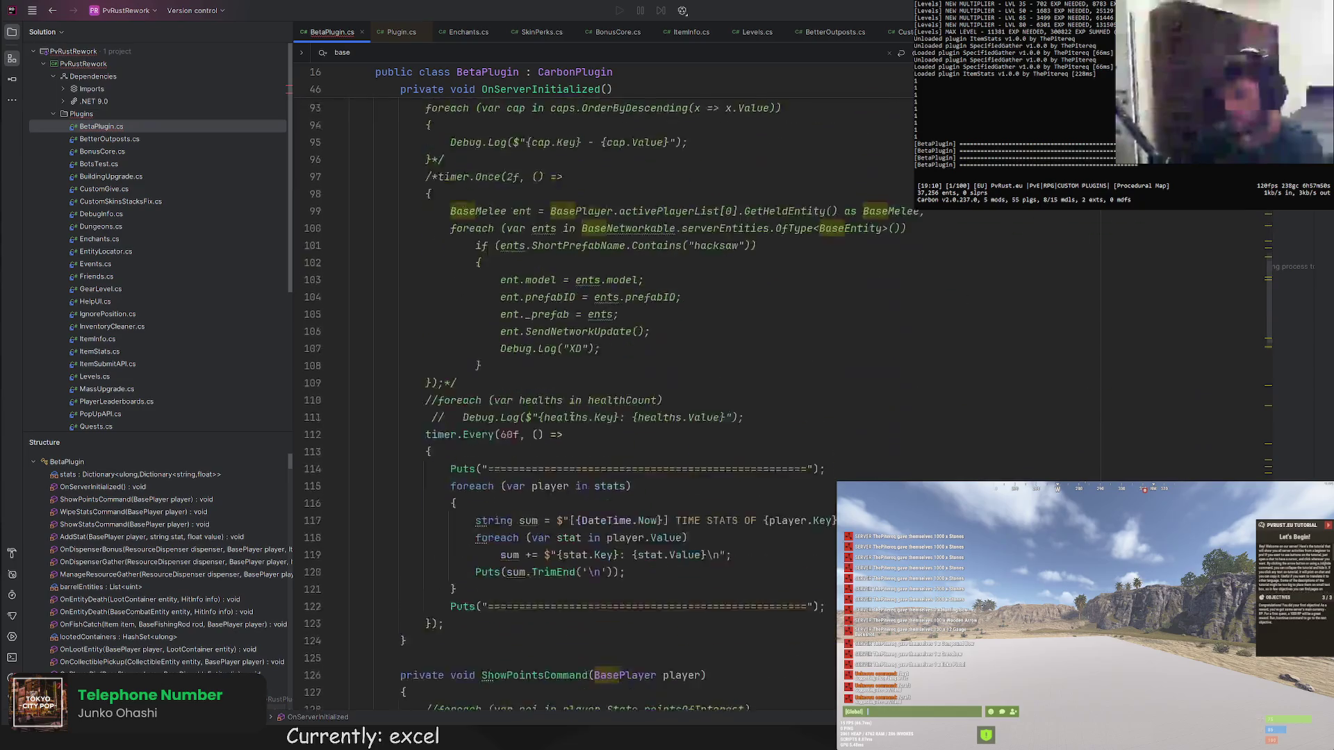
pyautogui.scroll(-8, 625, 365)
# Add an empty GuiTestCommand method with the suggested command parameters.
pyautogui.click(467, 282)
pyautogui.press('Return')
pyautogui.press('Return')
pyautogui.write('priva')
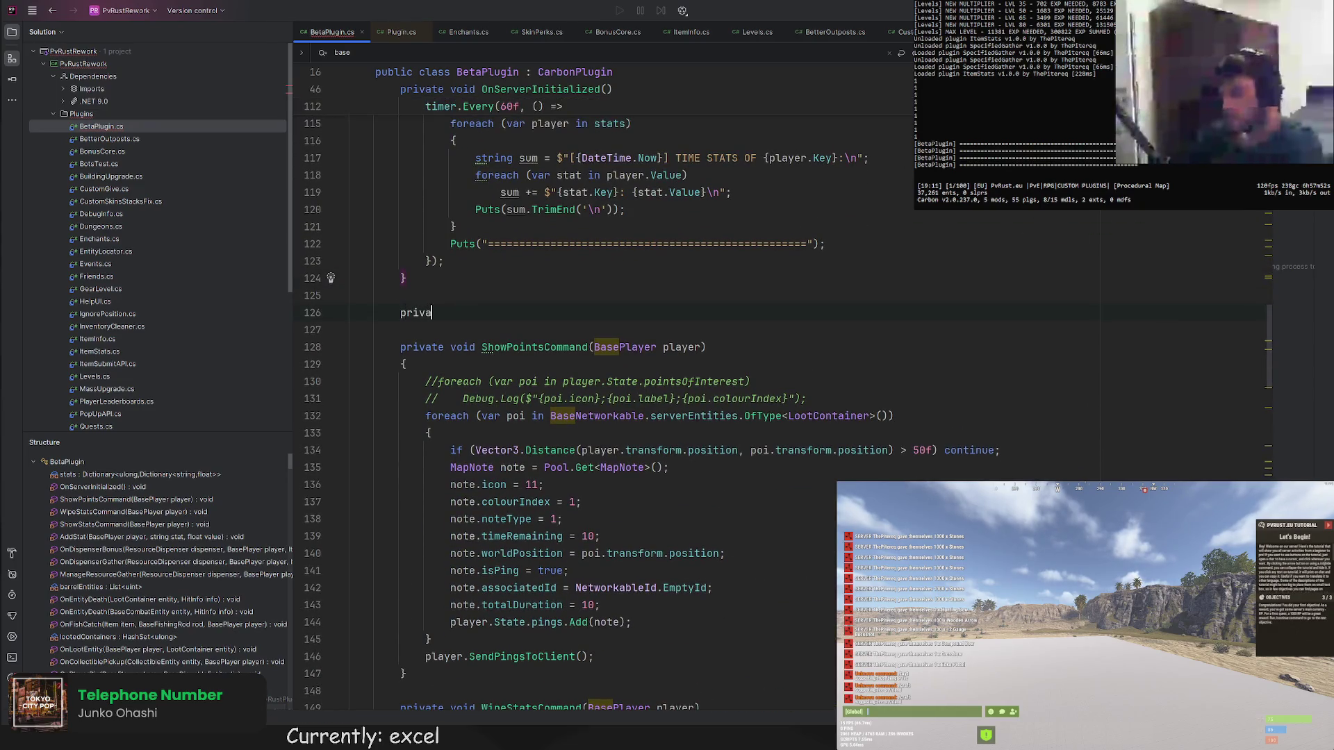
pyautogui.write('te void GUiTe')
pyautogui.press('BackSpace')
pyautogui.press('BackSpace')
pyautogui.write('uiTestCommand(B')
pyautogui.press('Tab')
pyautogui.press('Return')
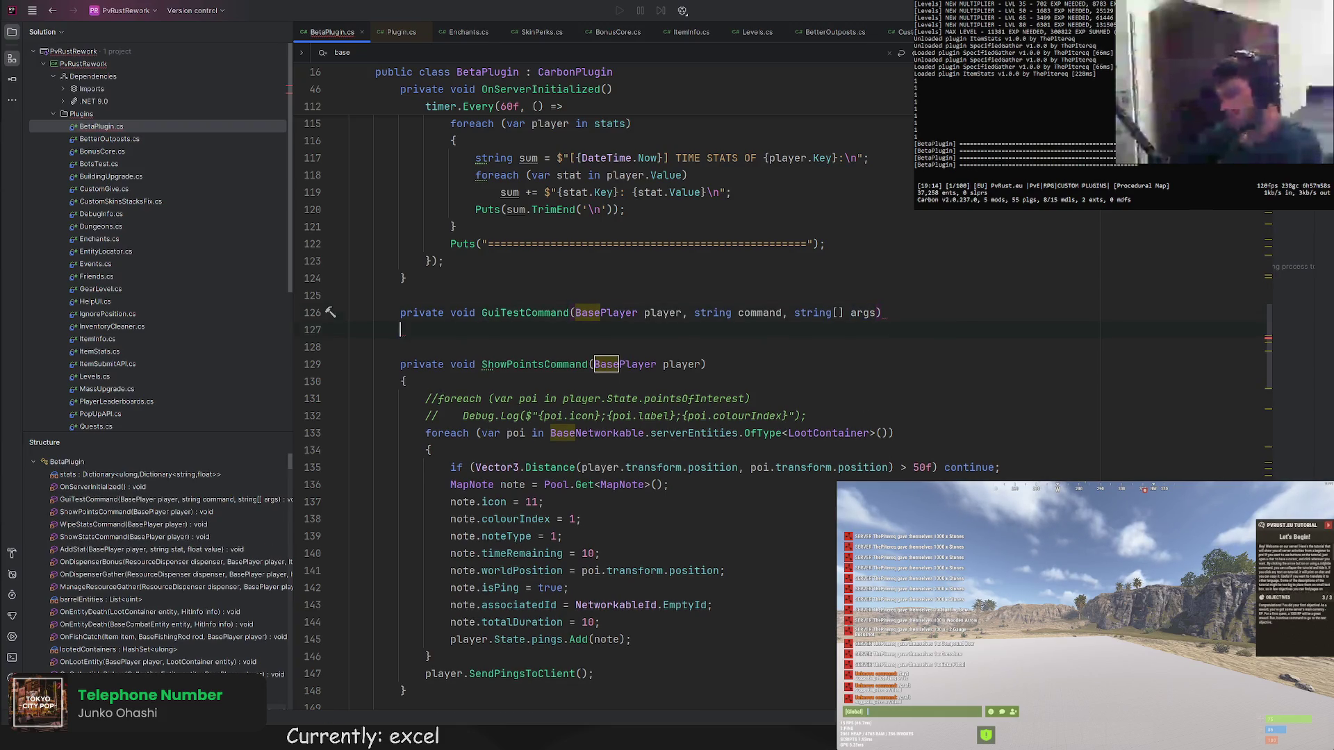
pyautogui.write('{')
pyautogui.press('Return')
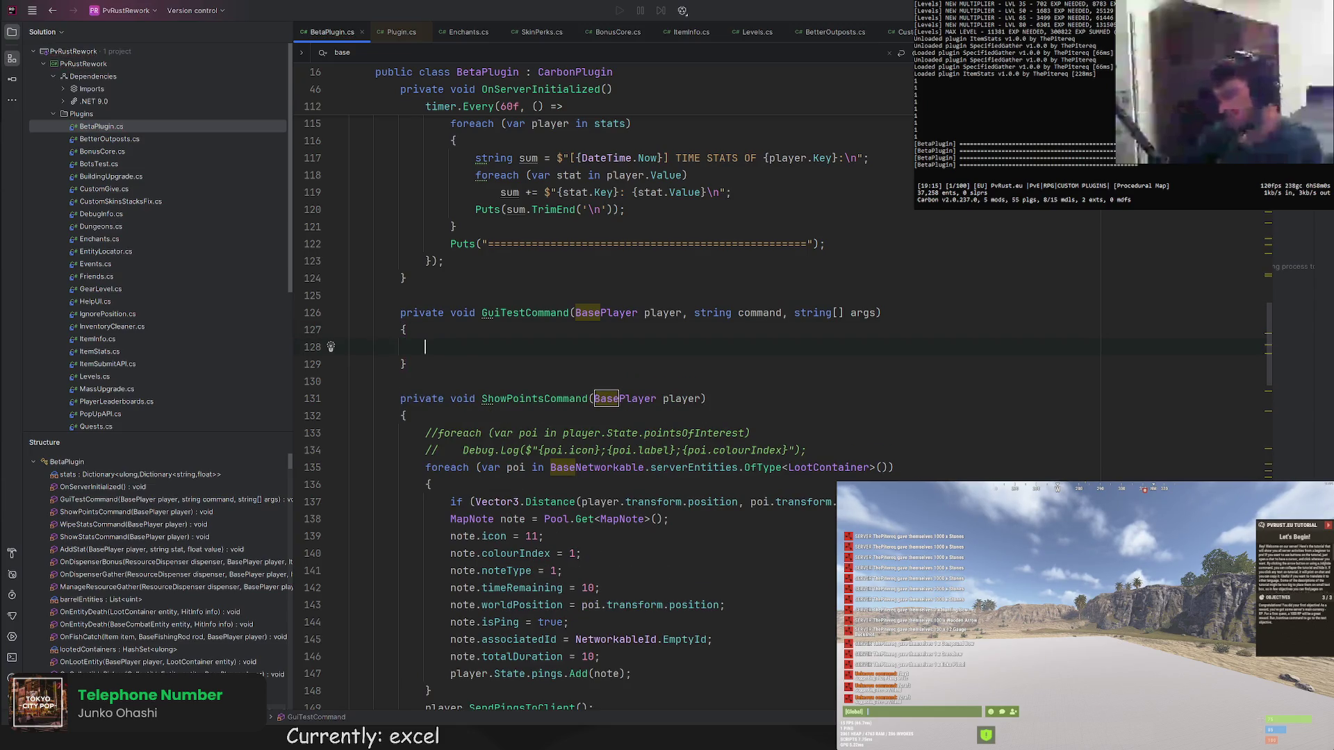
# In GearLevel.cs jump to CreateUi, select its two CUI setup lines, and return to BetaPlugin.cs.
pyautogui.click(100, 288)
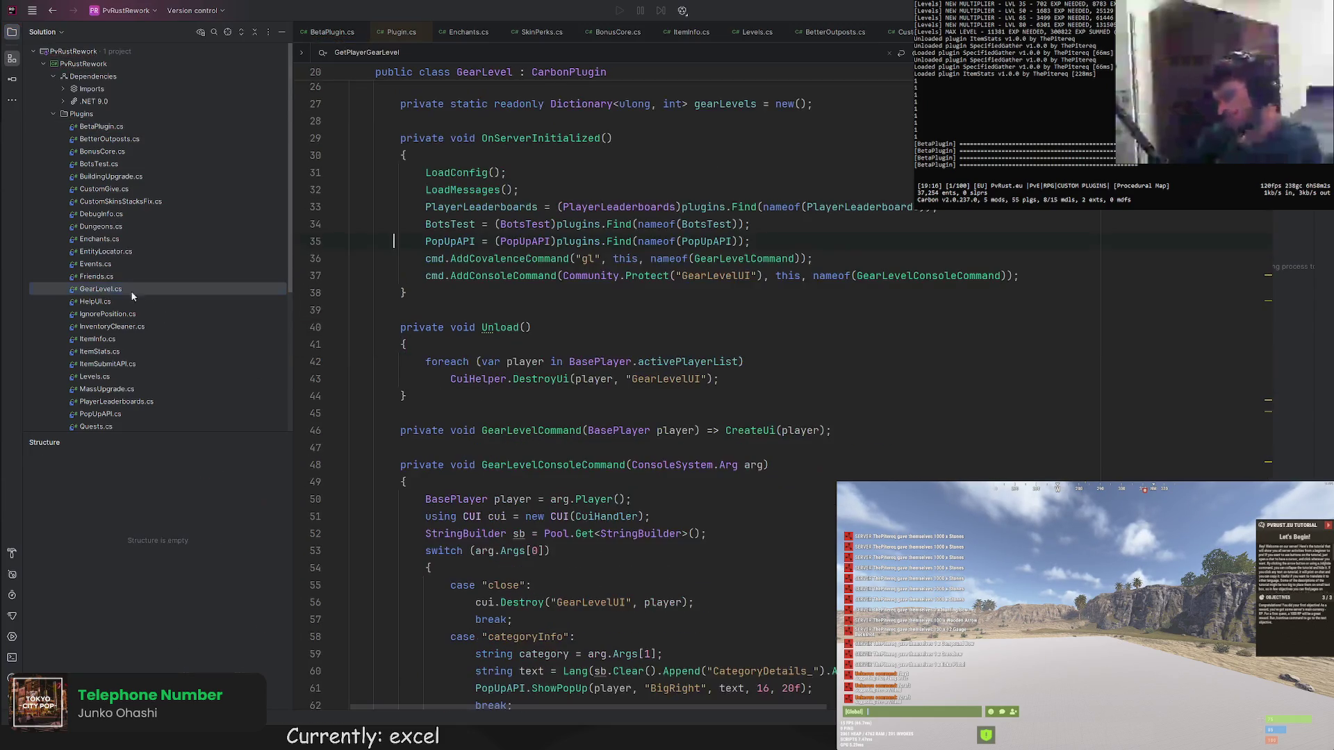
pyautogui.scroll(-5, 448, 313)
pyautogui.write('using cui')
pyautogui.doubleClick(441, 298)
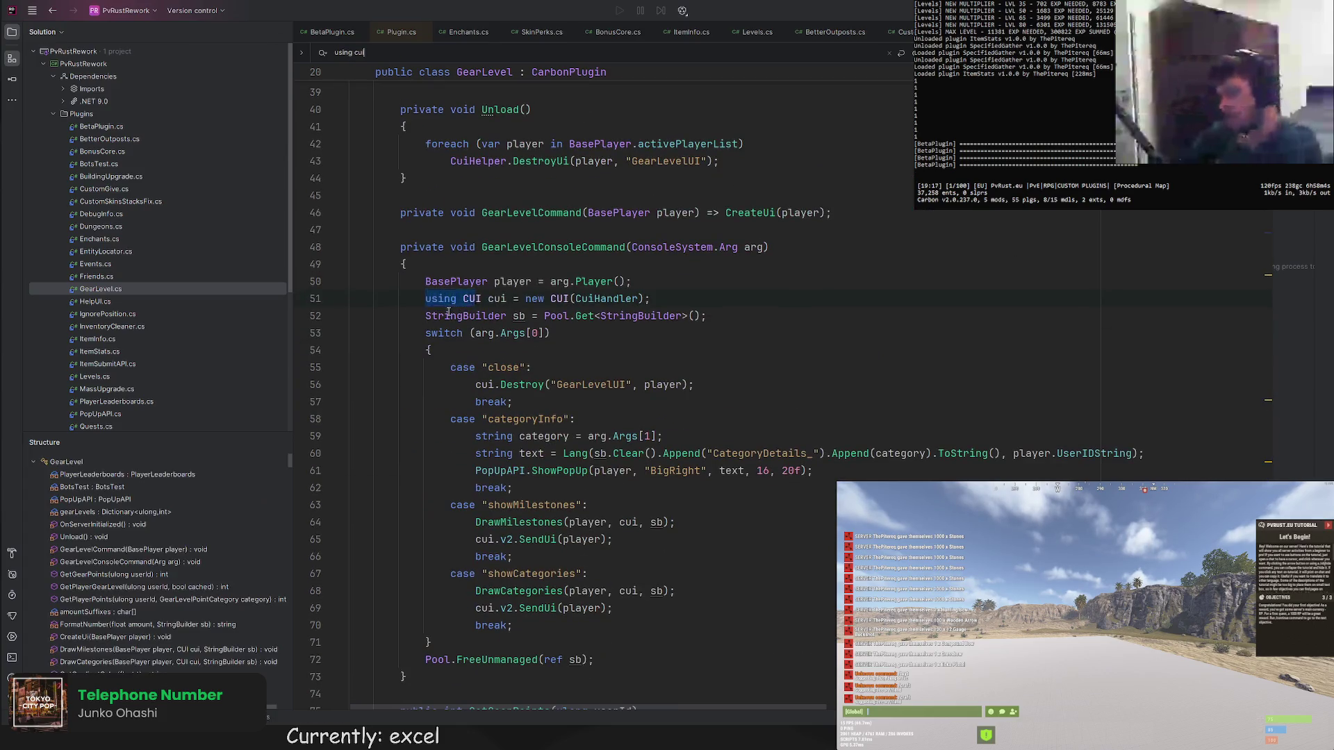
pyautogui.press('F3')
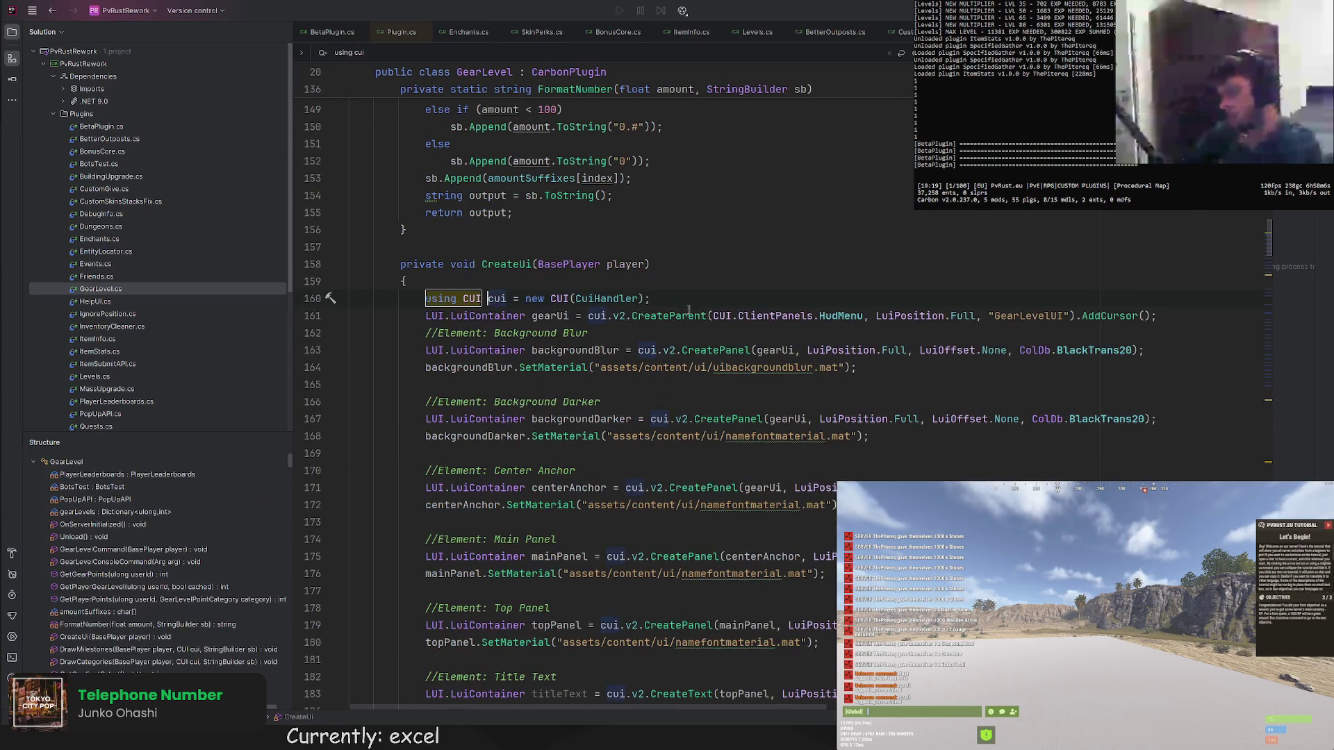
pyautogui.moveTo(1157, 316); pyautogui.dragTo(1181, 284)
pyautogui.hotkey('ctrl', 'c')
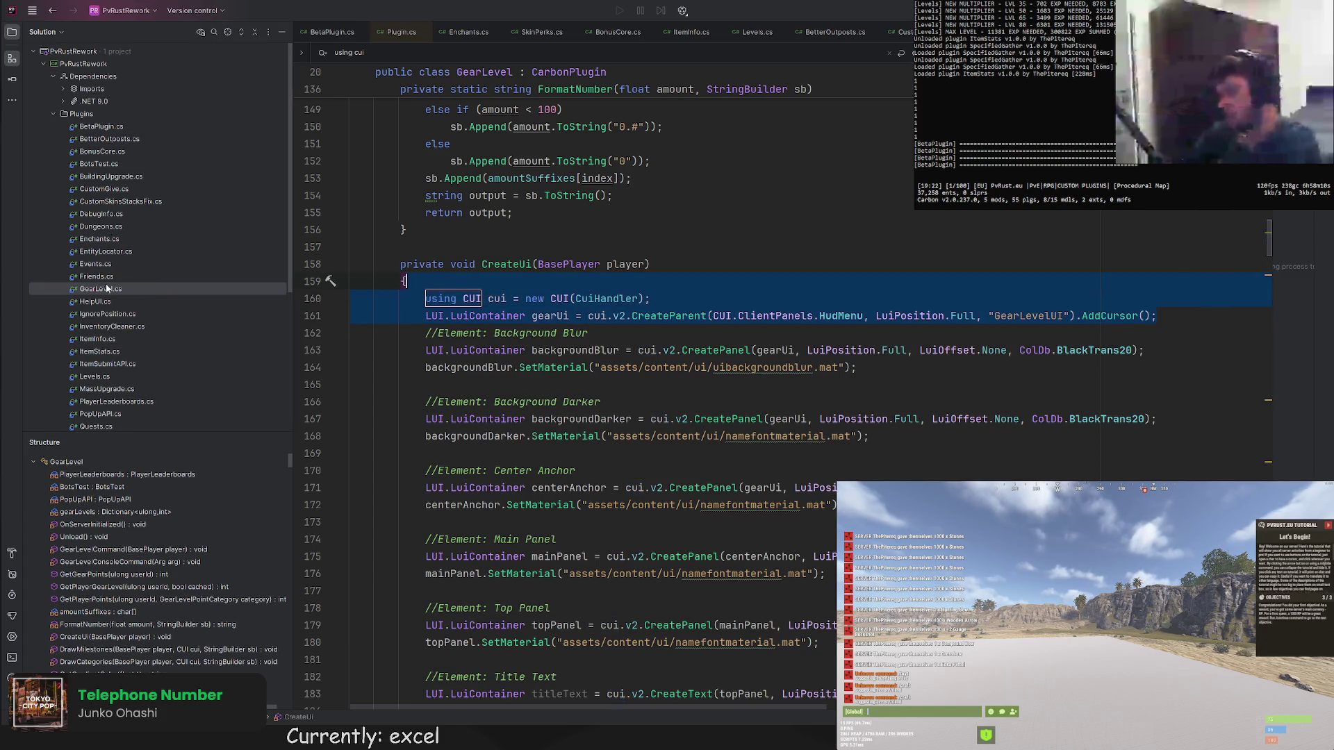
pyautogui.scroll(-3, 107, 367)
pyautogui.scroll(-3, 110, 354)
pyautogui.scroll(-2, 112, 345)
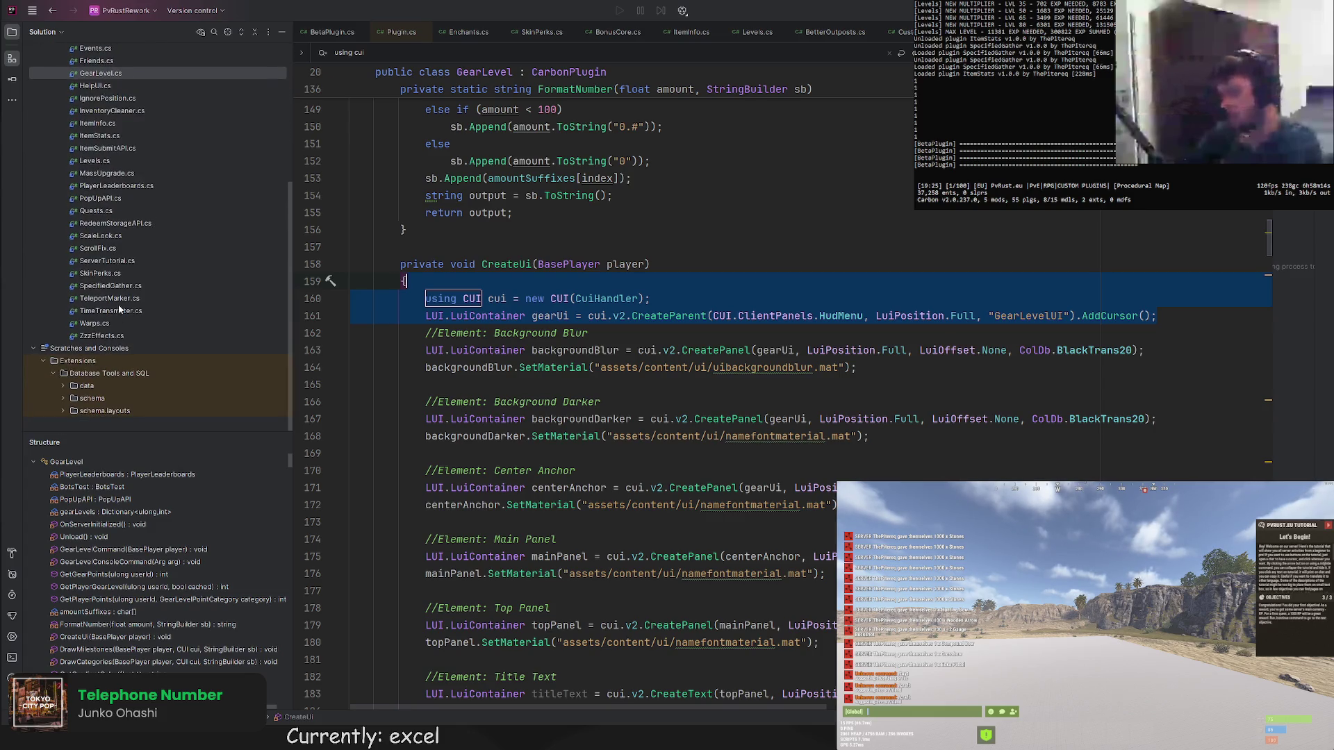
pyautogui.scroll(3, 120, 247)
pyautogui.scroll(3, 109, 208)
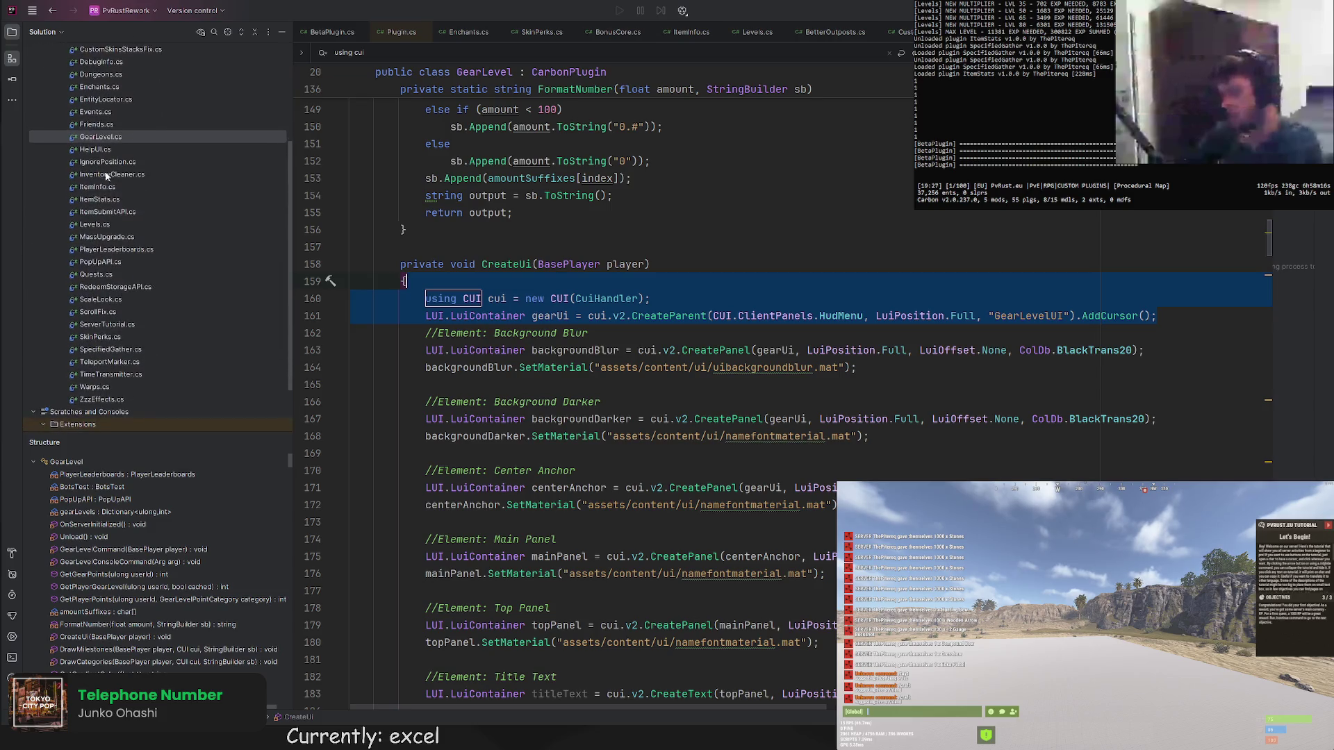
pyautogui.scroll(3, 101, 315)
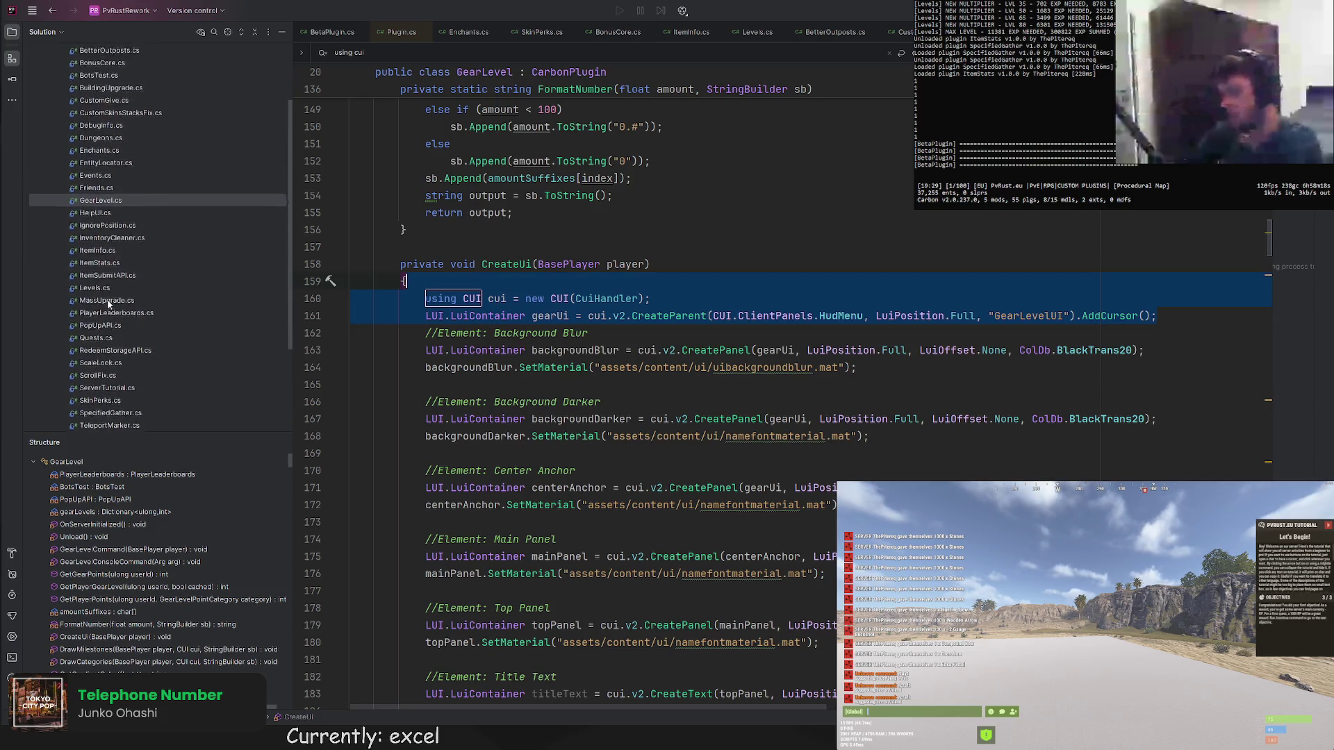
pyautogui.scroll(3, 116, 209)
pyautogui.click(101, 126)
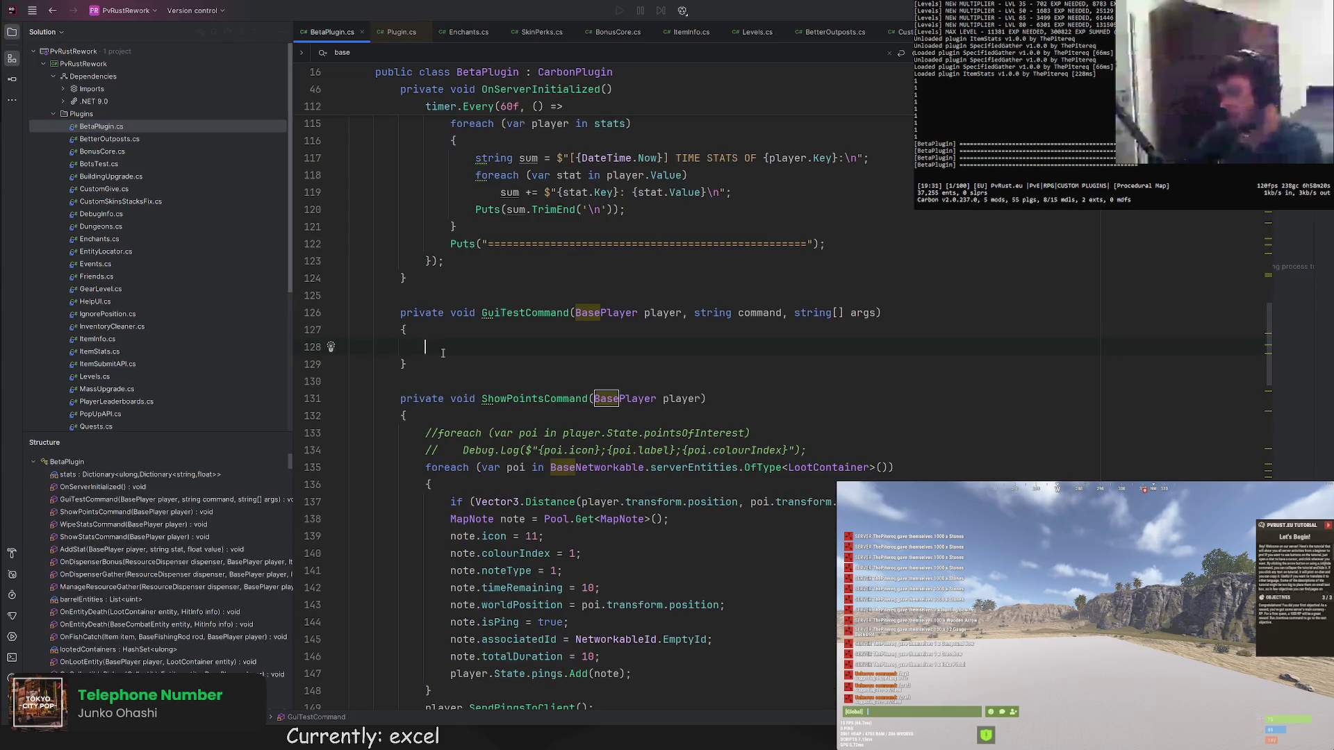
# Paste the CUI setup lines into GuiTestCommand and import the missing CUI and LUI namespaces.
pyautogui.click(404, 329)
pyautogui.hotkey('ctrl', 'v')
pyautogui.click(475, 347)
pyautogui.hotkey('alt', 'Return')
pyautogui.press('Return')
pyautogui.hotkey('alt', 'Return')
pyautogui.press('Return')
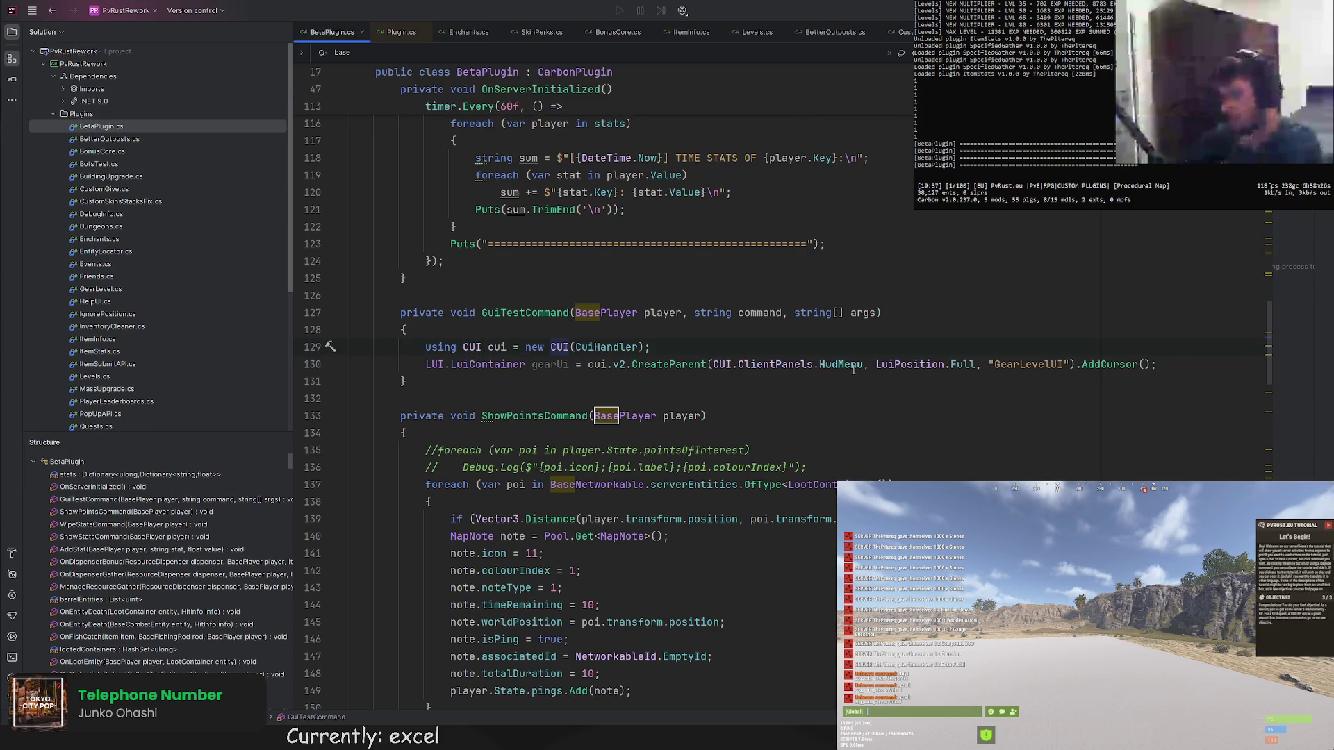
# Make the parent container MiddleCenter, named "TestUI", stored in a testUi variable.
pyautogui.doubleClick(965, 365)
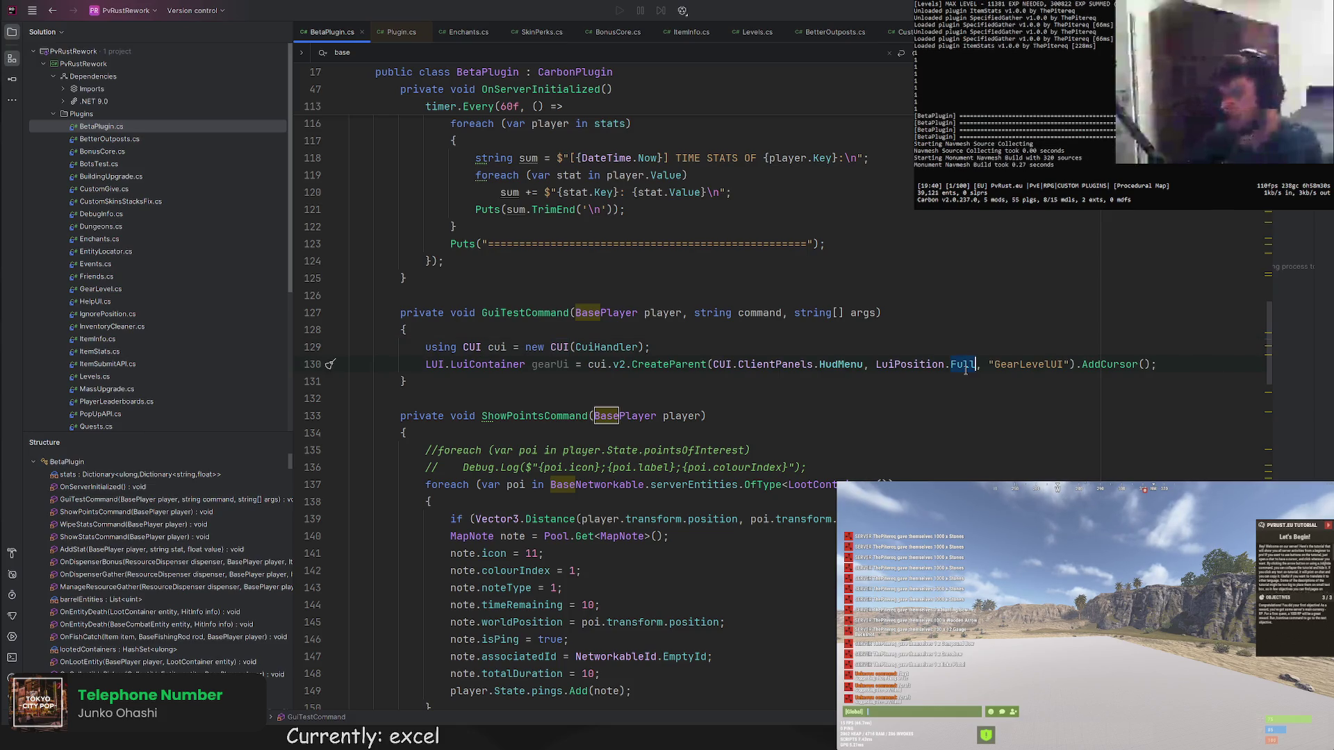
pyautogui.write('Center')
pyautogui.press('Tab')
pyautogui.hotkey('ctrl', 'w')
pyautogui.write('TestUi')
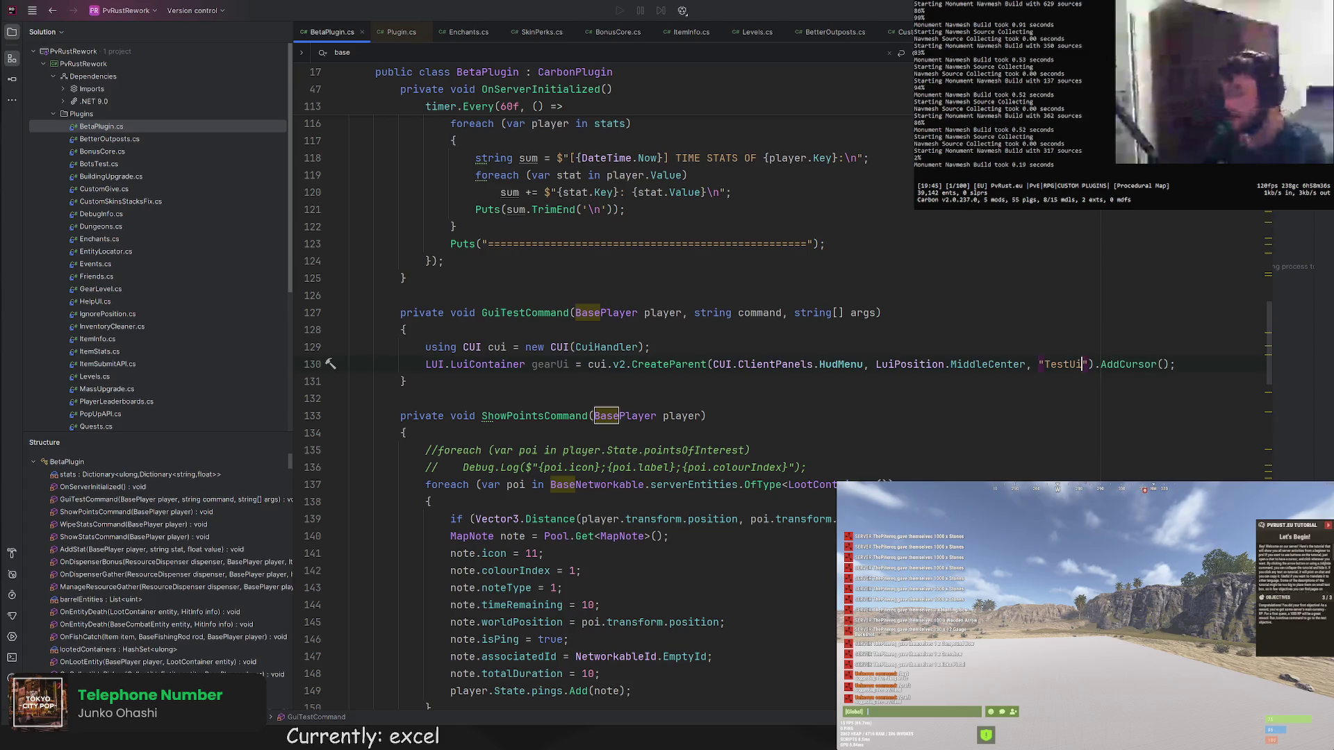
pyautogui.press('BackSpace')
pyautogui.write('I')
pyautogui.press('Right')
pyautogui.press('Right')
pyautogui.write('.SetDestroy(')
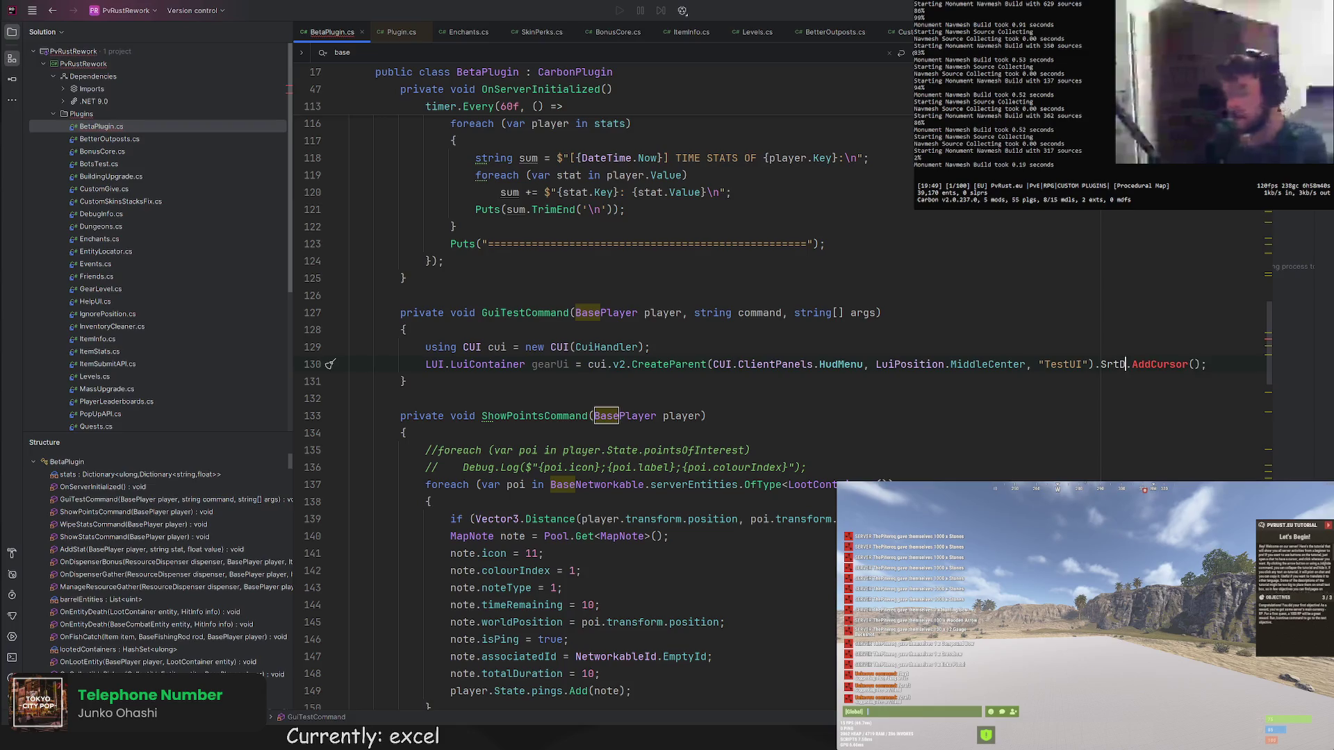
pyautogui.write('"TestUI')
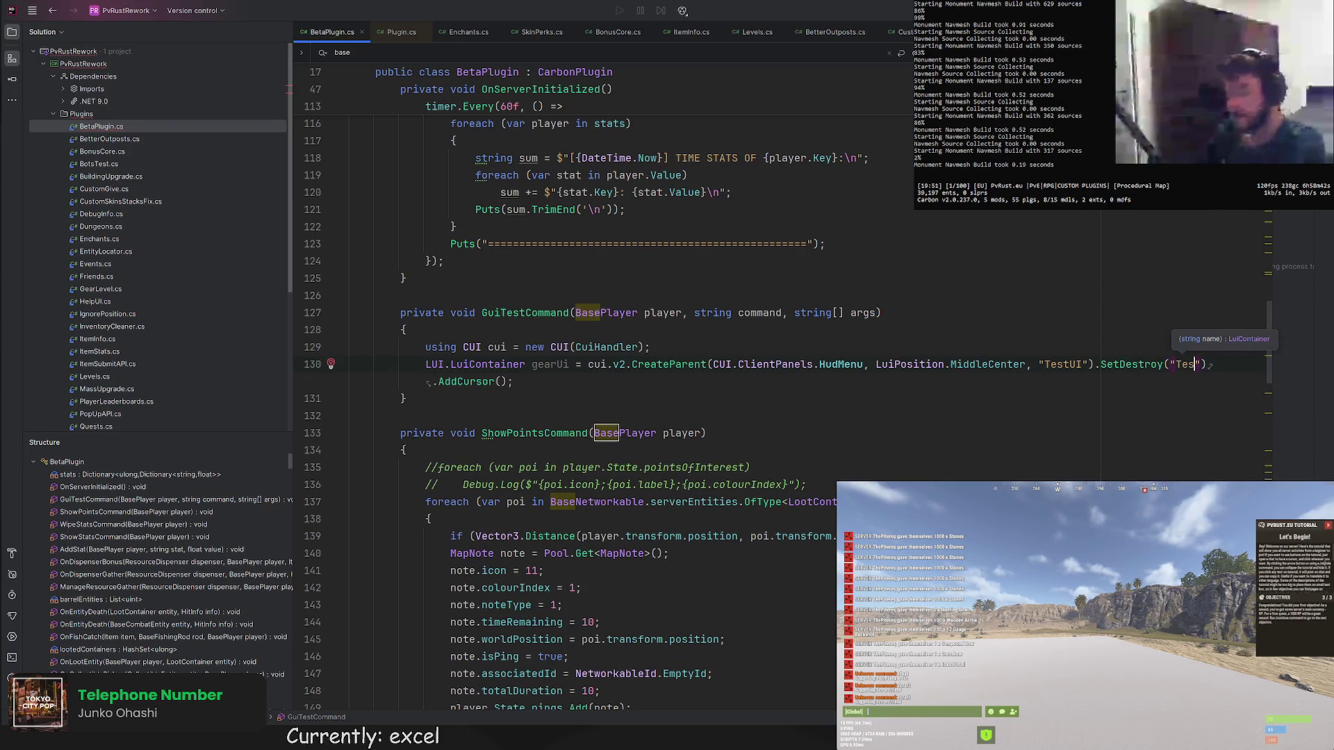
pyautogui.doubleClick(549, 365)
pyautogui.write('testU = cui')
pyautogui.press('Up')
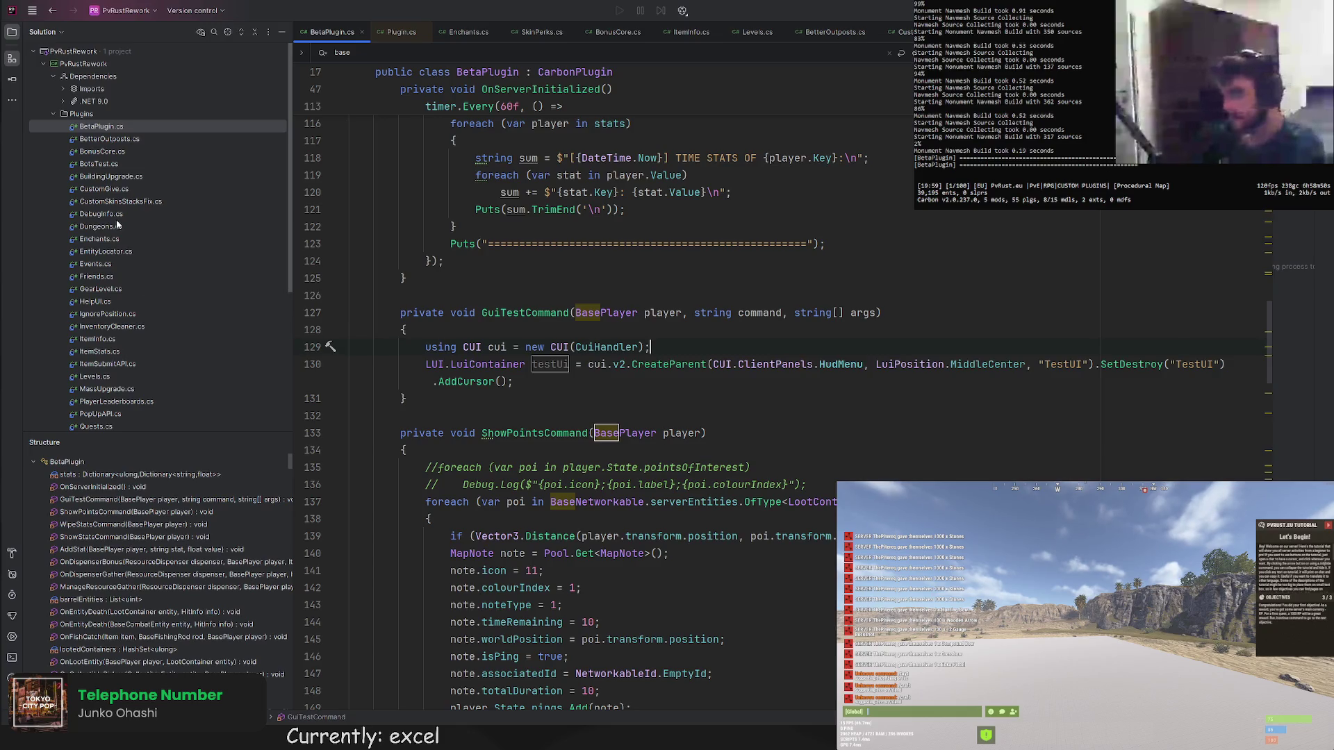
# In GearLevel.cs mark the Main Panel code block in CreateUi and go back to BetaPlugin.cs.
pyautogui.doubleClick(101, 288)
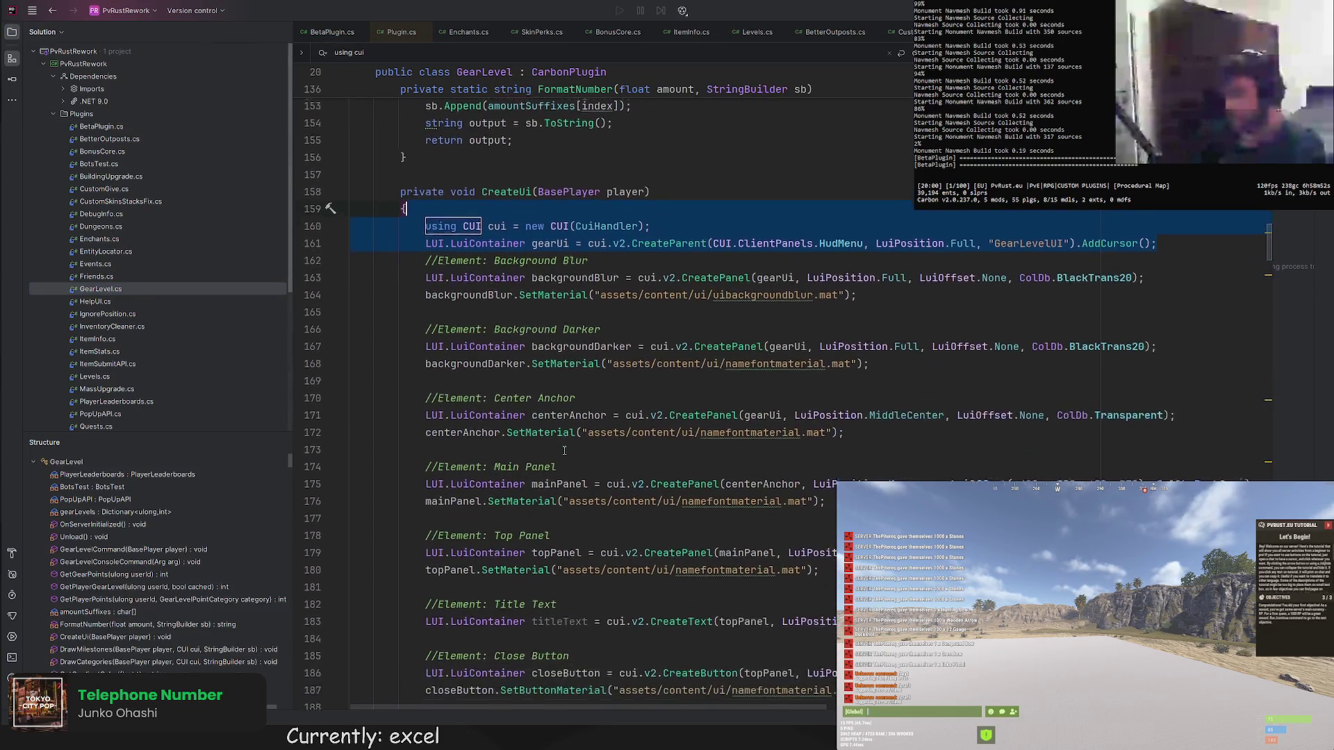
pyautogui.scroll(-3, 564, 450)
pyautogui.click(626, 126)
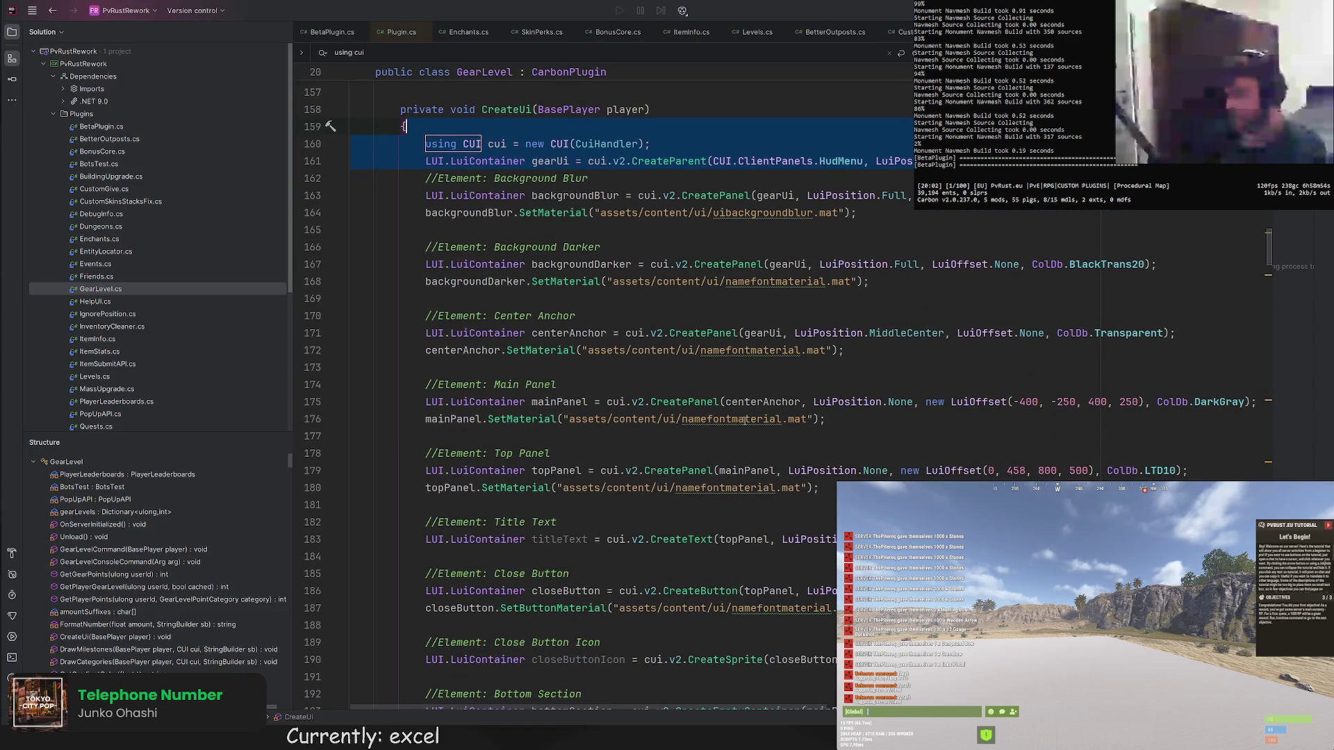
pyautogui.click(842, 420)
pyautogui.scroll(-4, 852, 415)
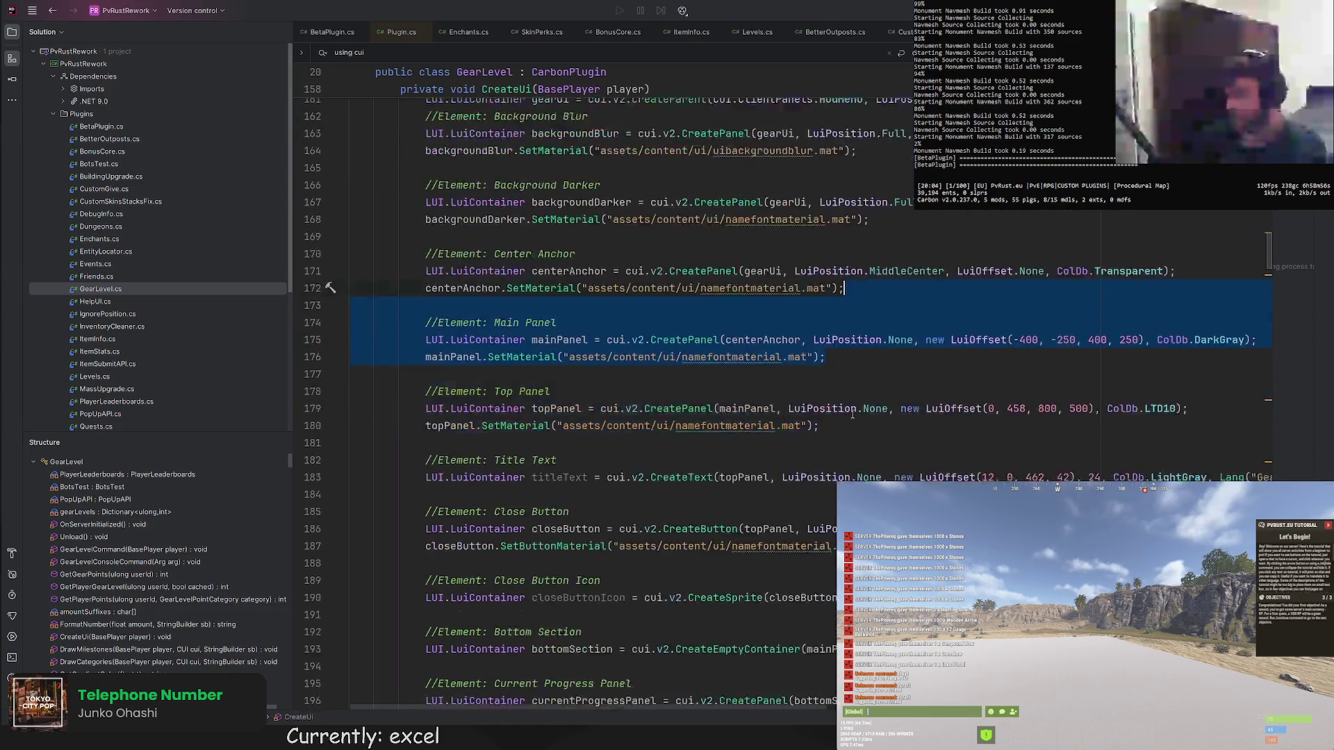
pyautogui.scroll(-4, 853, 415)
pyautogui.scroll(-5, 853, 415)
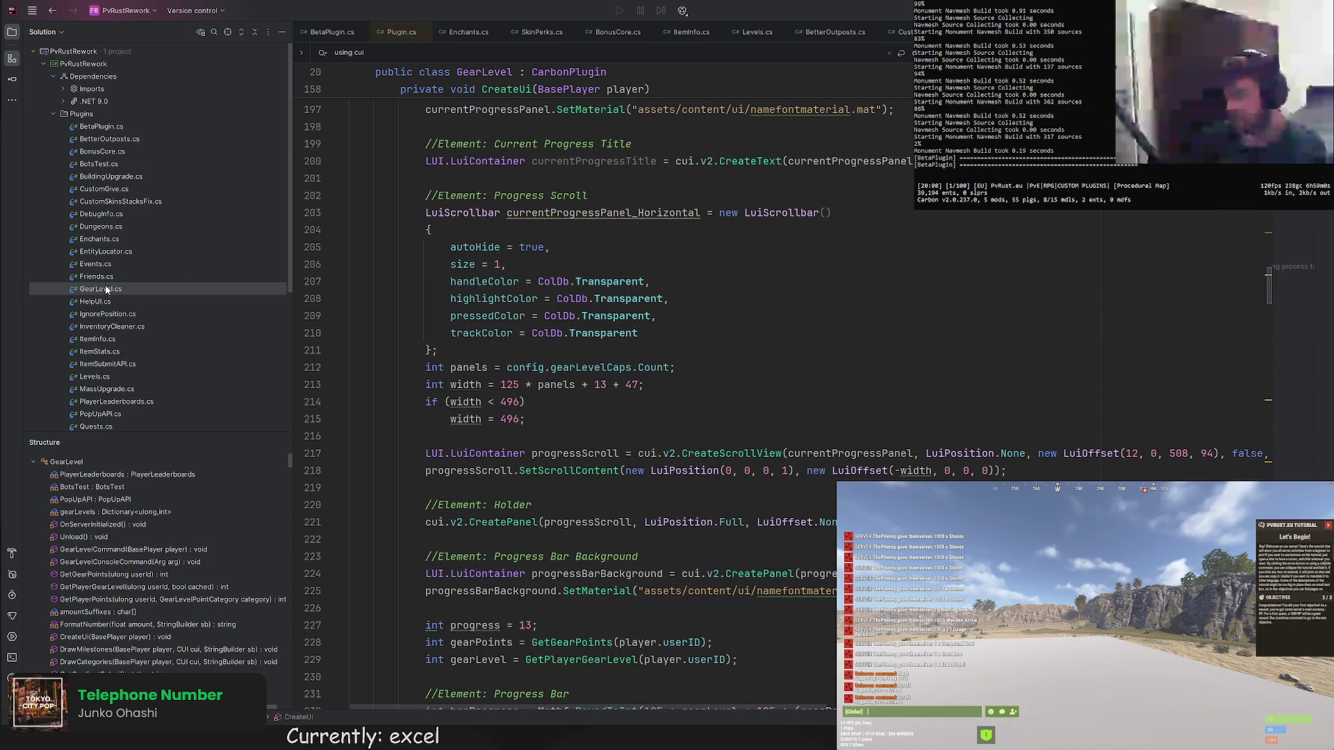
pyautogui.click(100, 126)
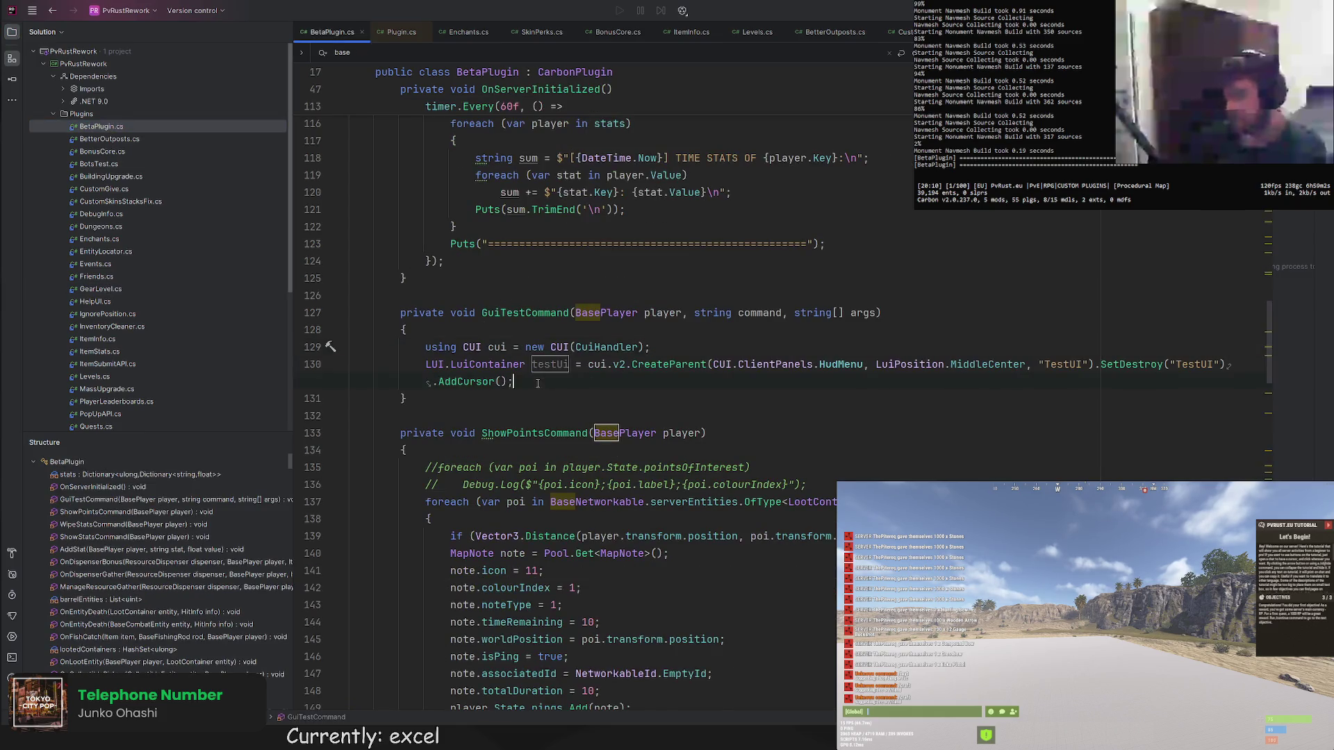
# Paste the Main Panel code into GuiTestCommand and parent it to testUi instead of centerAnchor.
pyautogui.click(824, 450)
pyautogui.doubleClick(561, 366)
pyautogui.hotkey('ctrl', 'c')
pyautogui.doubleClick(750, 433)
pyautogui.hotkey('ctrl', 'v')
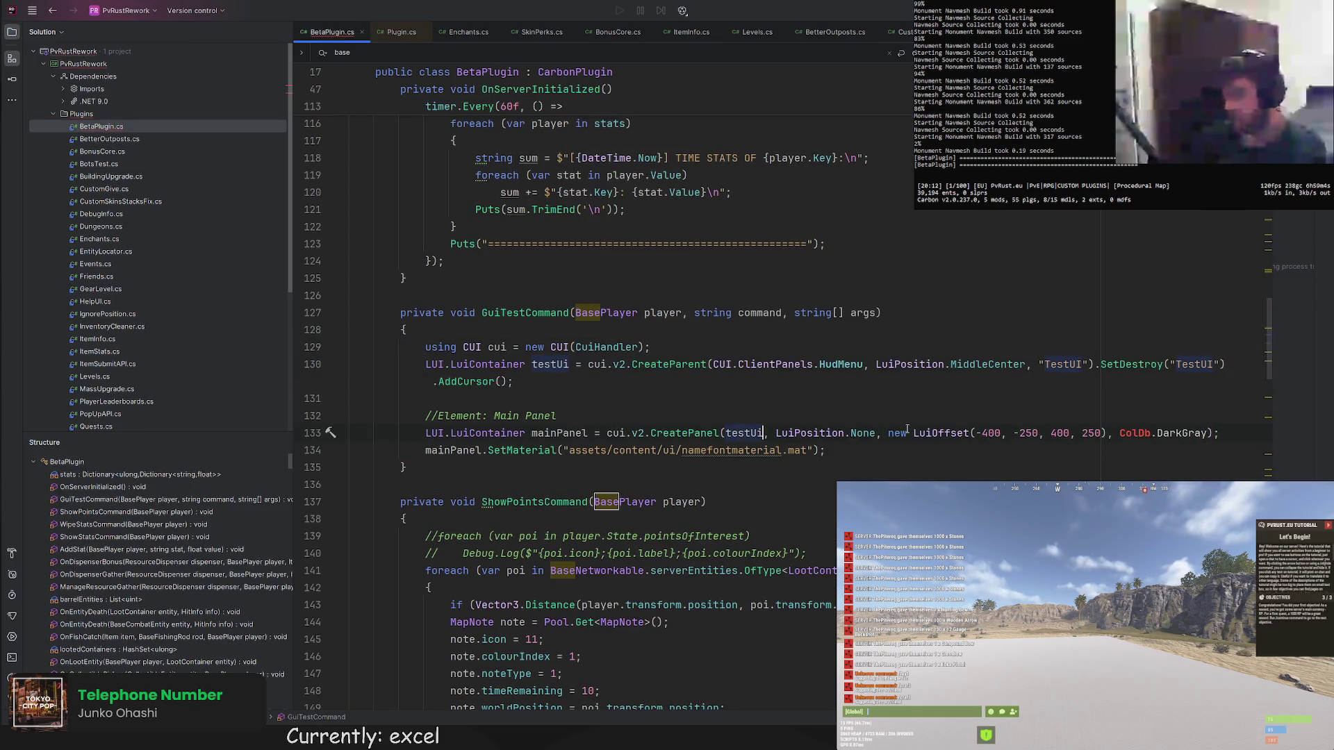
# Change the panel offsets to -150, -150, 150, 150 and its colour to LuiColors.Black.
pyautogui.click(997, 437)
pyautogui.write('150')
pyautogui.doubleClick(1031, 432)
pyautogui.write('150')
pyautogui.hotkey('ctrl', 'shift', 'Right')
pyautogui.write('150')
pyautogui.doubleClick(1091, 432)
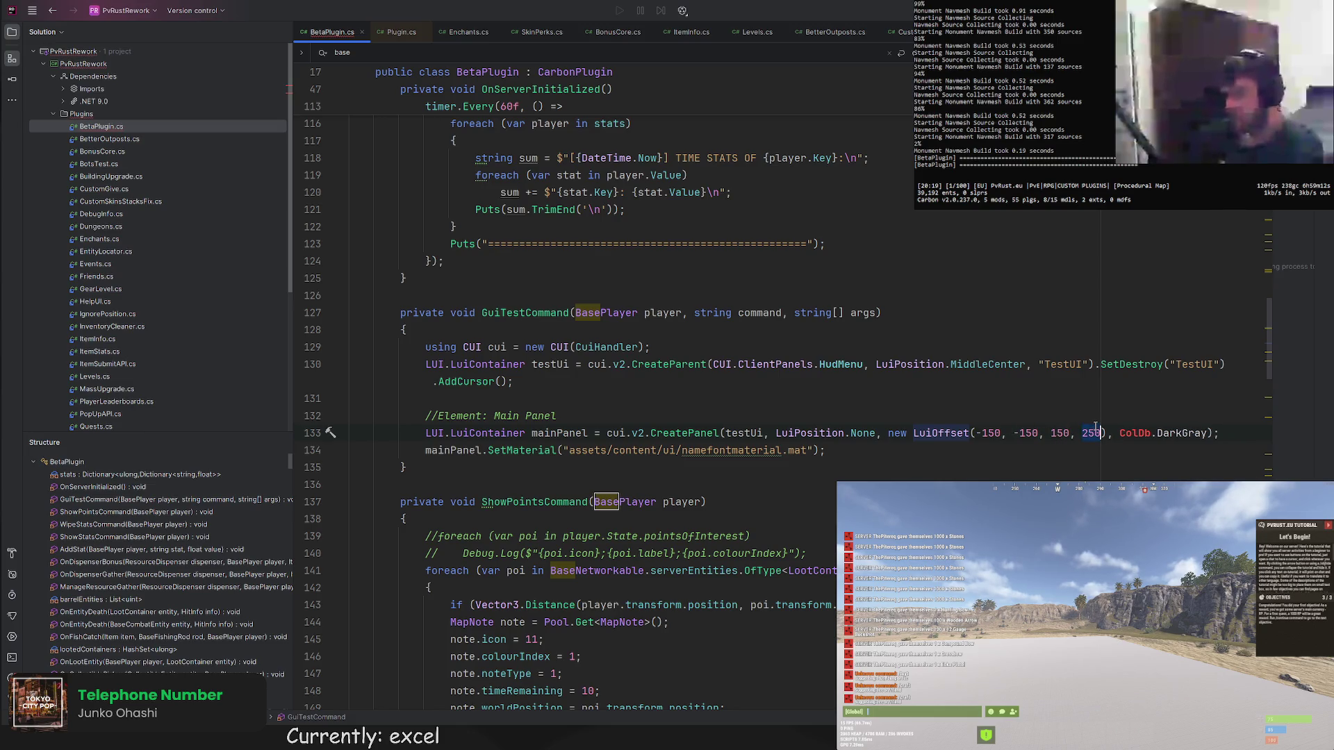
pyautogui.write('150')
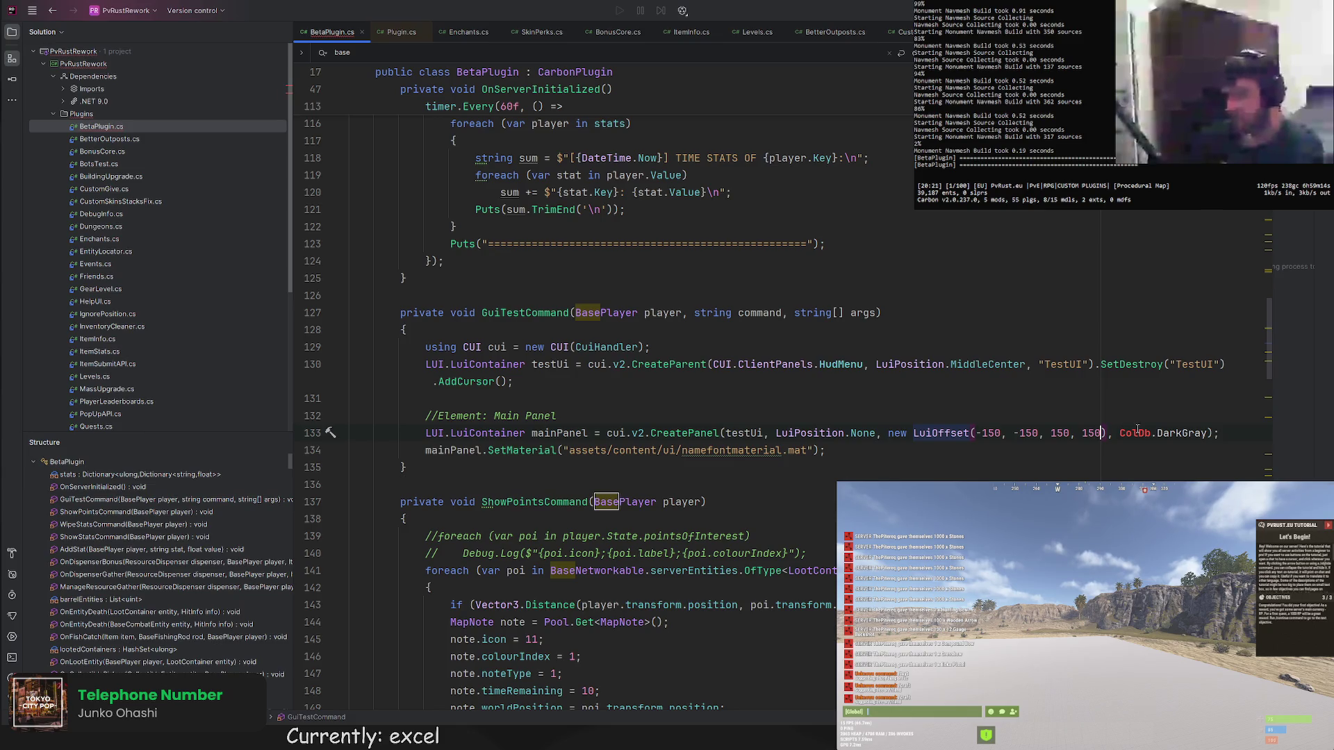
pyautogui.moveTo(1119, 433); pyautogui.dragTo(1210, 433)
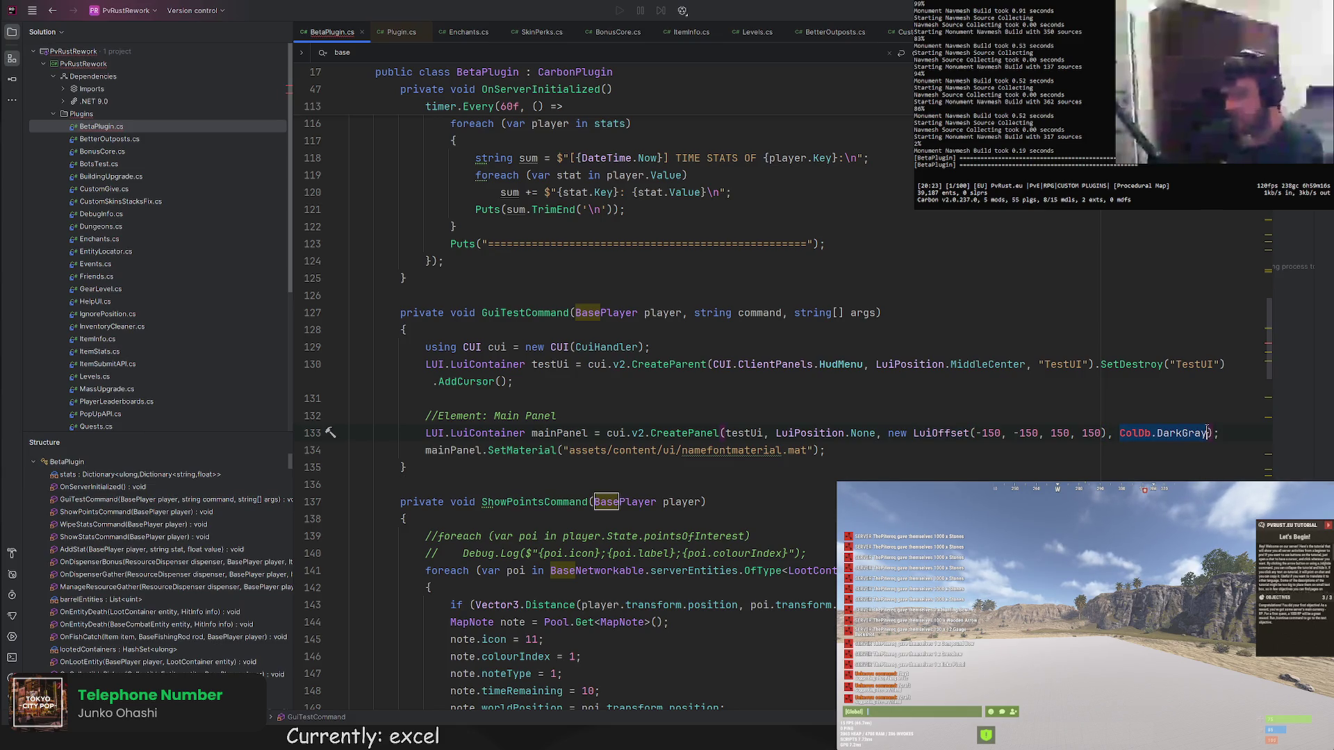
pyautogui.write('Cuic')
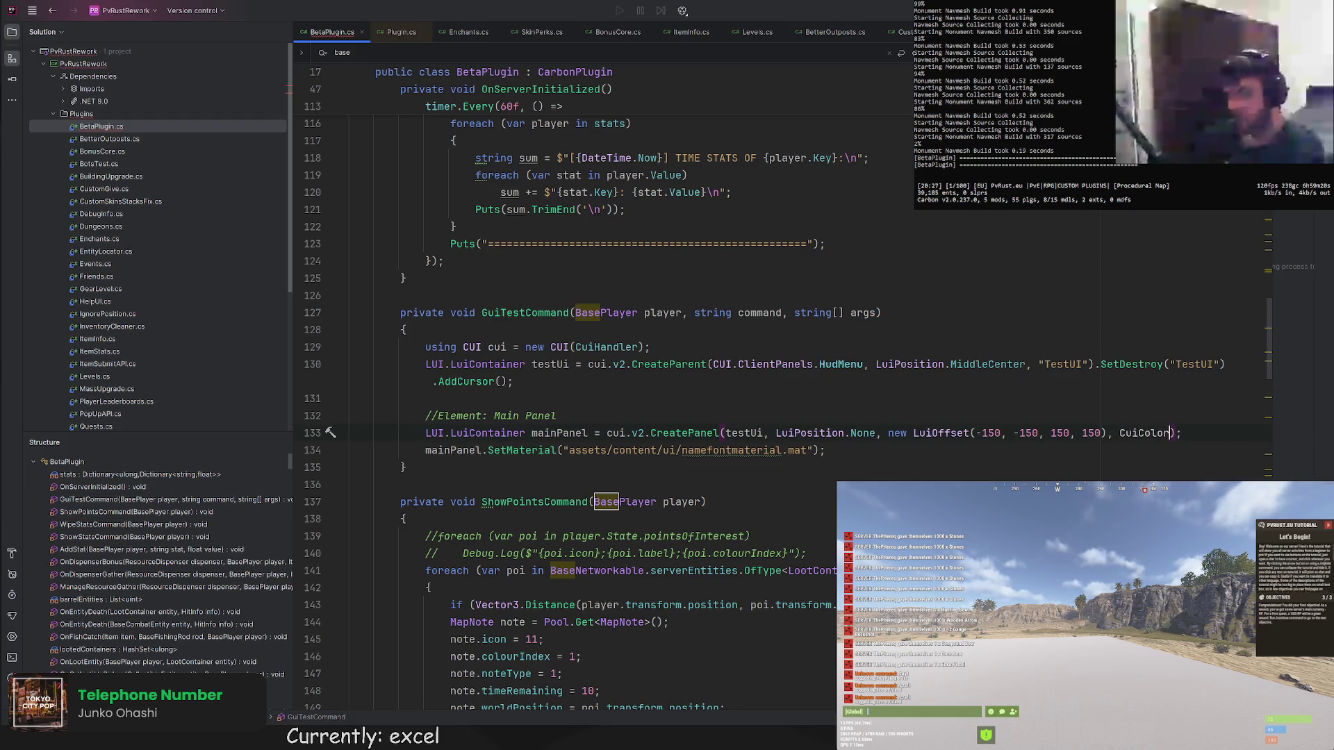
pyautogui.press('BackSpace')
pyautogui.press('BackSpace')
pyautogui.press('BackSpace')
pyautogui.press('BackSpace')
pyautogui.press('BackSpace')
pyautogui.press('BackSpace')
pyautogui.press('BackSpace')
pyautogui.press('BackSpace')
pyautogui.write('LuiColors.')
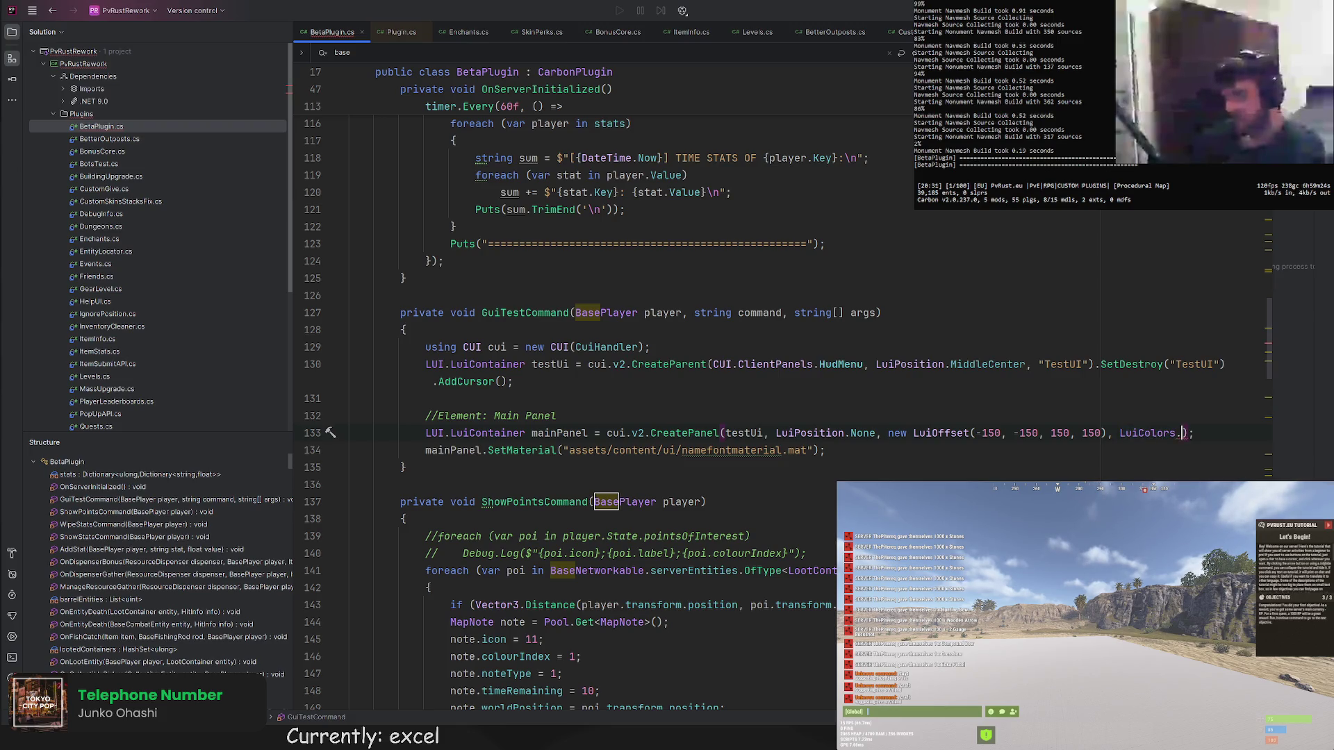
pyautogui.write('Black')
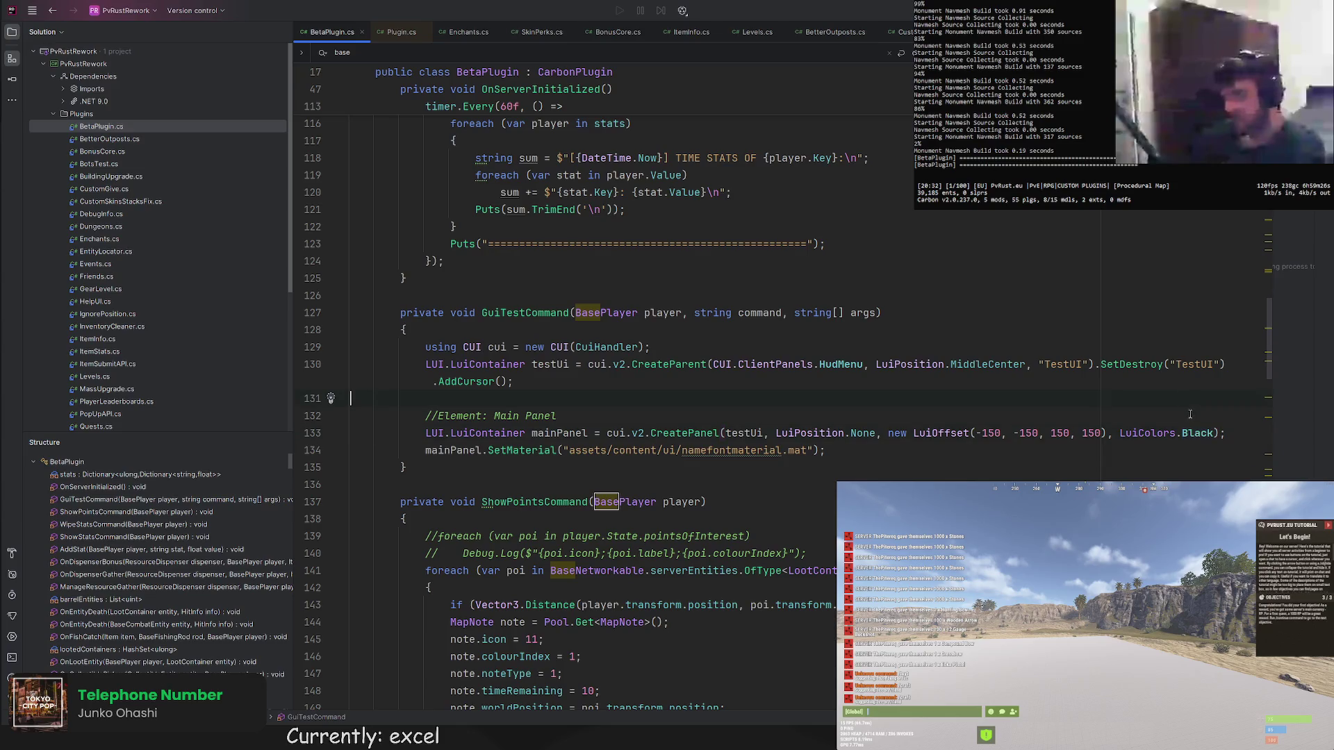
# Delete the SetMaterial line and leave a blank line after the main panel.
pyautogui.moveTo(829, 451); pyautogui.dragTo(879, 388)
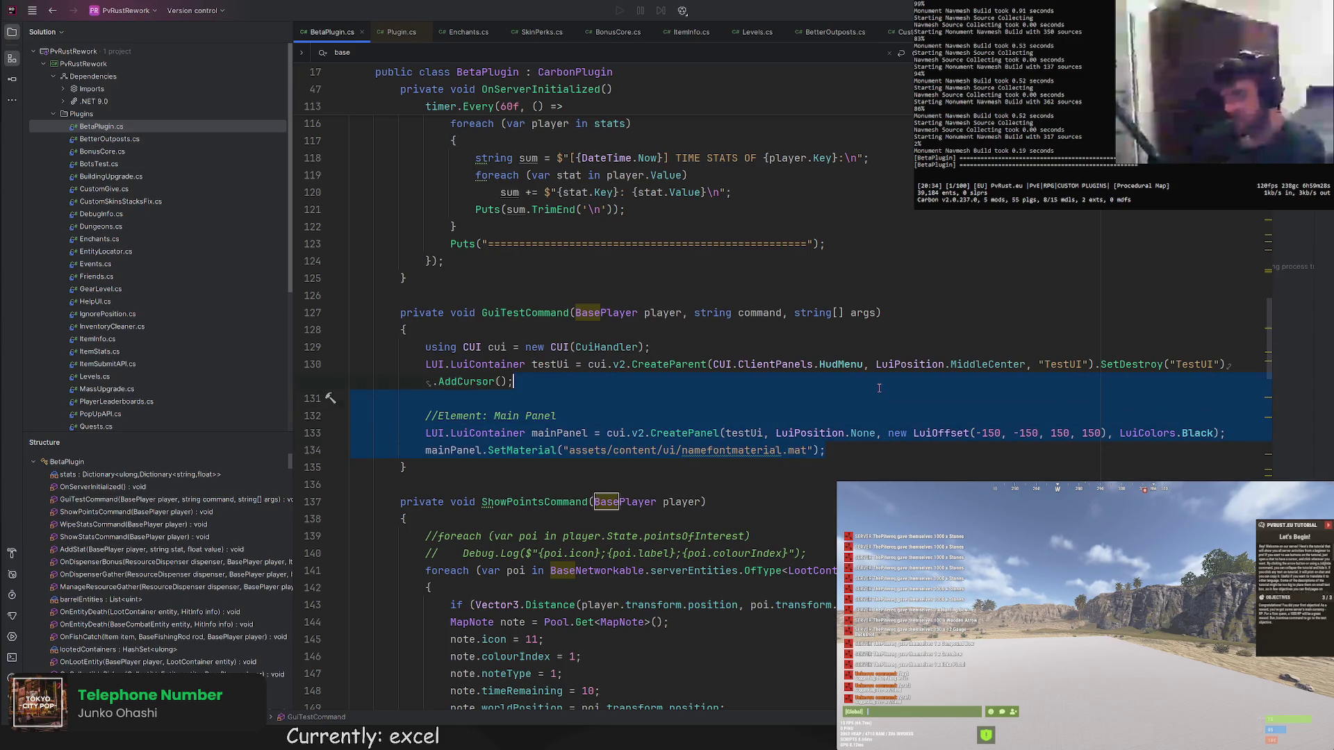
pyautogui.click(874, 450)
pyautogui.hotkey('shift', 'Home')
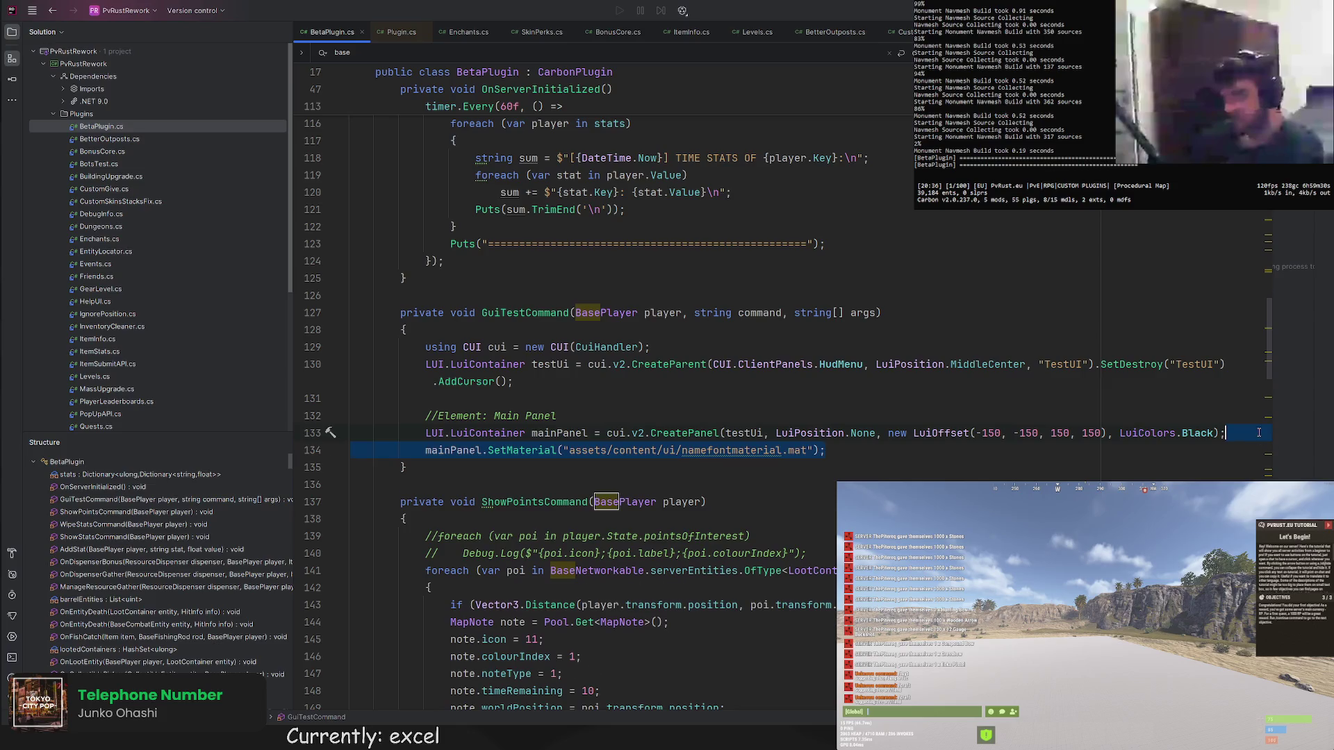
pyautogui.press('BackSpace')
pyautogui.press('Return')
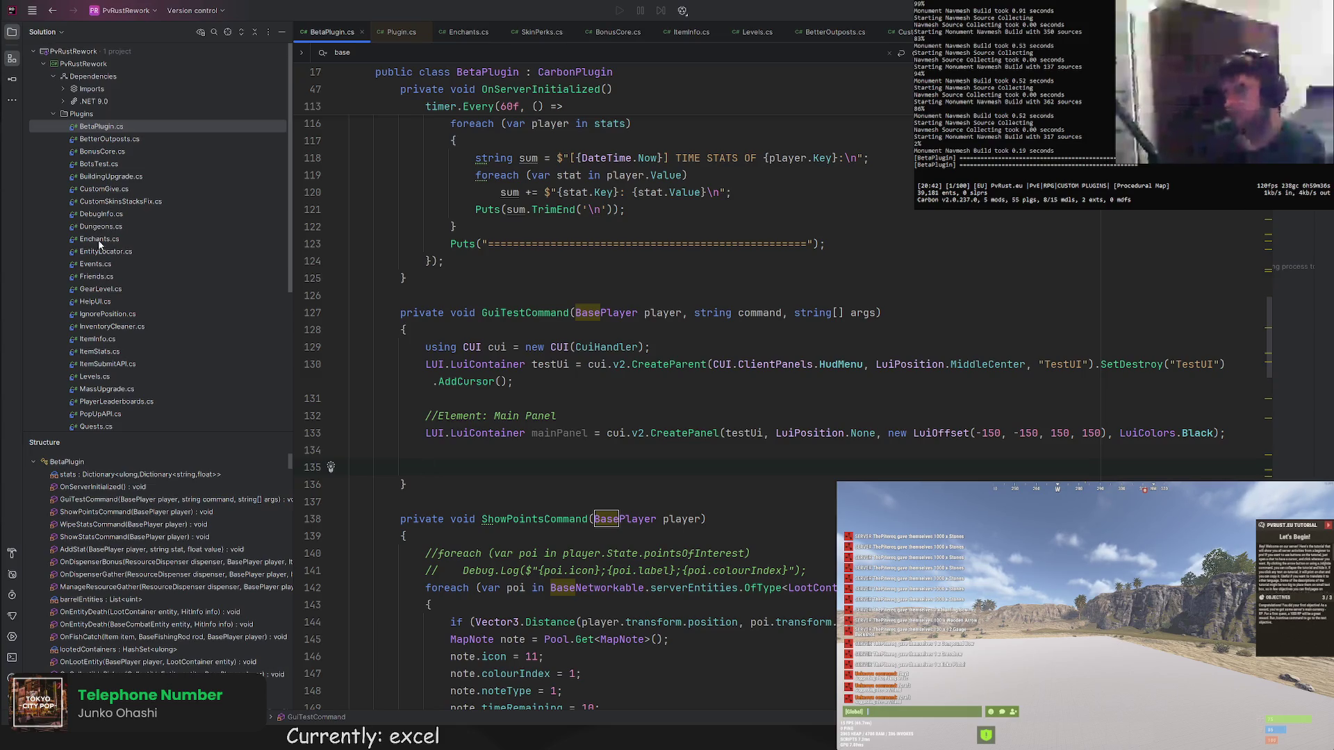
# Select the Progress Scroll block (lines 201–218) in GearLevel.cs and return to BetaPlugin.cs.
pyautogui.click(101, 289)
pyautogui.scroll(-5, 707, 390)
pyautogui.scroll(7, 707, 390)
pyautogui.scroll(3, 626, 417)
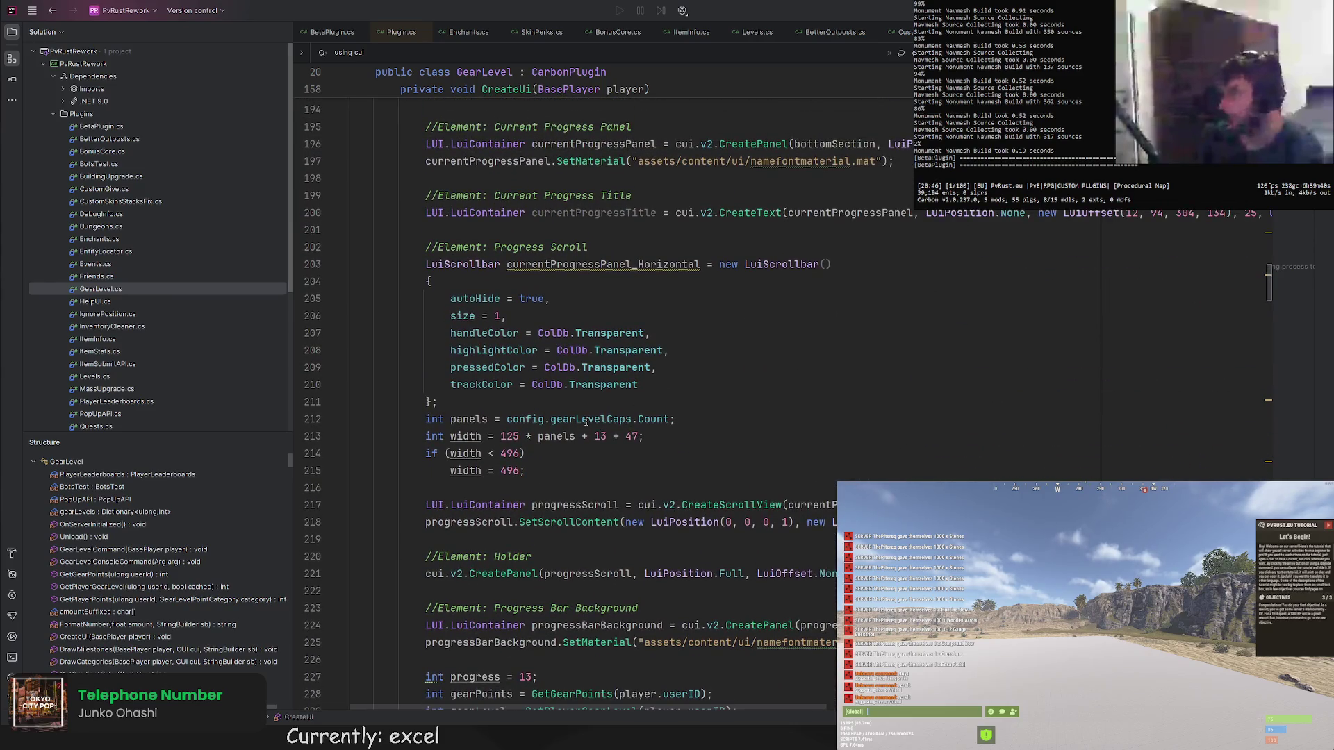
pyautogui.moveTo(886, 530); pyautogui.dragTo(891, 238)
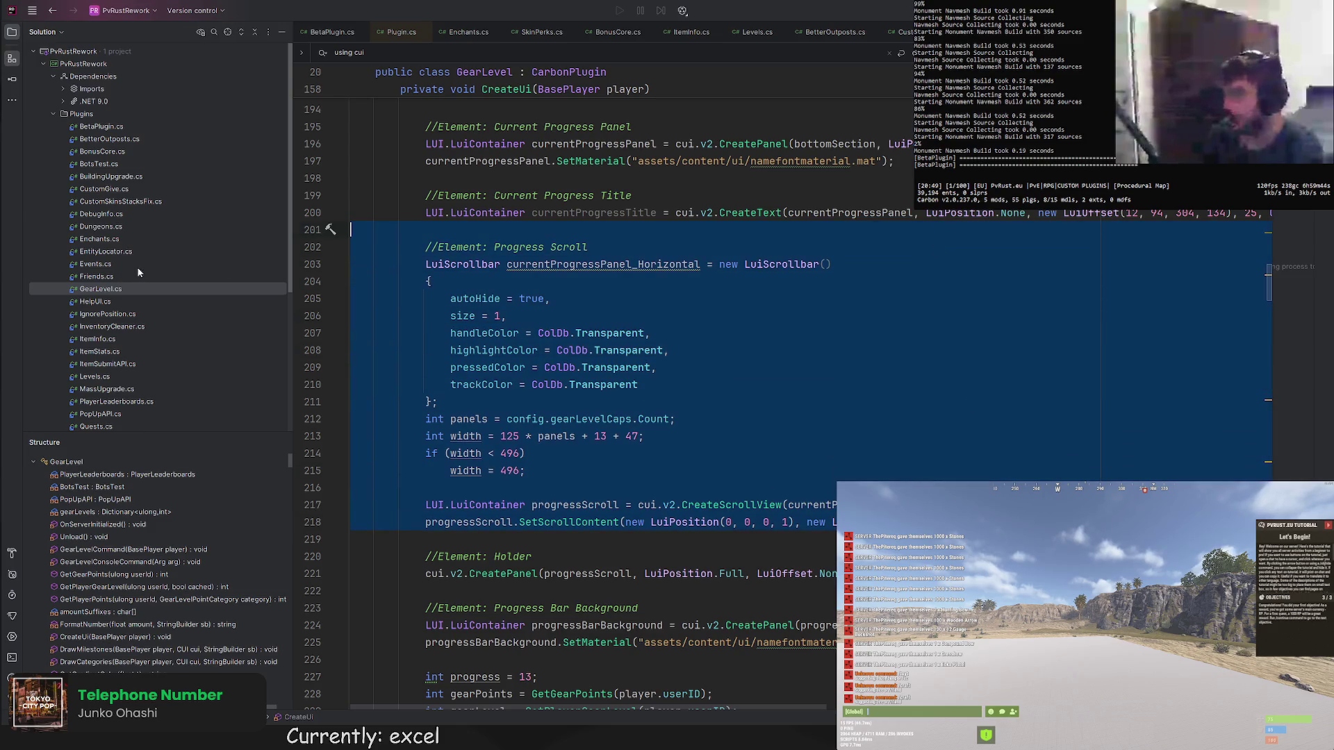
pyautogui.doubleClick(101, 126)
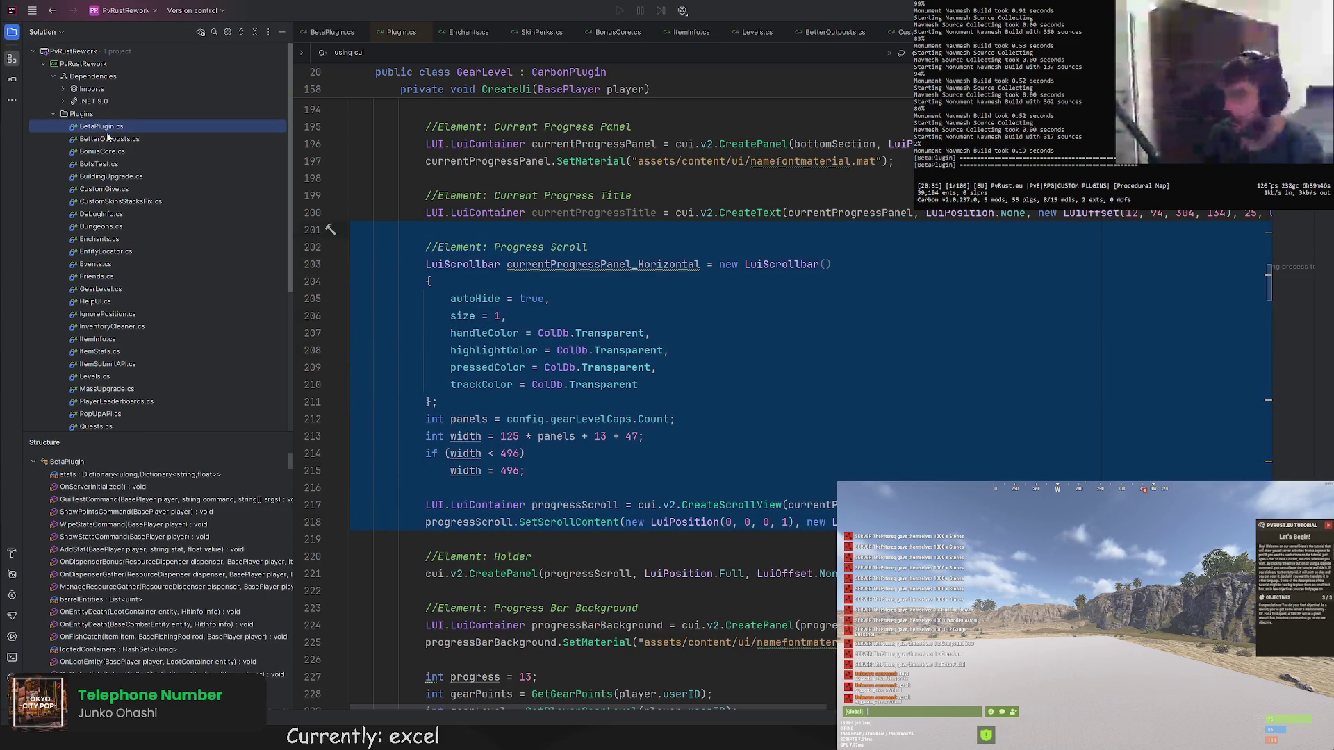
# Paste the Progress Scroll block and set handle, highlight, pressed and track colours to LuiColors.Green.
pyautogui.hotkey('ctrl', 'v')
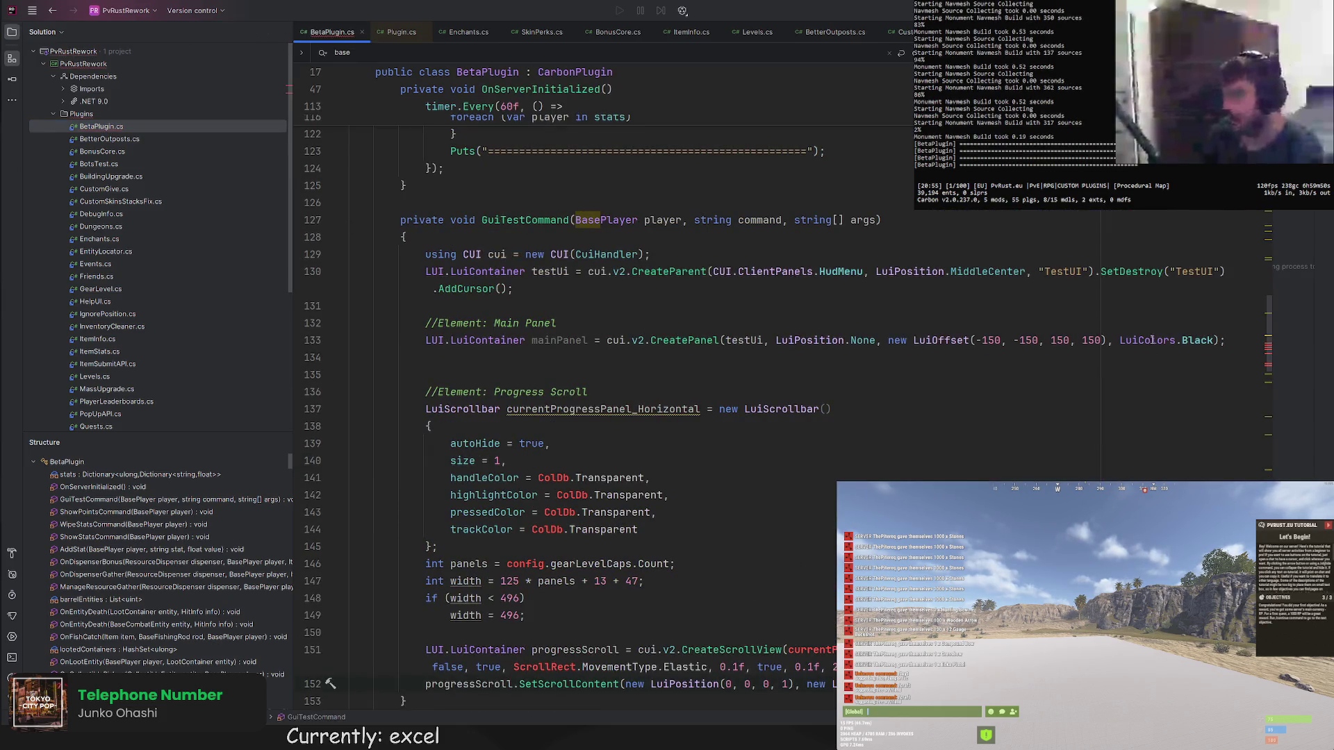
pyautogui.moveTo(1118, 340); pyautogui.dragTo(1215, 340)
pyautogui.doubleClick(584, 478)
pyautogui.write('LuiColors.G')
pyautogui.write('re')
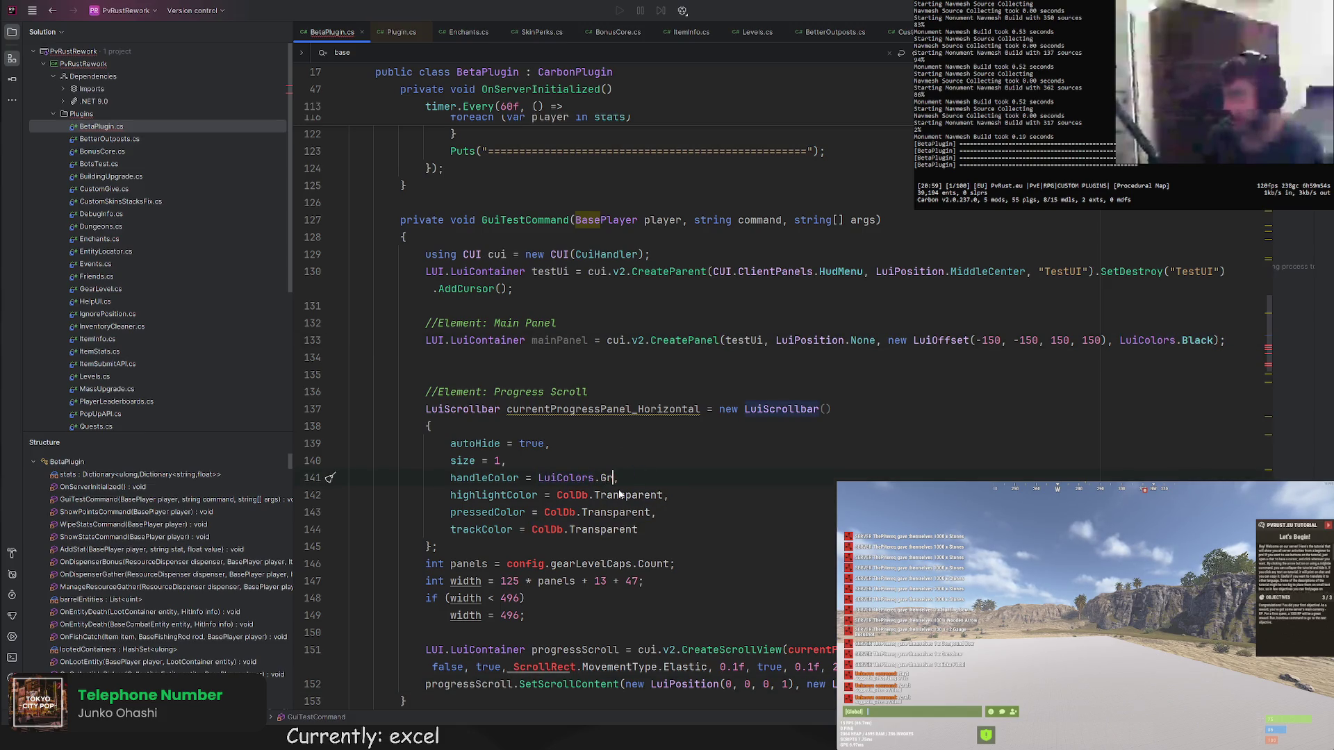
pyautogui.write('en')
pyautogui.moveTo(631, 477); pyautogui.dragTo(537, 477)
pyautogui.hotkey('ctrl', 'c')
pyautogui.doubleClick(571, 496)
pyautogui.hotkey('ctrl', 'v')
pyautogui.click(543, 511)
pyautogui.moveTo(543, 512); pyautogui.dragTo(648, 511)
pyautogui.hotkey('ctrl', 'v')
pyautogui.moveTo(532, 530); pyautogui.dragTo(638, 529)
pyautogui.hotkey('ctrl', 'v')
pyautogui.write(',')
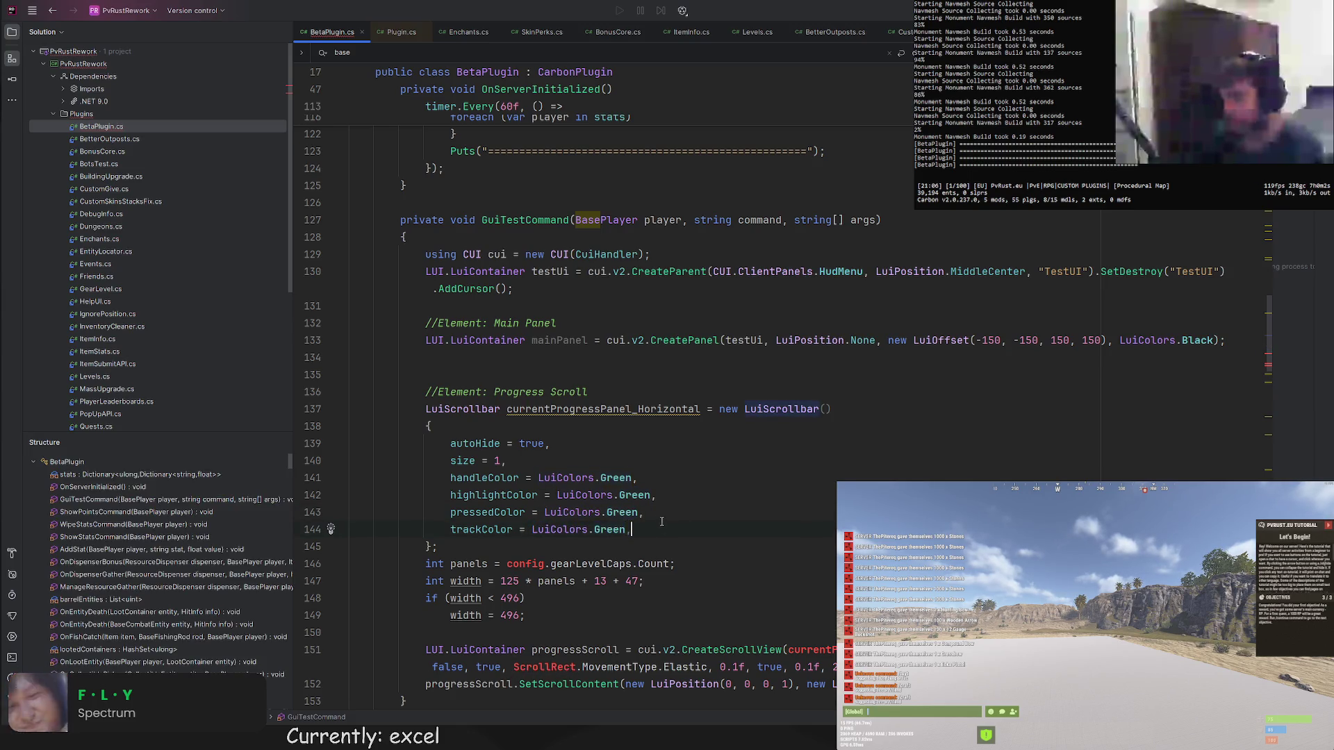
pyautogui.press('BackSpace')
# Set scrollbar size 5, parent the scroll view to testUi, and delete the width calculation lines.
pyautogui.doubleClick(498, 461)
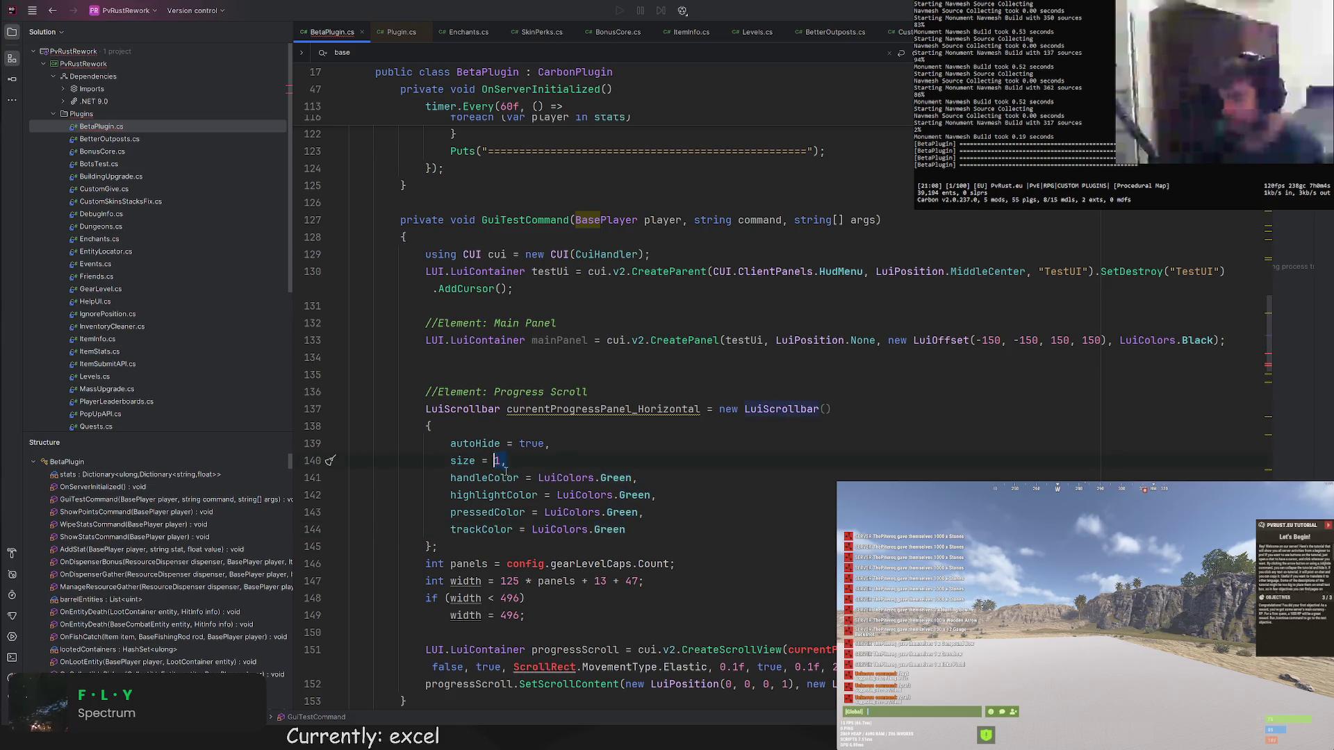
pyautogui.write('5')
pyautogui.scroll(-1, 523, 460)
pyautogui.doubleClick(603, 358)
pyautogui.doubleClick(746, 289)
pyautogui.click(809, 598)
pyautogui.write('testUi,')
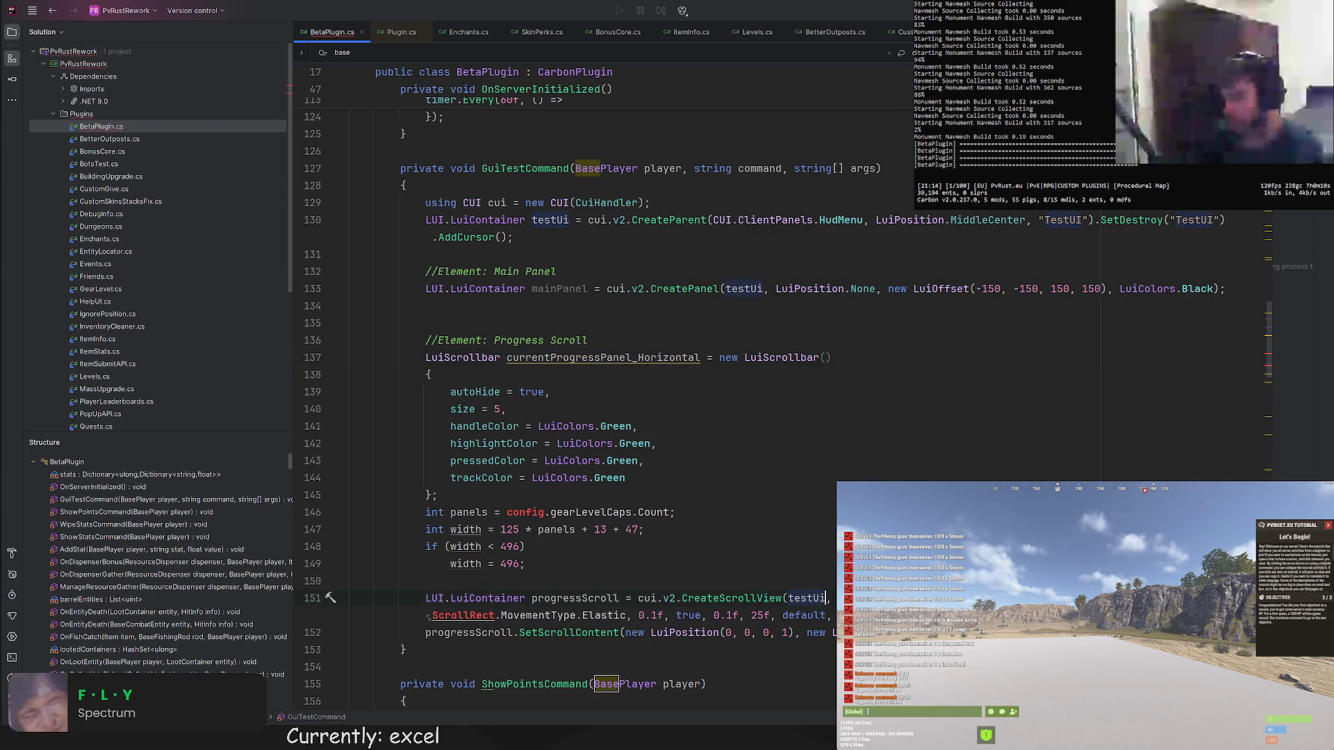
pyautogui.moveTo(977, 289); pyautogui.dragTo(1103, 288)
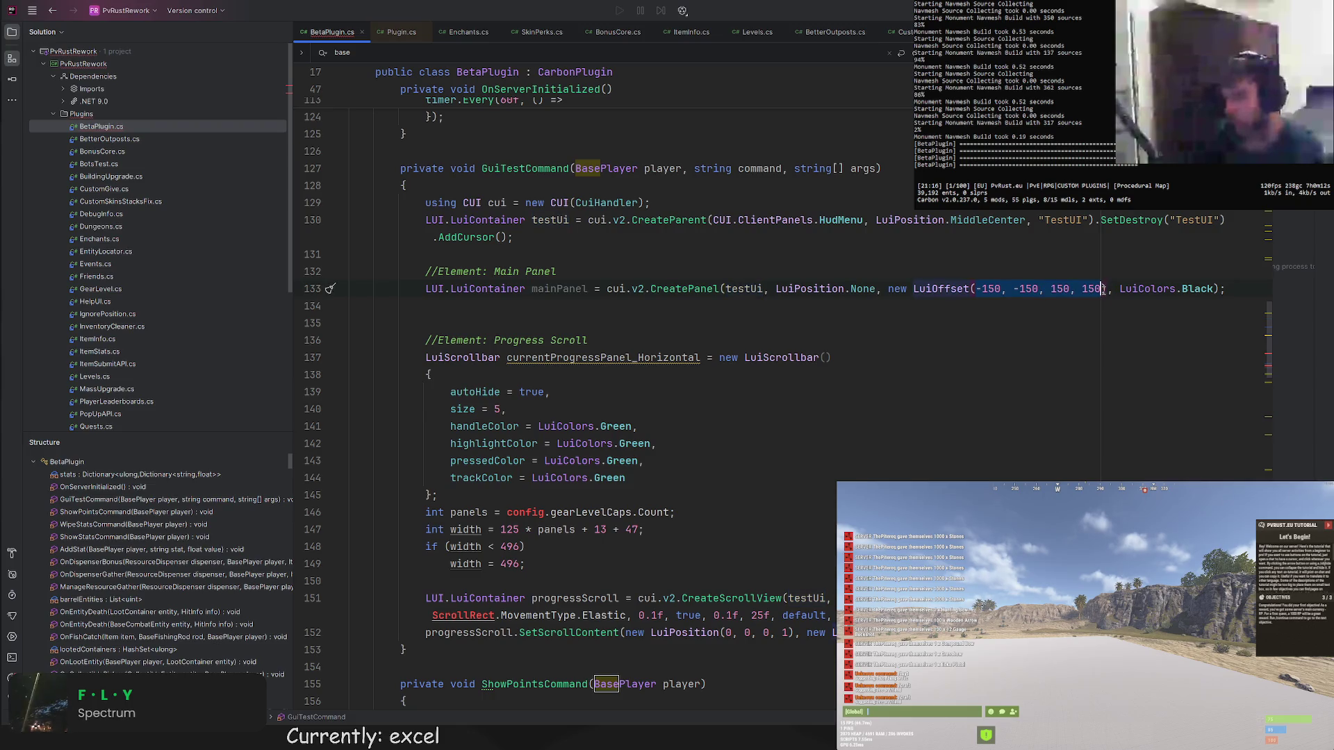
pyautogui.write('true,')
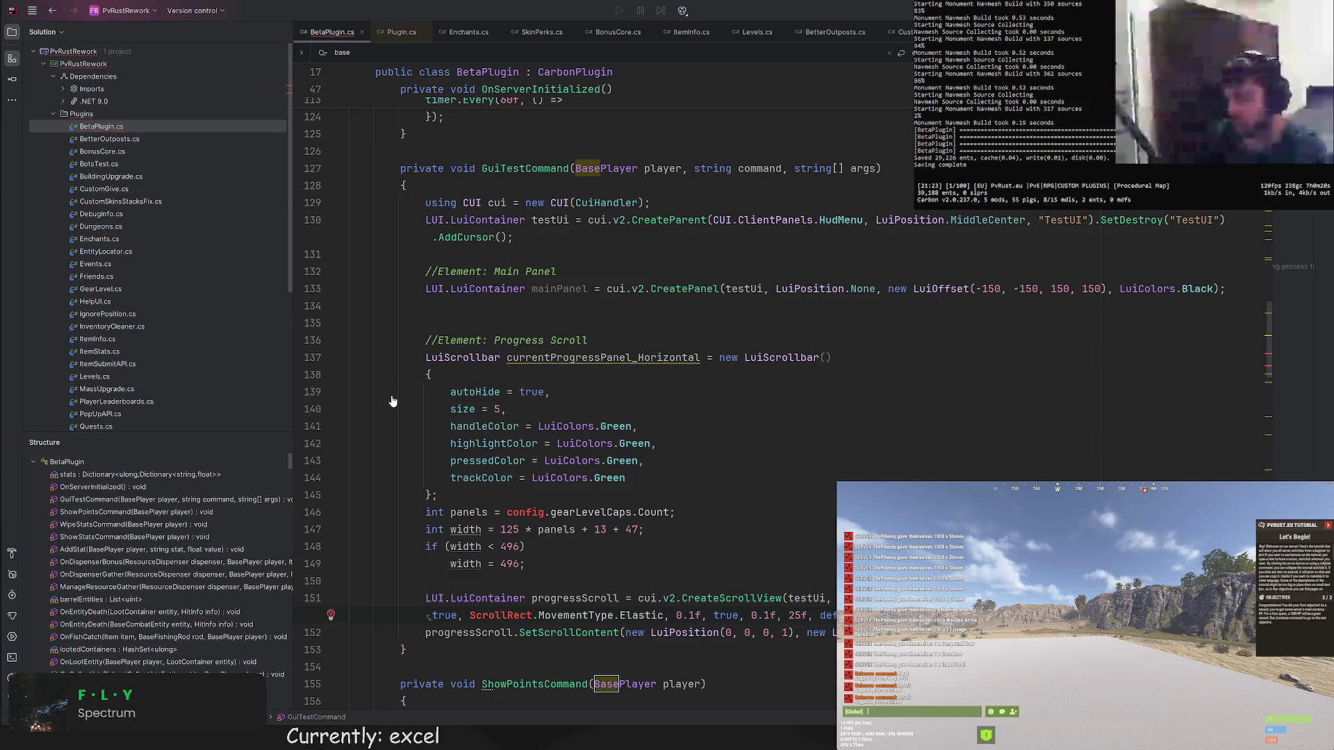
pyautogui.moveTo(425, 511); pyautogui.dragTo(532, 564)
pyautogui.press('Delete')
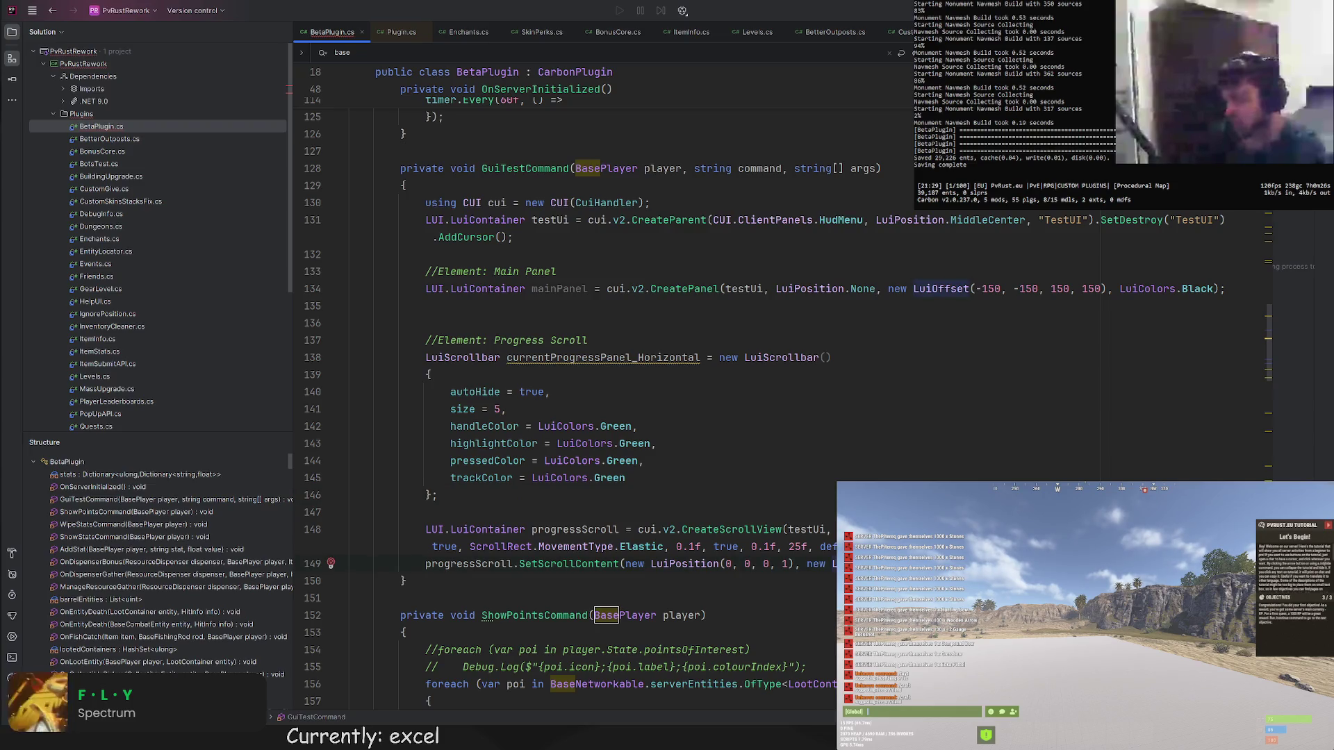
# Add cui.v2.SendUi(player); after the scroll setup and start a private void Unload() method below.
pyautogui.click(702, 426)
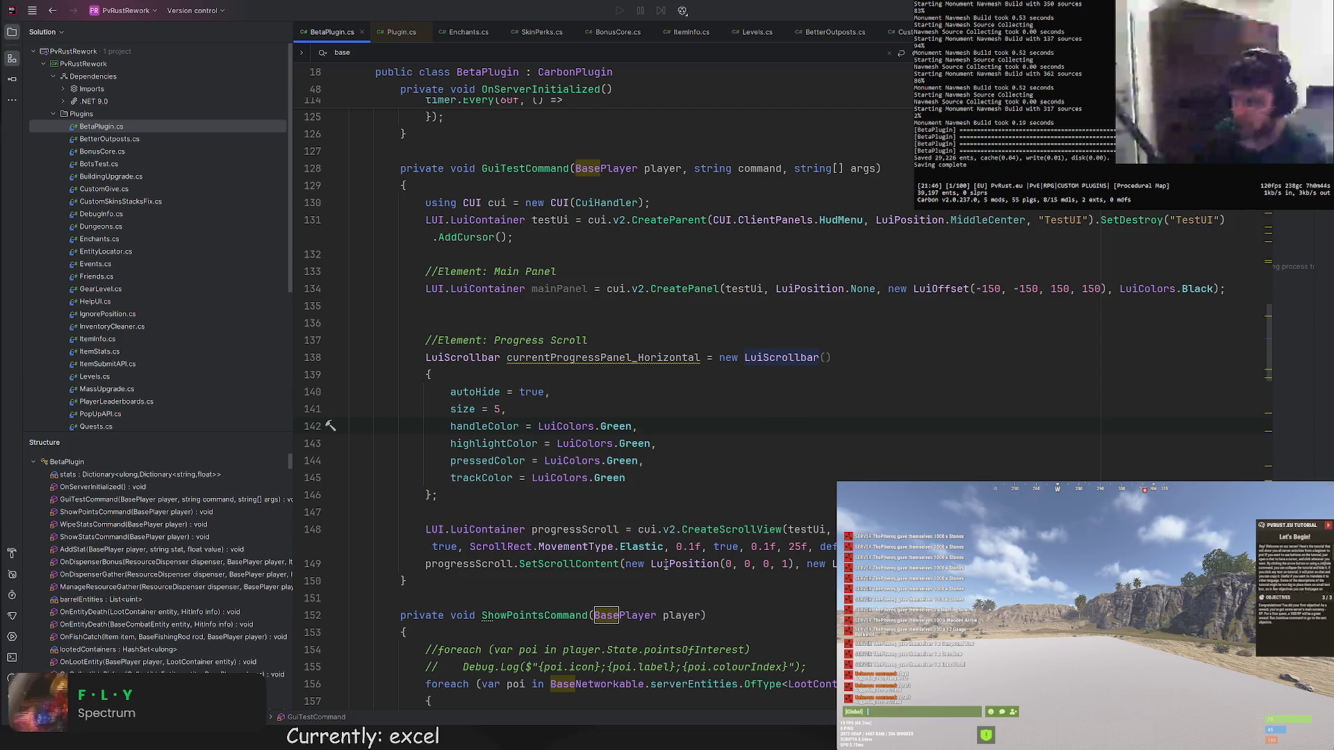
pyautogui.press('Return')
pyautogui.press('Return')
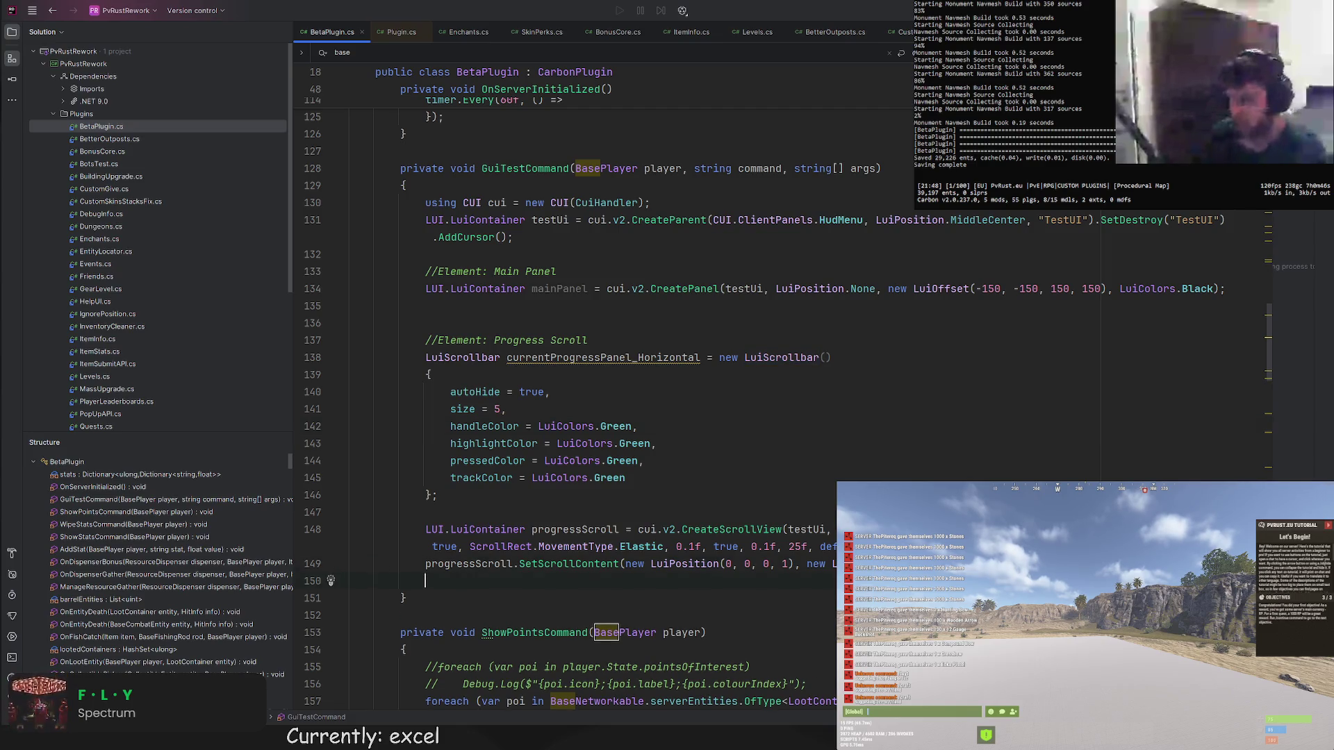
pyautogui.write('cui.v2.SendUi(player);')
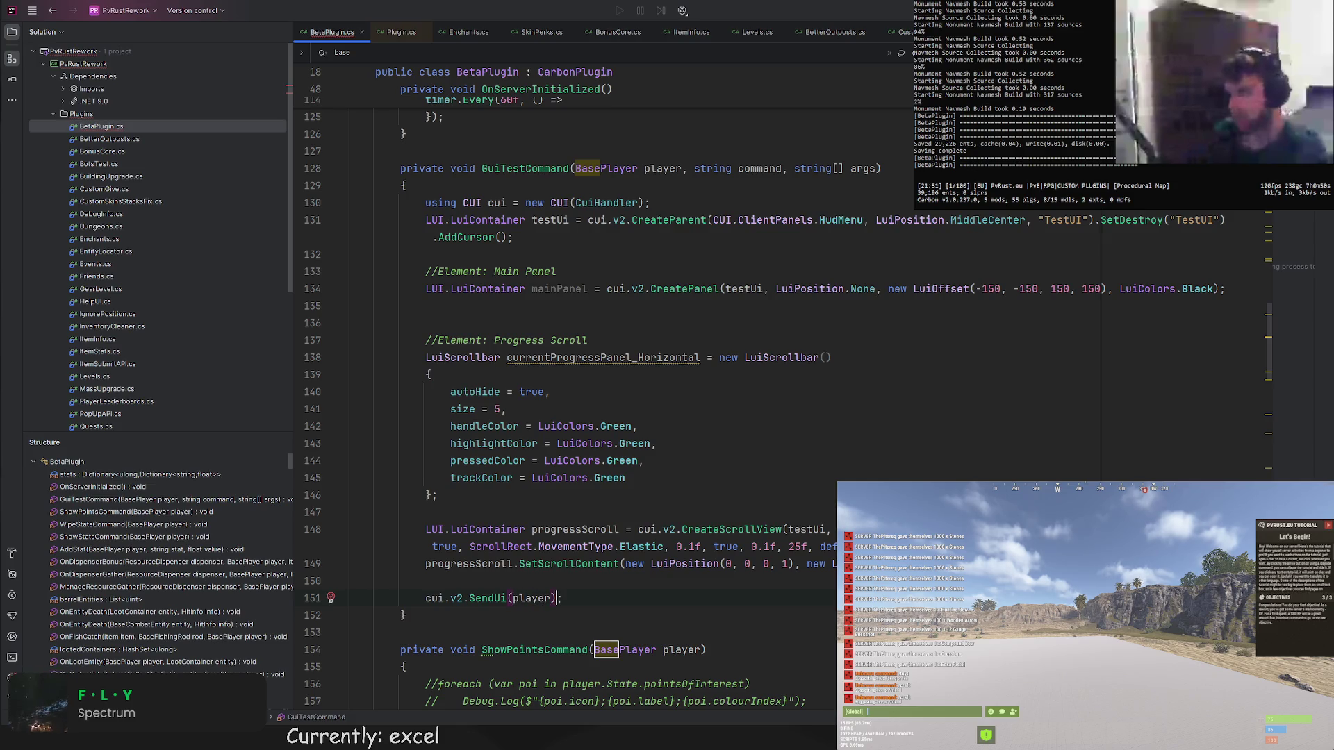
pyautogui.scroll(7, 626, 417)
pyautogui.scroll(3, 820, 498)
pyautogui.scroll(-10, 729, 489)
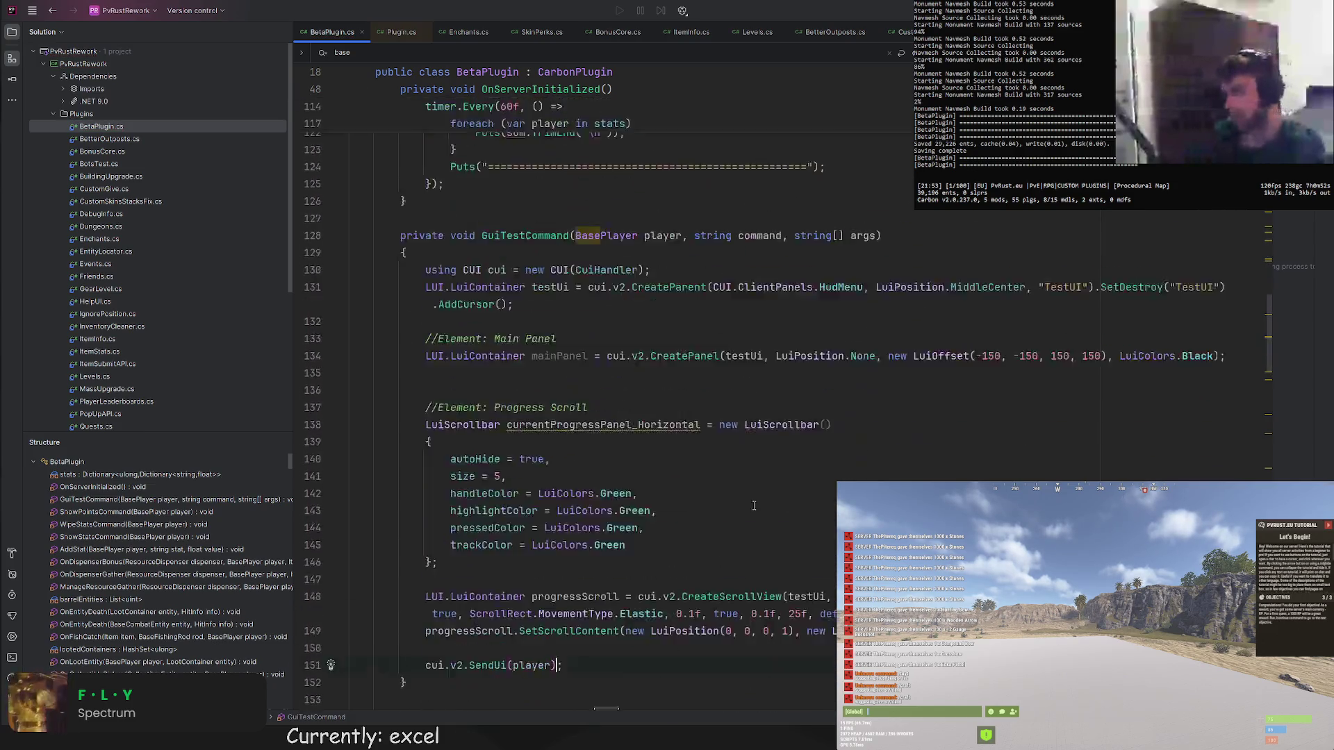
pyautogui.scroll(-8, 719, 494)
pyautogui.scroll(-2, 720, 494)
pyautogui.scroll(-5, 719, 494)
pyautogui.scroll(10, 720, 494)
pyautogui.scroll(4, 626, 469)
pyautogui.scroll(-3, 521, 521)
pyautogui.scroll(-1, 625, 417)
pyautogui.click(440, 644)
pyautogui.press('Return')
pyautogui.press('Return')
pyautogui.write('private void Unload()')
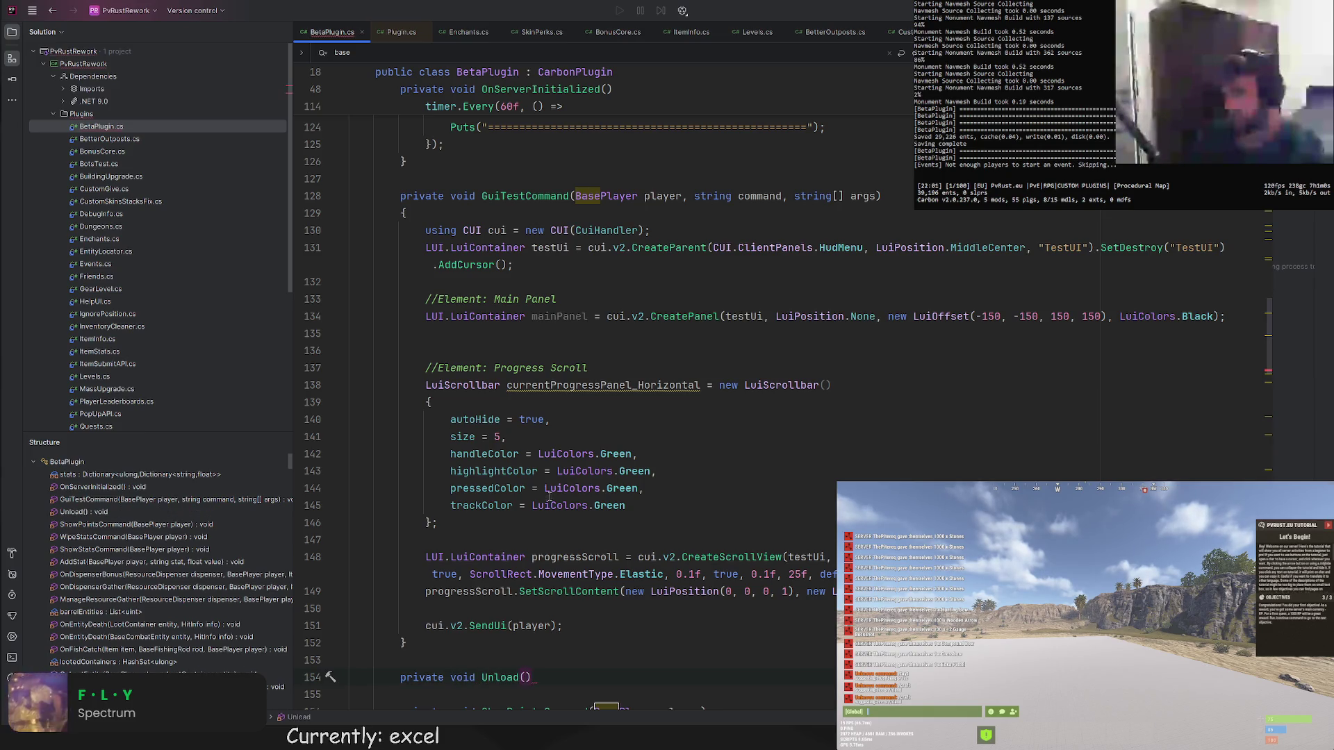
pyautogui.scroll(3, 565, 365)
pyautogui.scroll(3, 567, 365)
pyautogui.scroll(-3, 566, 365)
pyautogui.scroll(-3, 566, 417)
pyautogui.click(562, 522)
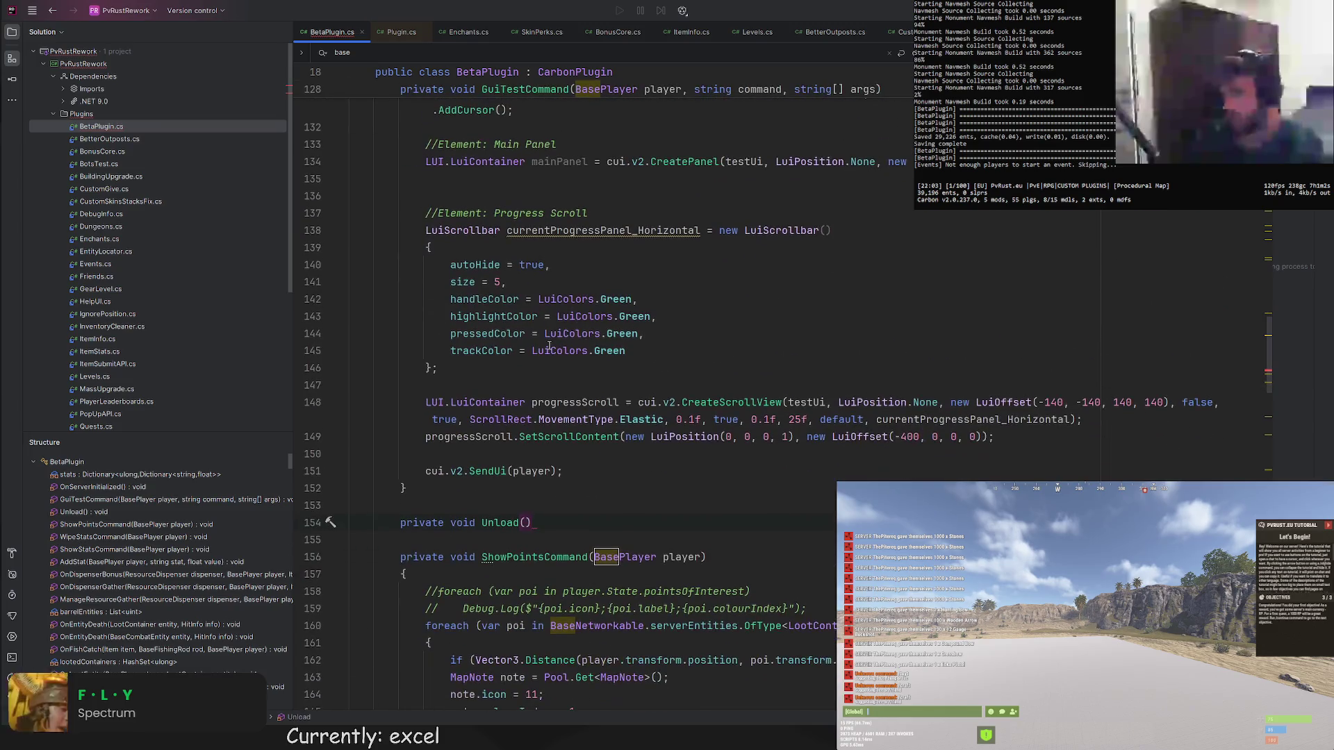
pyautogui.hotkey('ctrl', 'z')
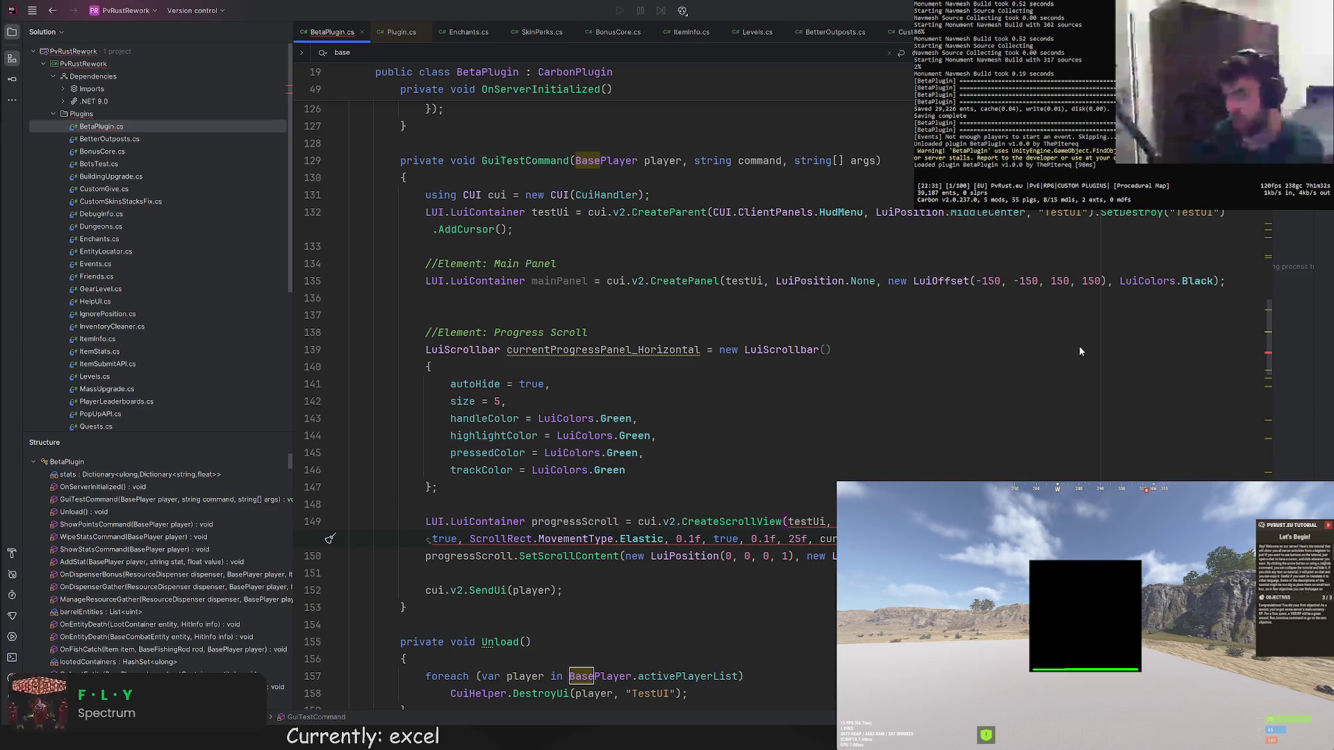
# Rename the LuiScrollbar variable to scroll and make CreateScrollView's second flag false.
pyautogui.doubleClick(603, 349)
pyautogui.write('scroll')
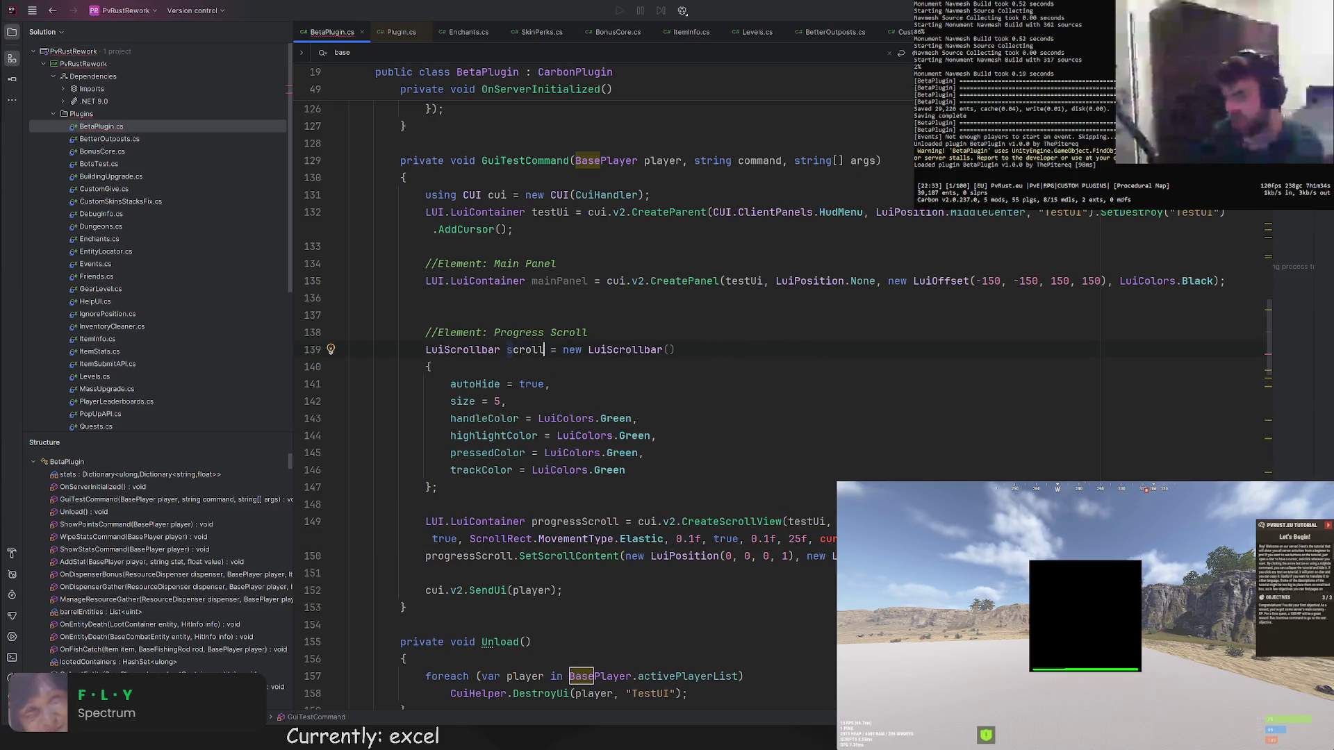
pyautogui.doubleClick(524, 349)
pyautogui.click(459, 487)
pyautogui.hotkey('ctrl', 'v')
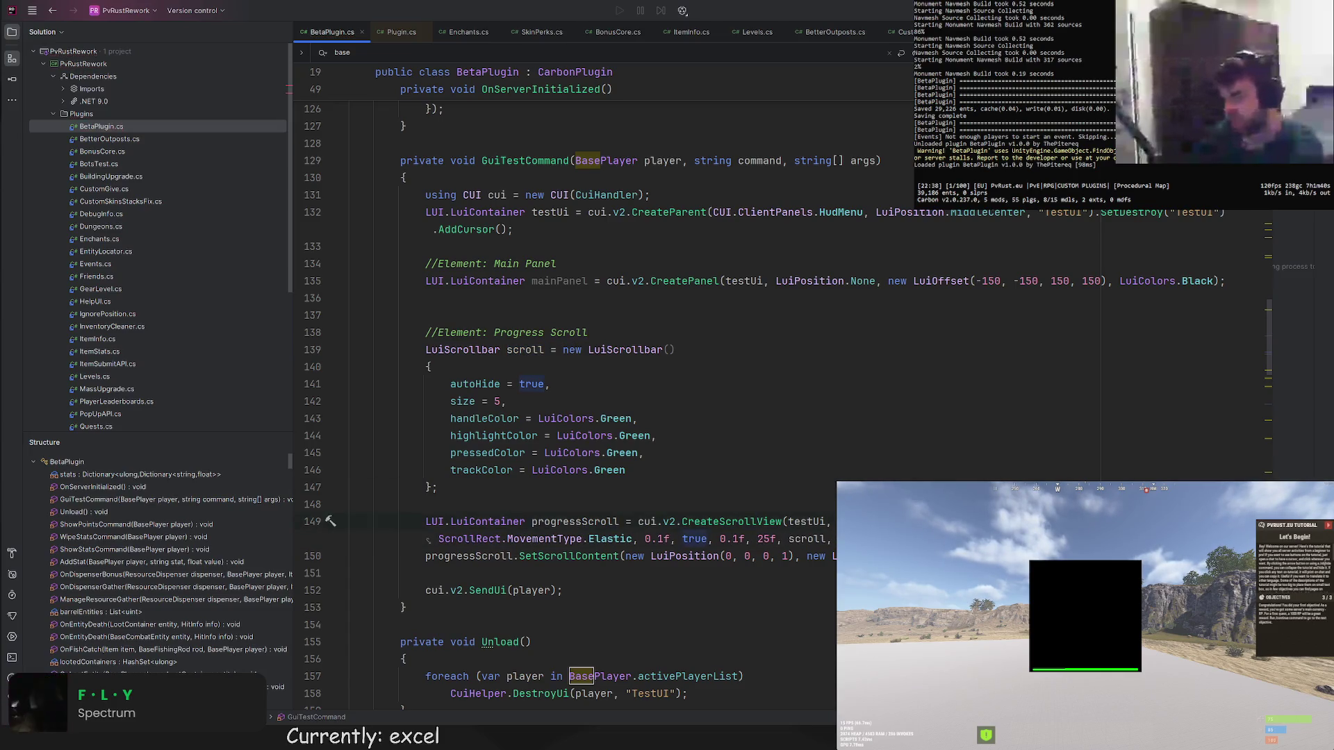
pyautogui.write('false,')
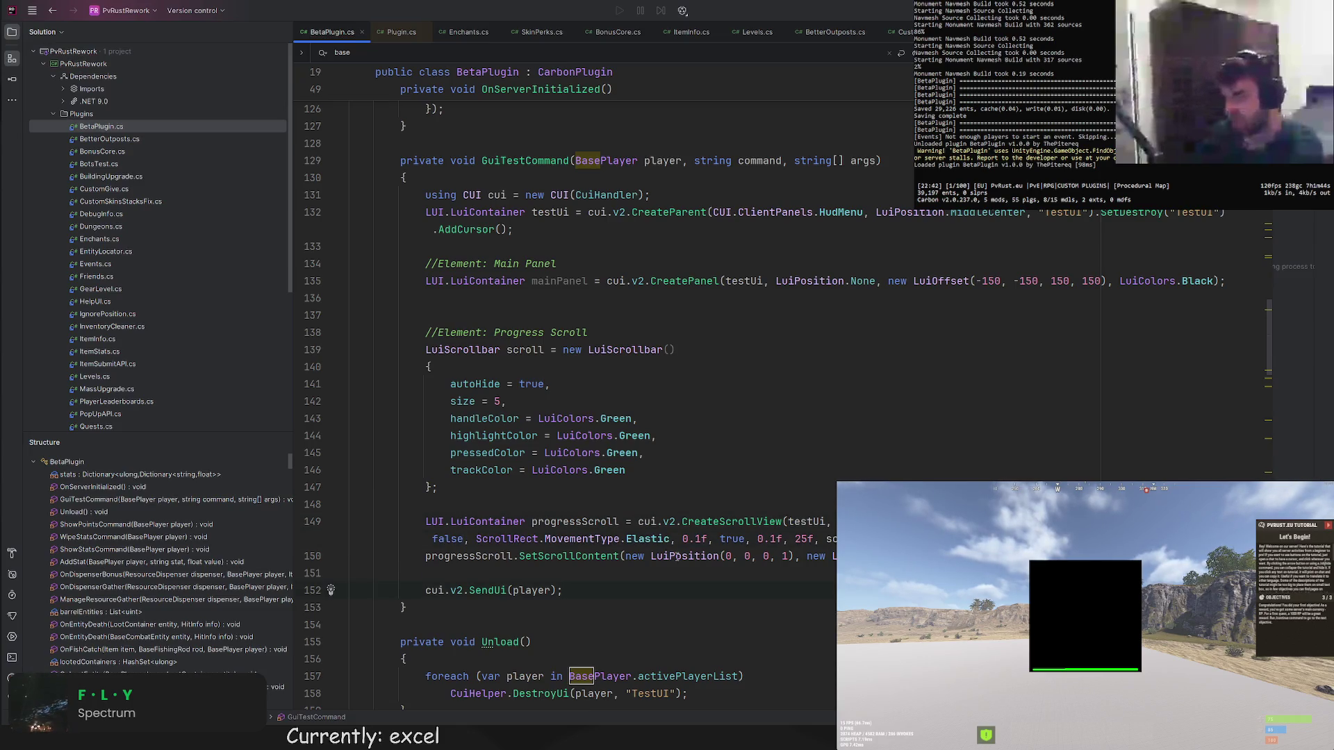
# Set the scroll content position to 0, 0, 1, 0 and save to reload the plugin.
pyautogui.doubleClick(767, 555)
pyautogui.write('1')
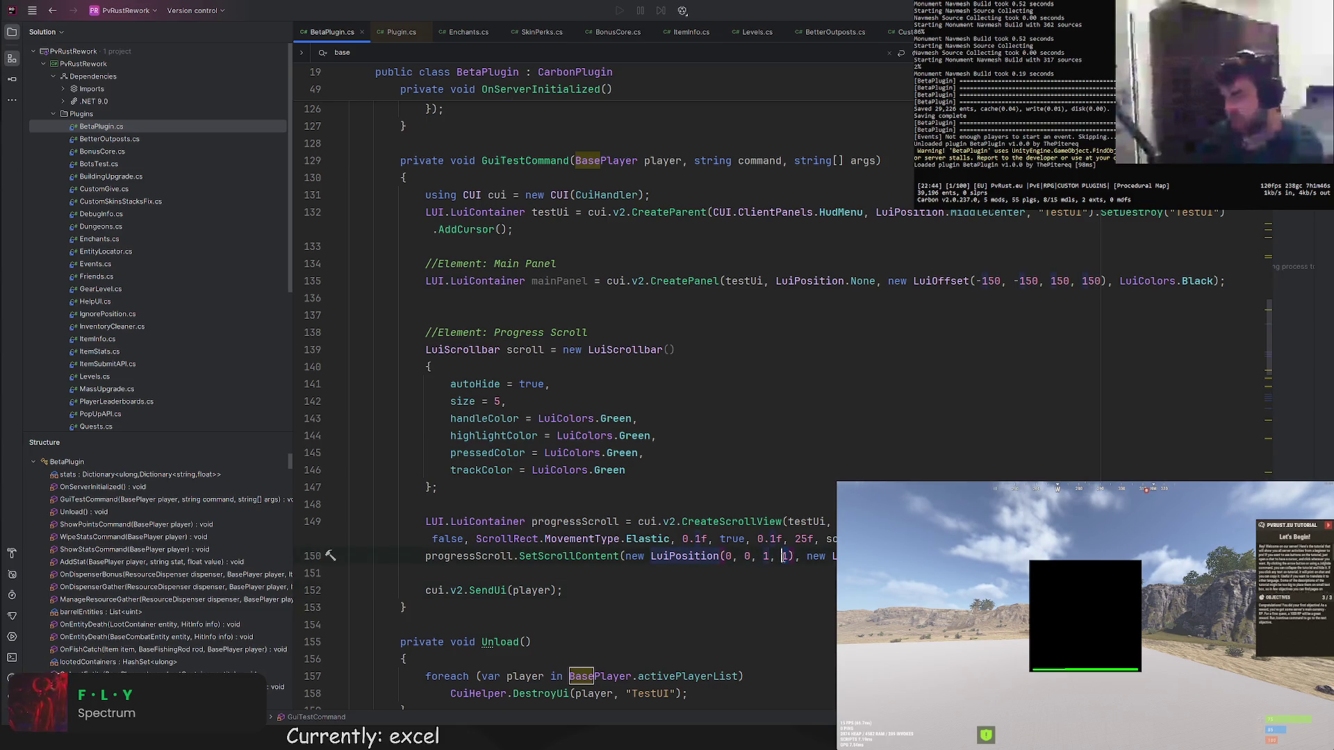
pyautogui.press('Up')
pyautogui.press('Up')
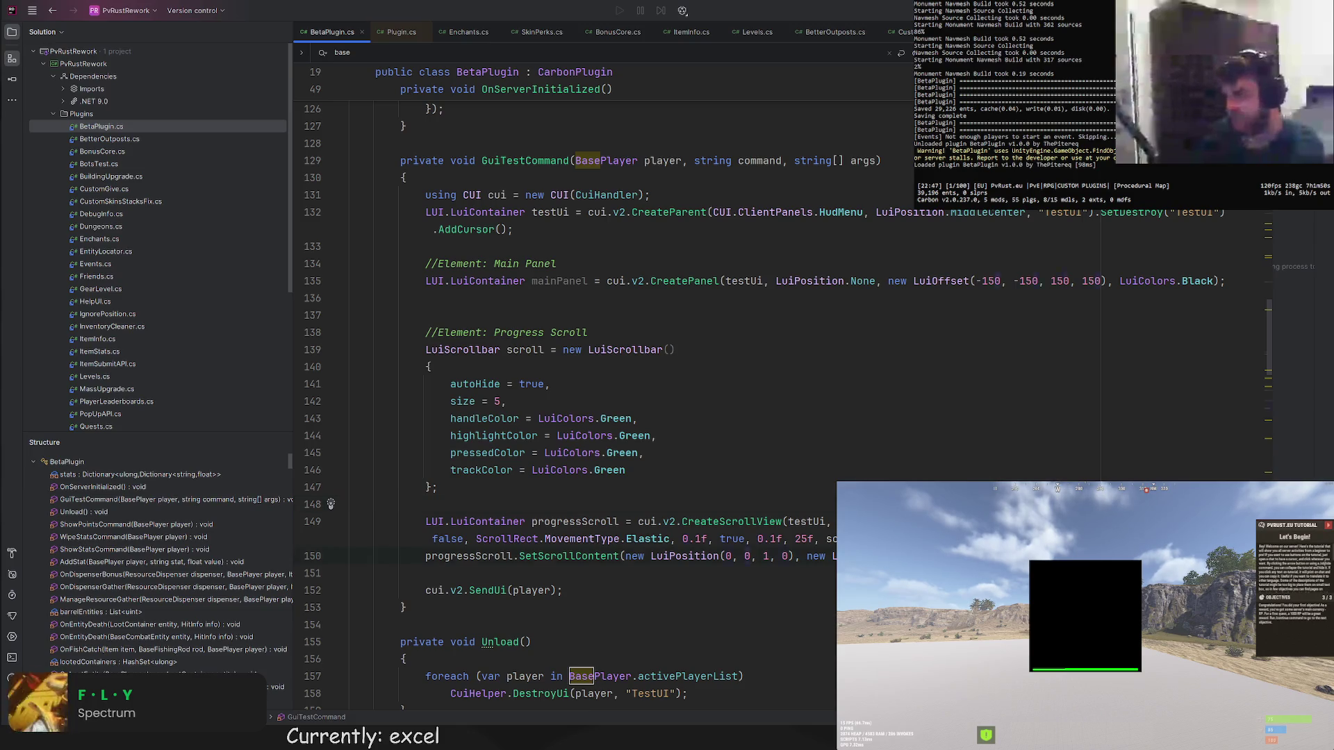
pyautogui.press('Up')
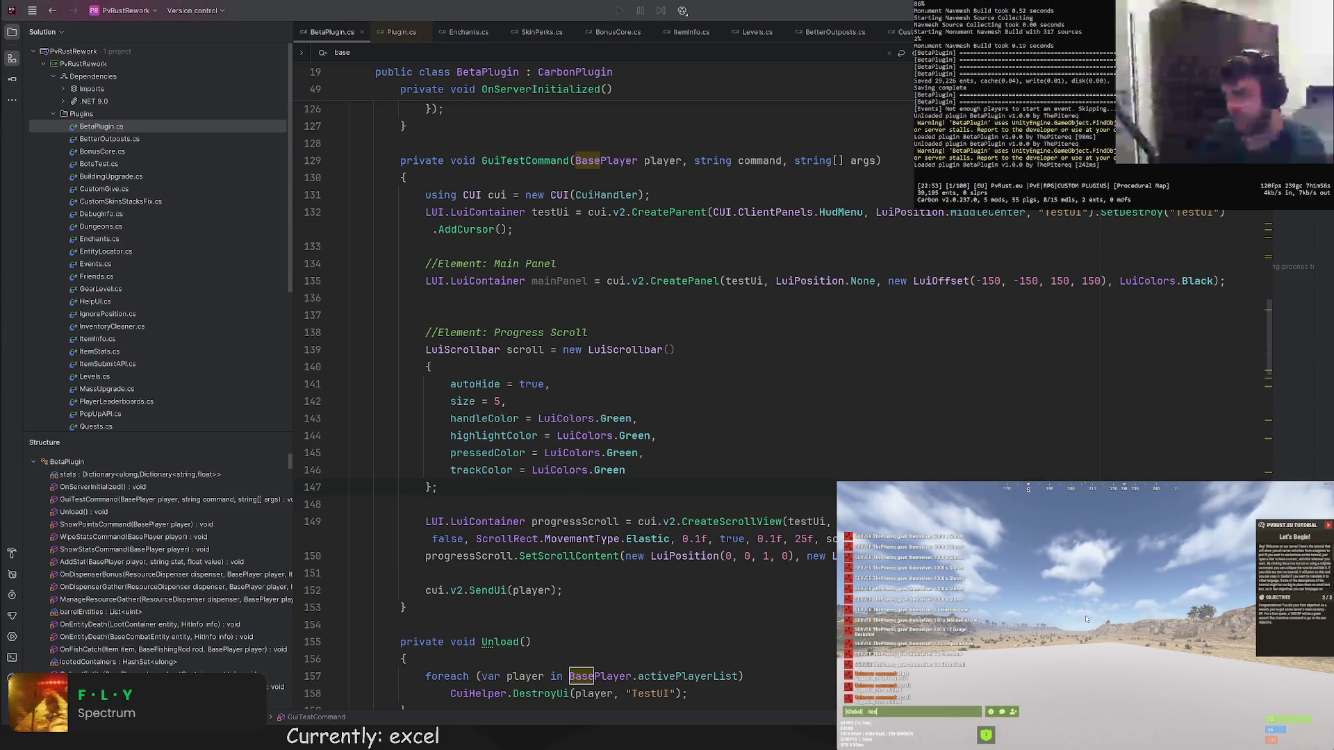
pyautogui.scroll(-3, 731, 469)
# Make mainPanel the CreateScrollView parent instead of testUi.
pyautogui.click(803, 418)
pyautogui.scroll(3, 781, 442)
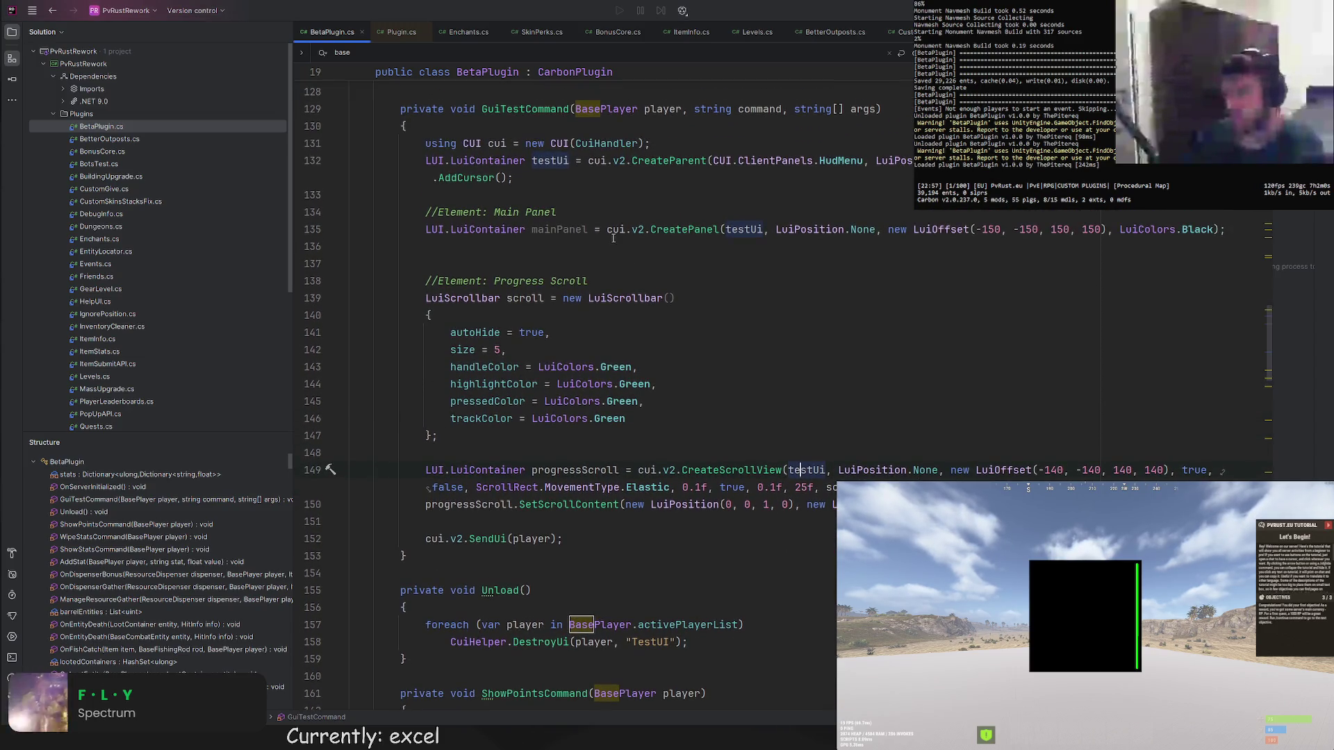
pyautogui.click(1219, 228)
pyautogui.click(768, 505)
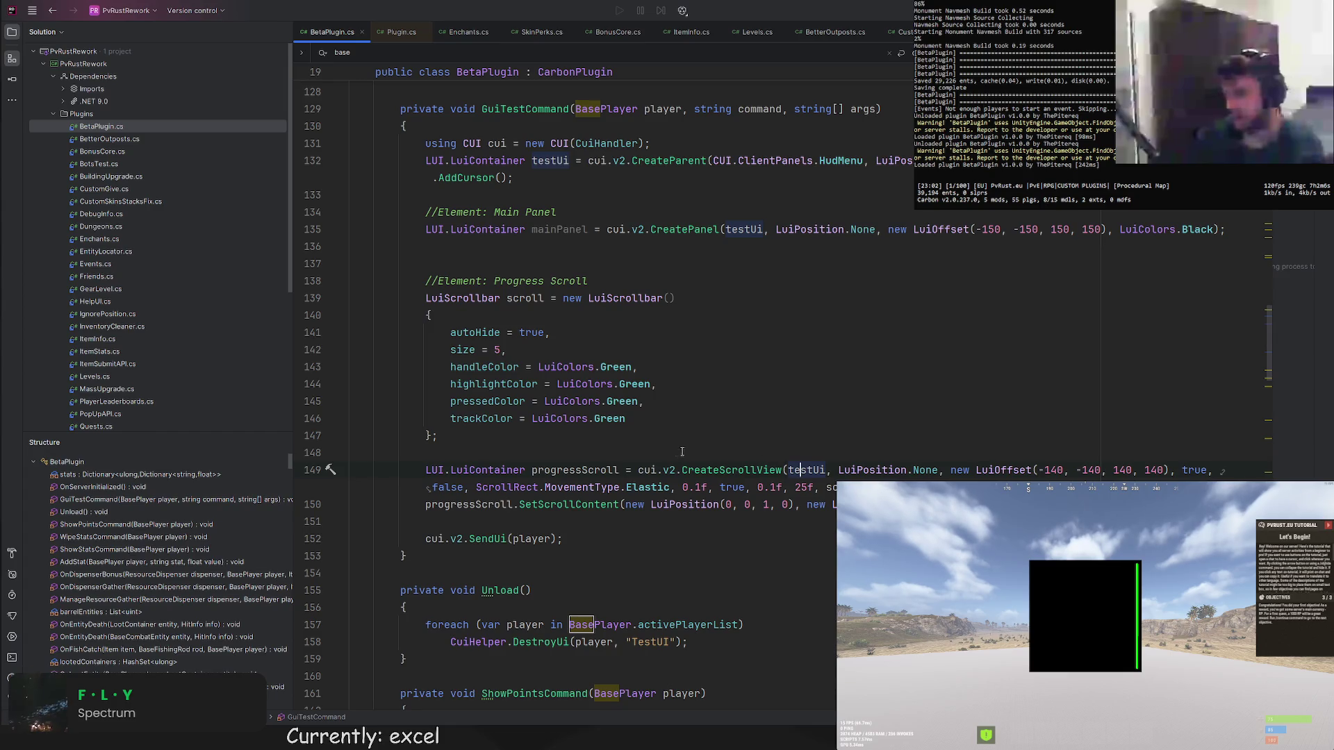
pyautogui.doubleClick(538, 228)
pyautogui.click(809, 438)
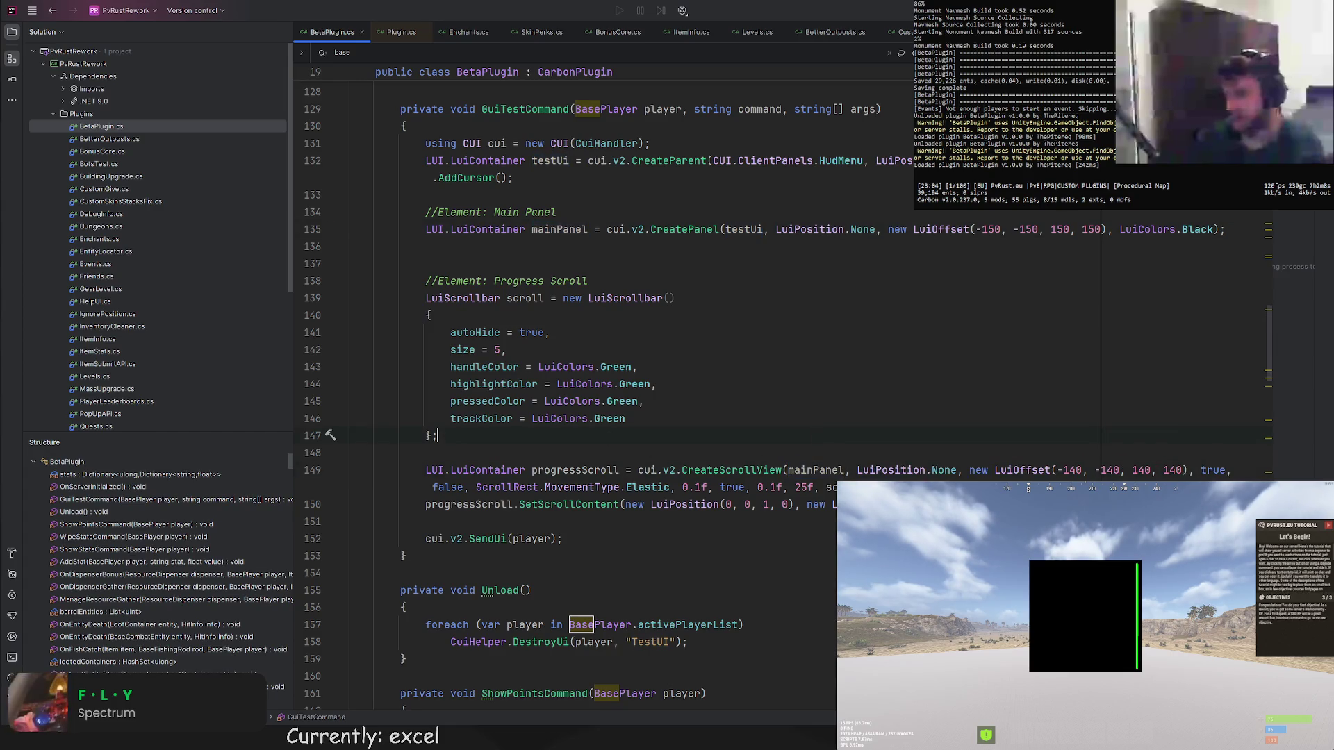
# Copy the CreatePanel call below the scroll content line with LuiPosition.Full and LuiOffset.None.
pyautogui.moveTo(1226, 229); pyautogui.dragTo(605, 229)
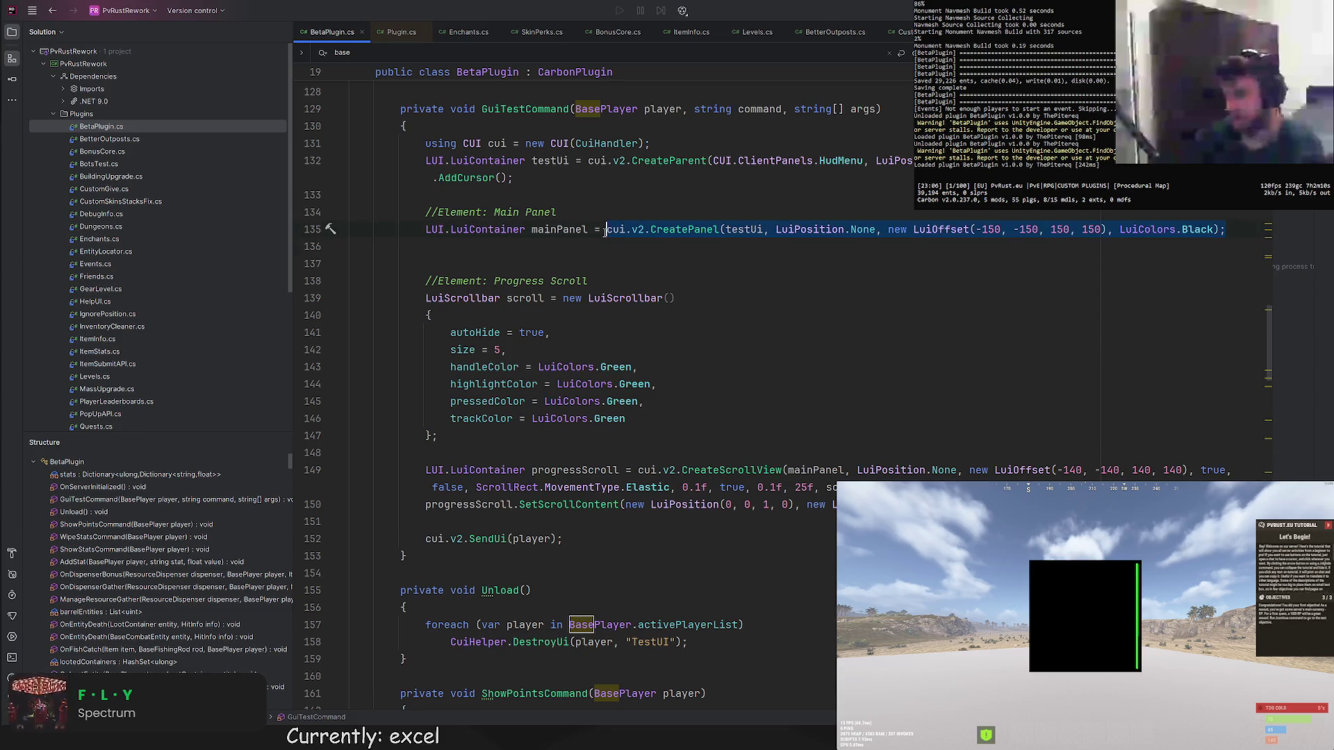
pyautogui.click(834, 505)
pyautogui.press('Return')
pyautogui.hotkey('ctrl', 'v')
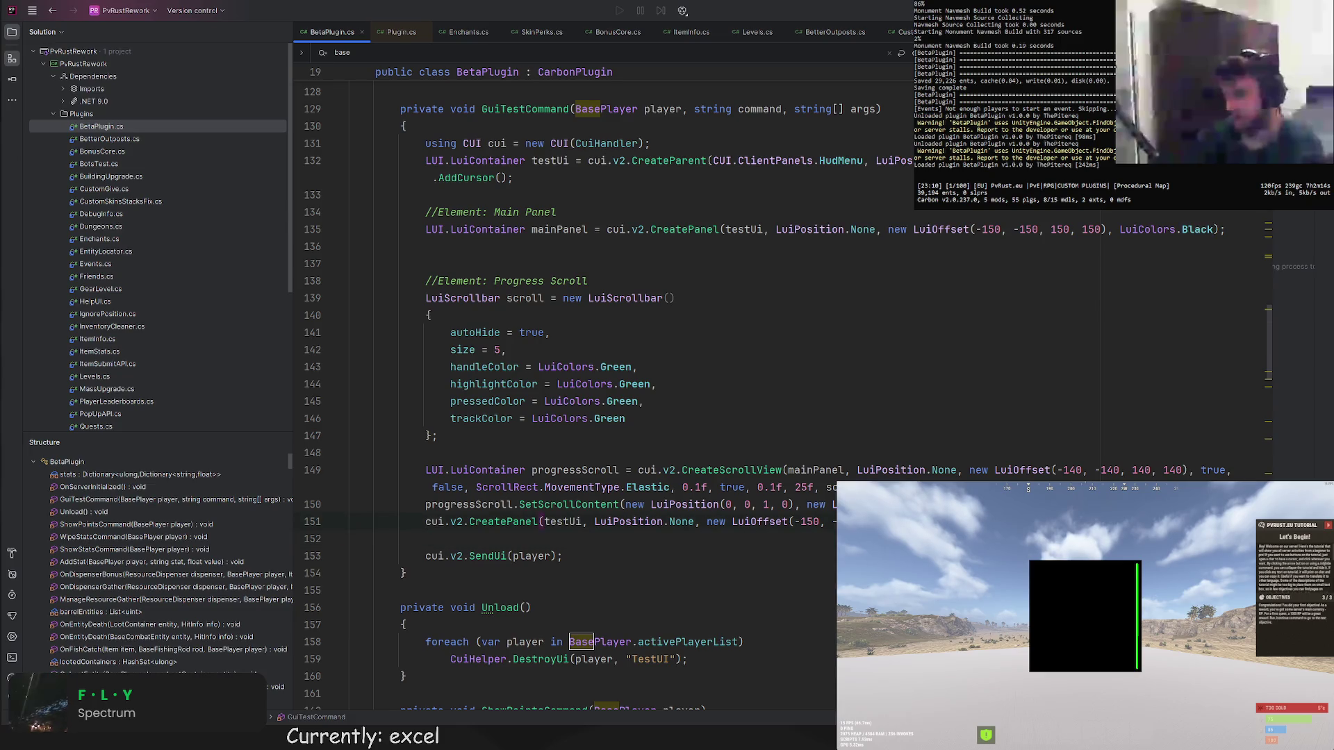
pyautogui.doubleClick(680, 521)
pyautogui.write('Fiu')
pyautogui.press('BackSpace')
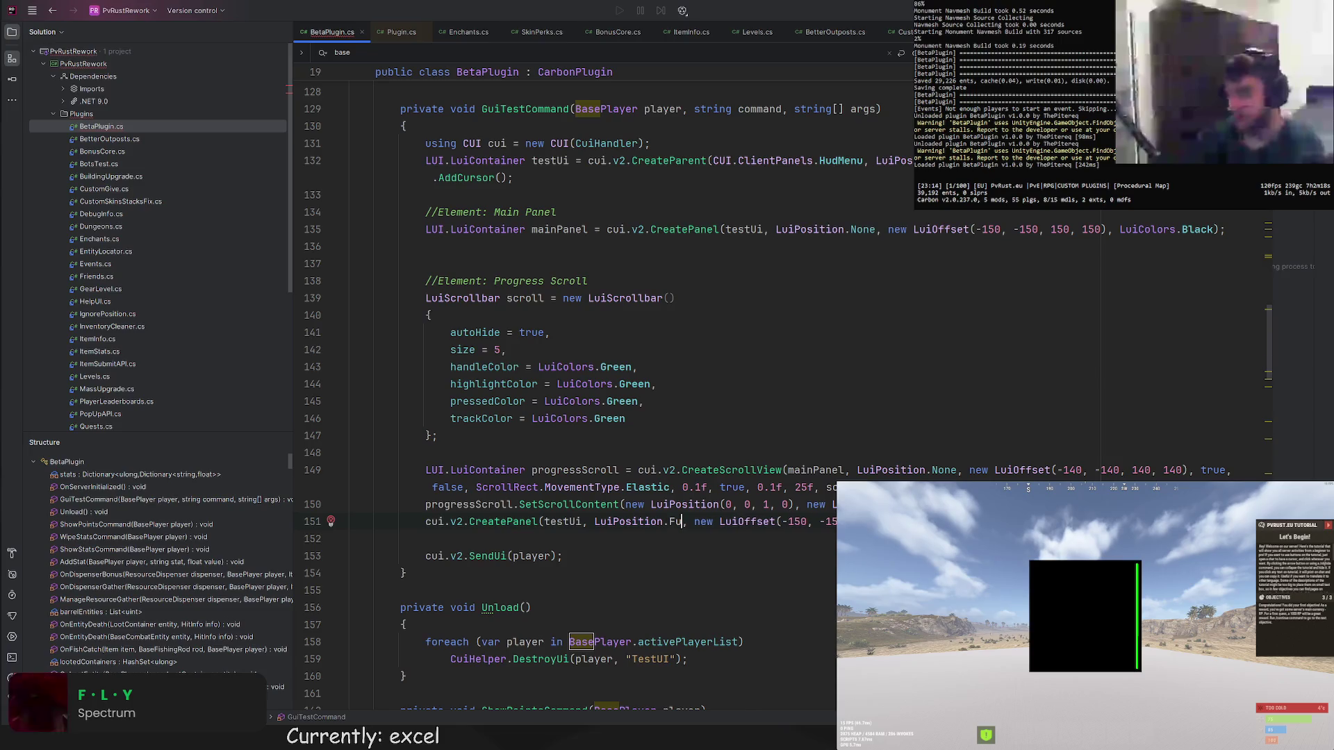
pyautogui.write('ll')
pyautogui.write('LuiOffset.None')
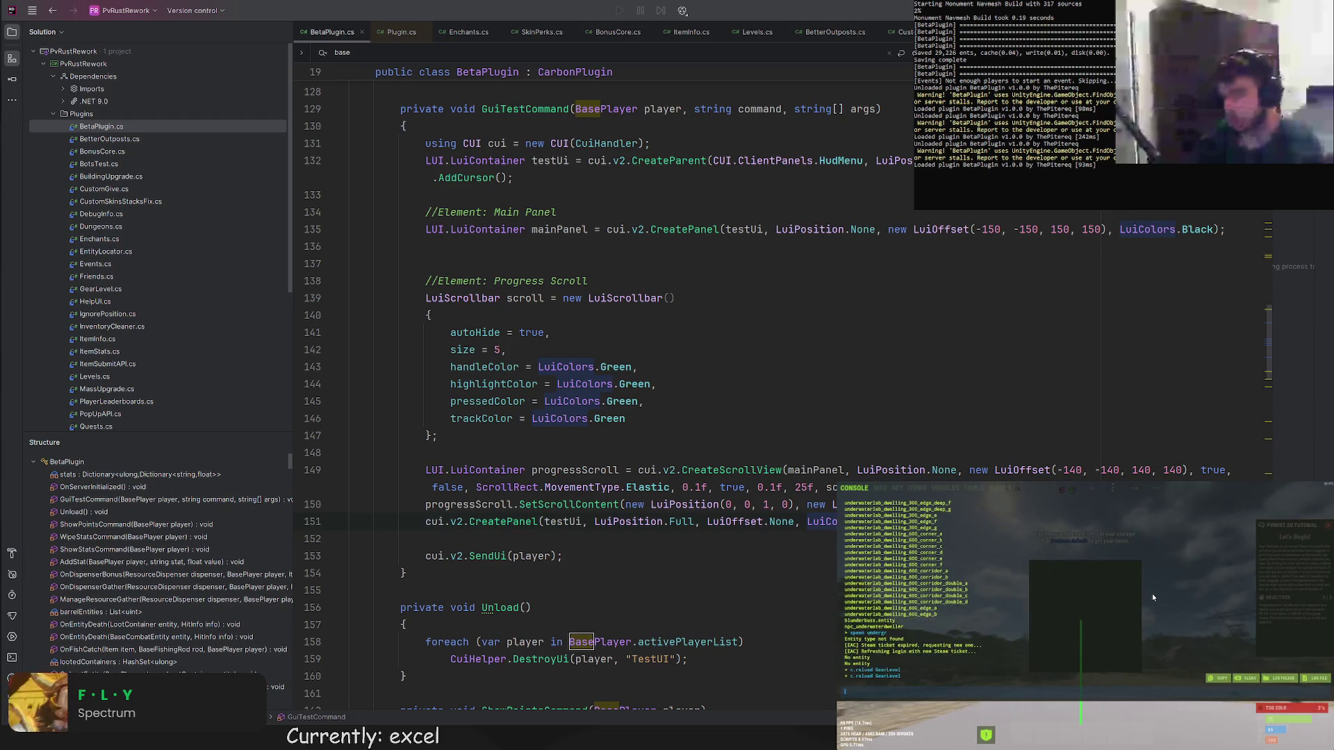
pyautogui.press('F1')
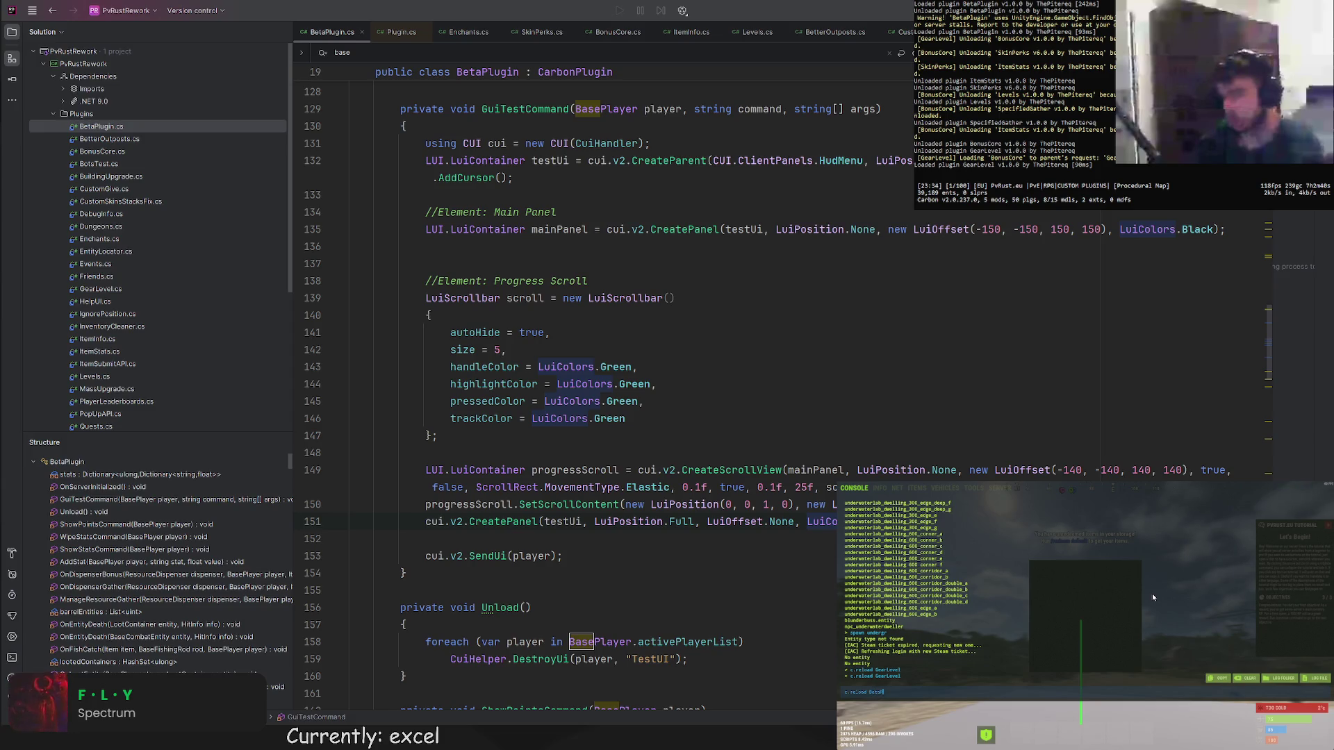
pyautogui.press('F1')
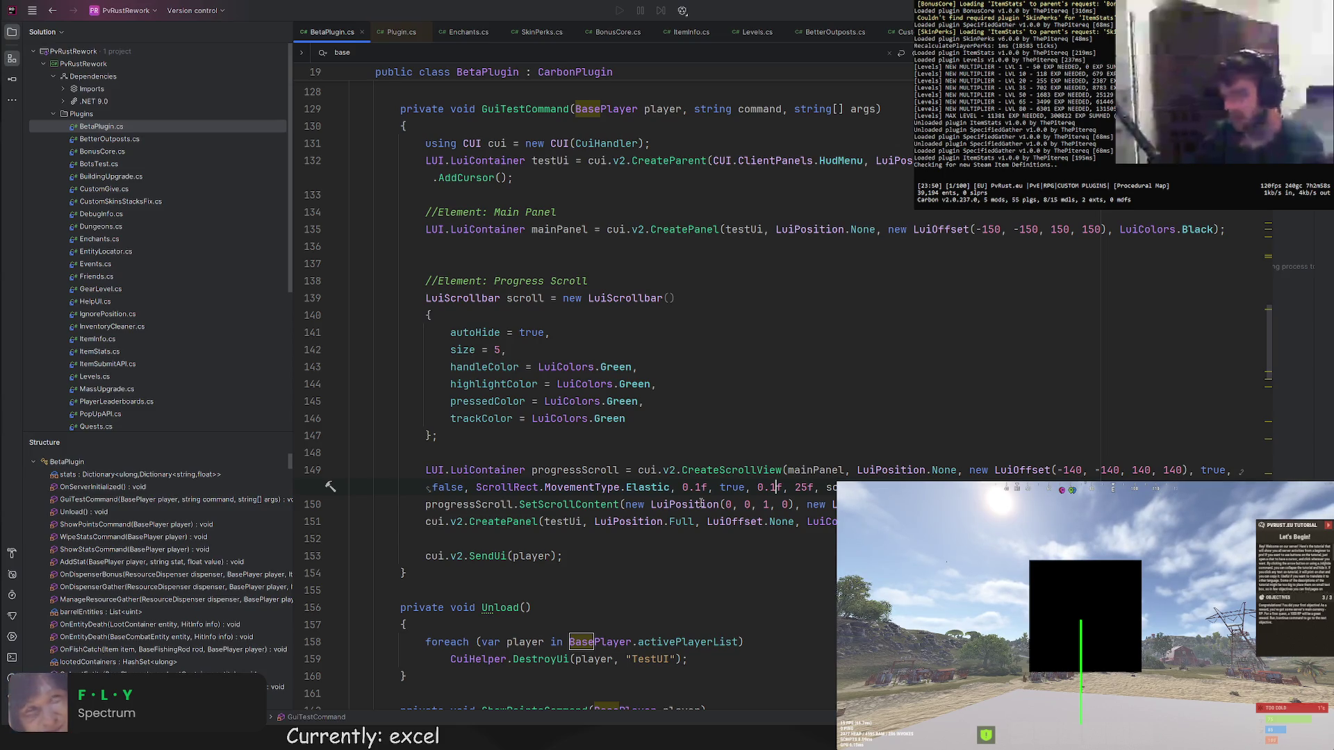
# Change the scroll view's LuiOffset arguments to (10, 10, 280, 280).
pyautogui.moveTo(1085, 470); pyautogui.dragTo(1059, 470)
pyautogui.write('10')
pyautogui.click(1107, 470)
pyautogui.write('10')
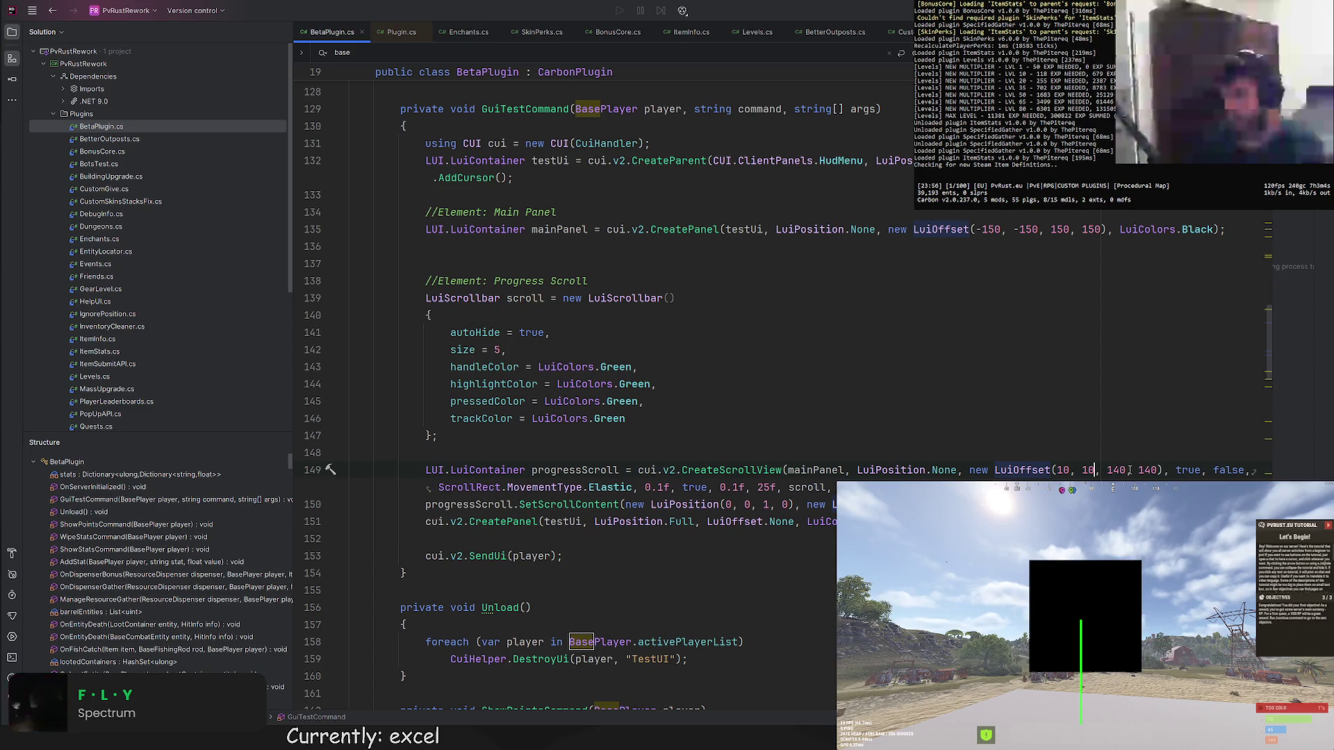
pyautogui.click(1113, 470)
pyautogui.doubleClick(1117, 470)
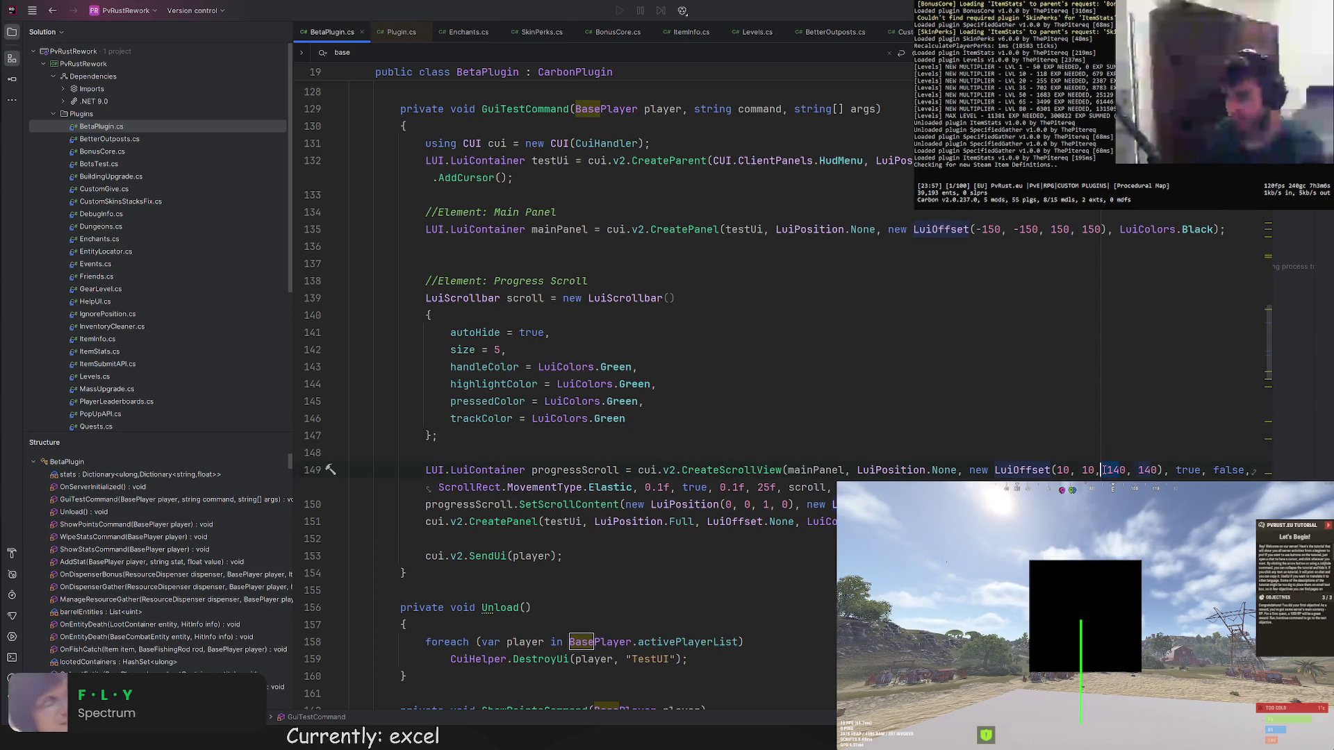
pyautogui.write('280')
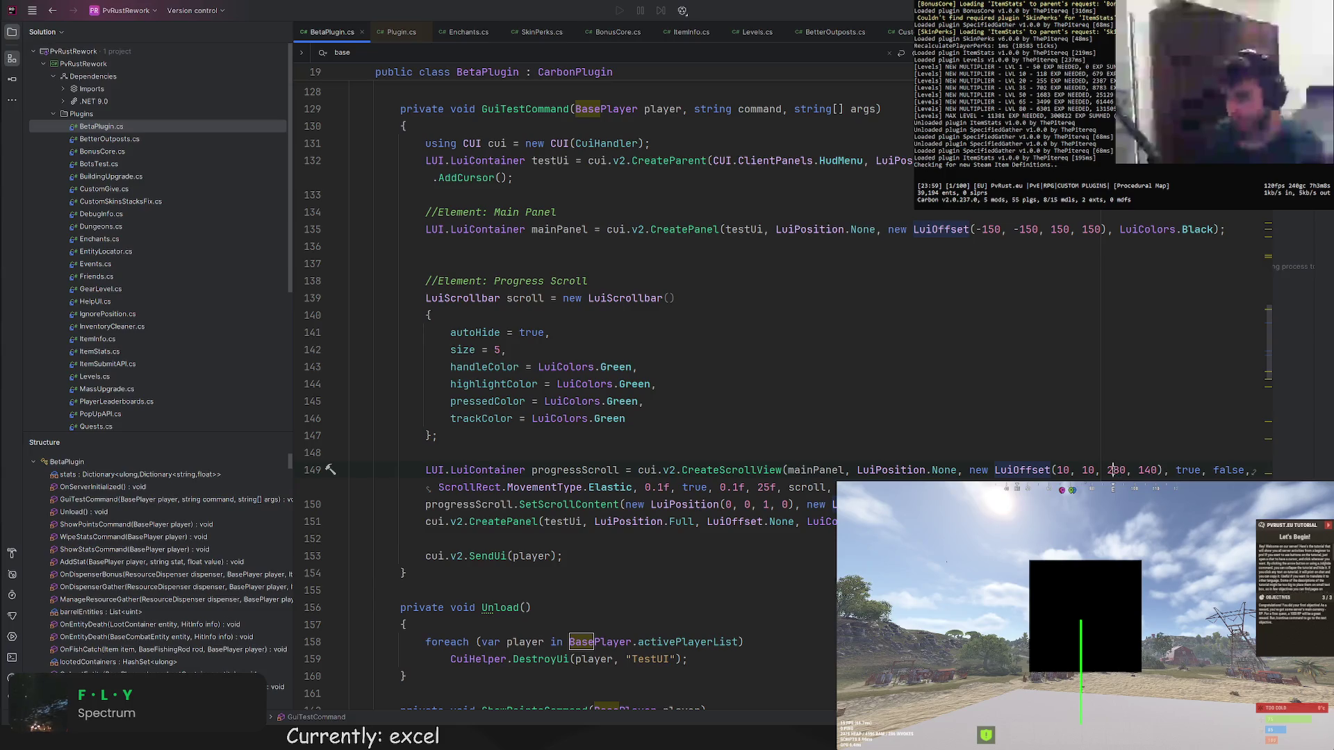
pyautogui.doubleClick(1148, 471)
pyautogui.write('280')
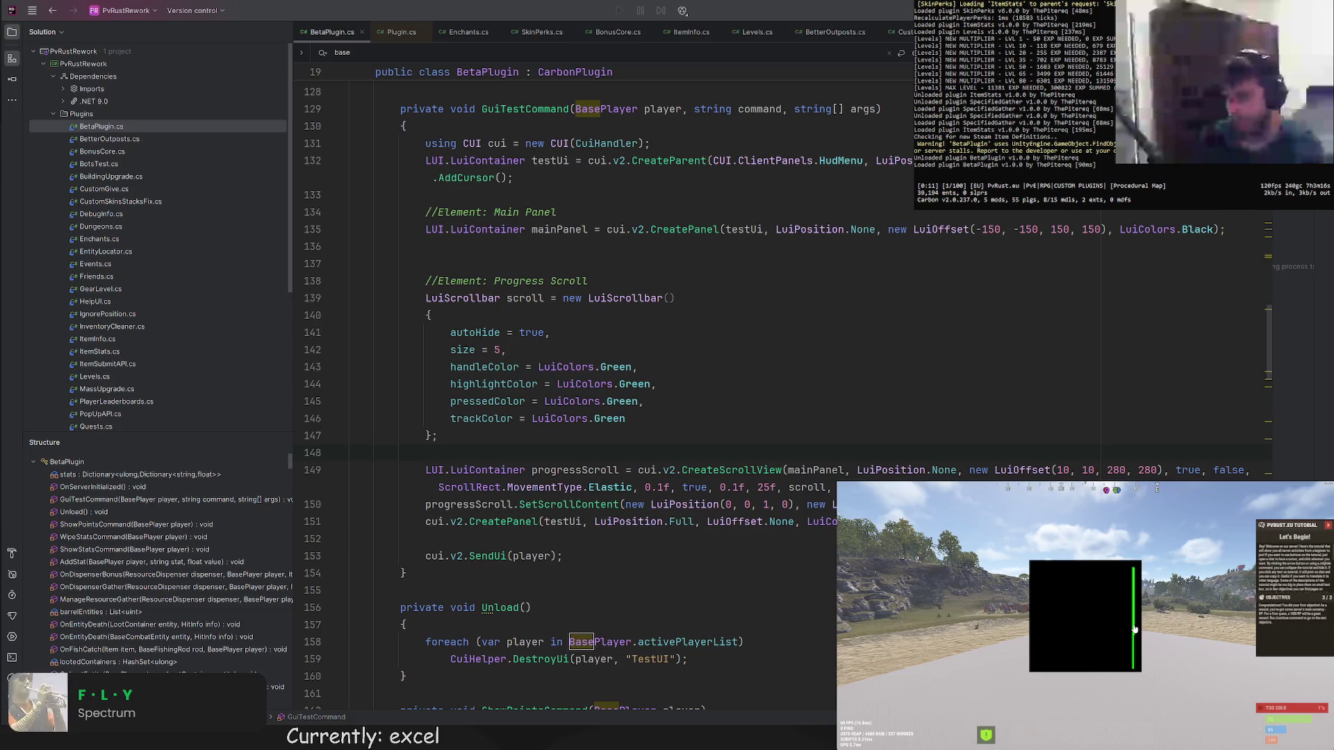
pyautogui.moveTo(1128, 665); pyautogui.dragTo(1130, 589)
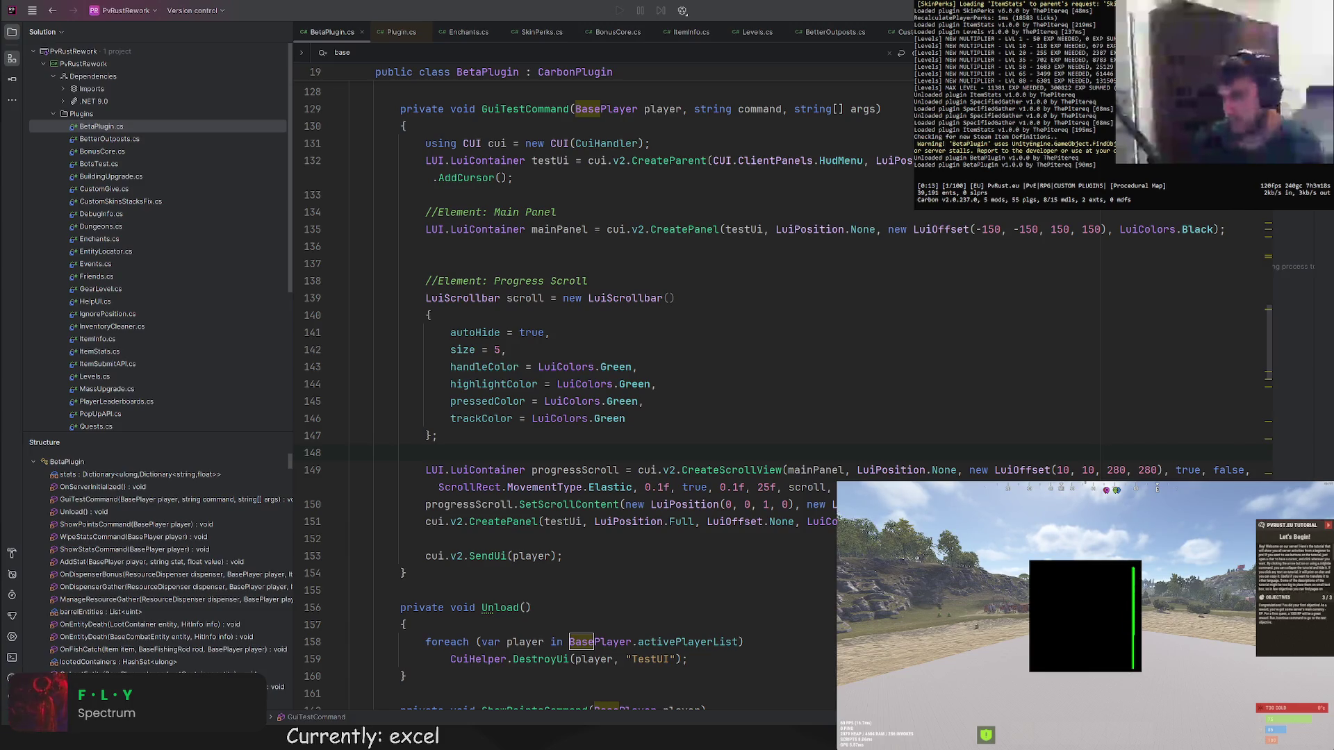
# Change the scrollbar trackColor to LuiColors.Blue.
pyautogui.click(783, 423)
pyautogui.click(608, 418)
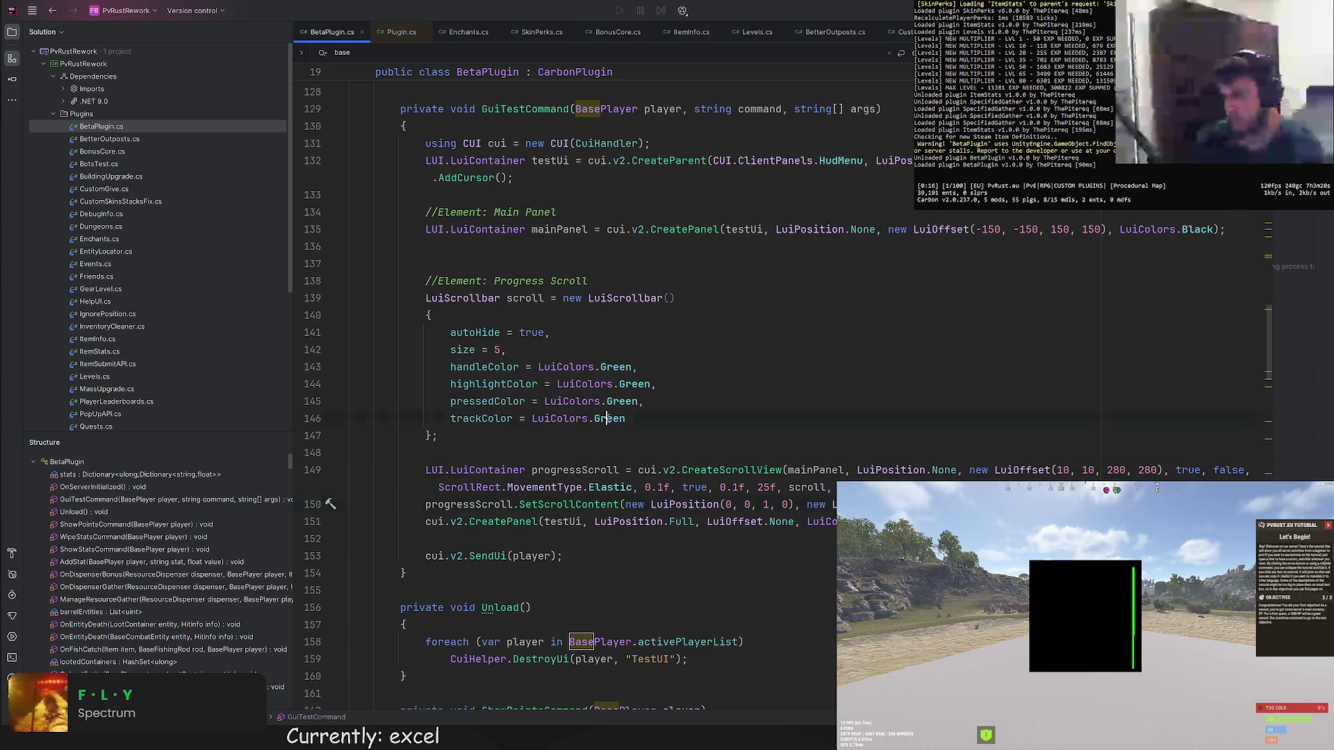
pyautogui.hotkey('ctrl', 'BackSpace')
pyautogui.write('Bl')
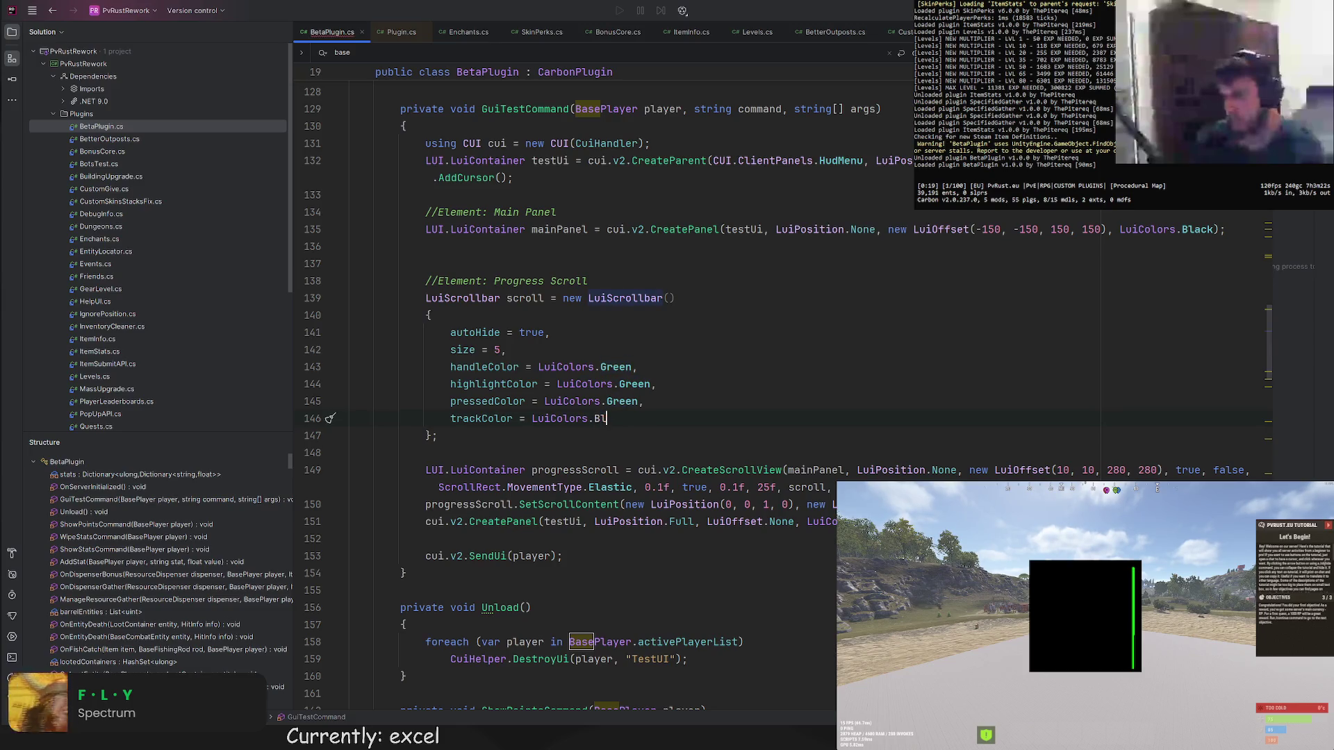
pyautogui.write('ue')
pyautogui.click(641, 366)
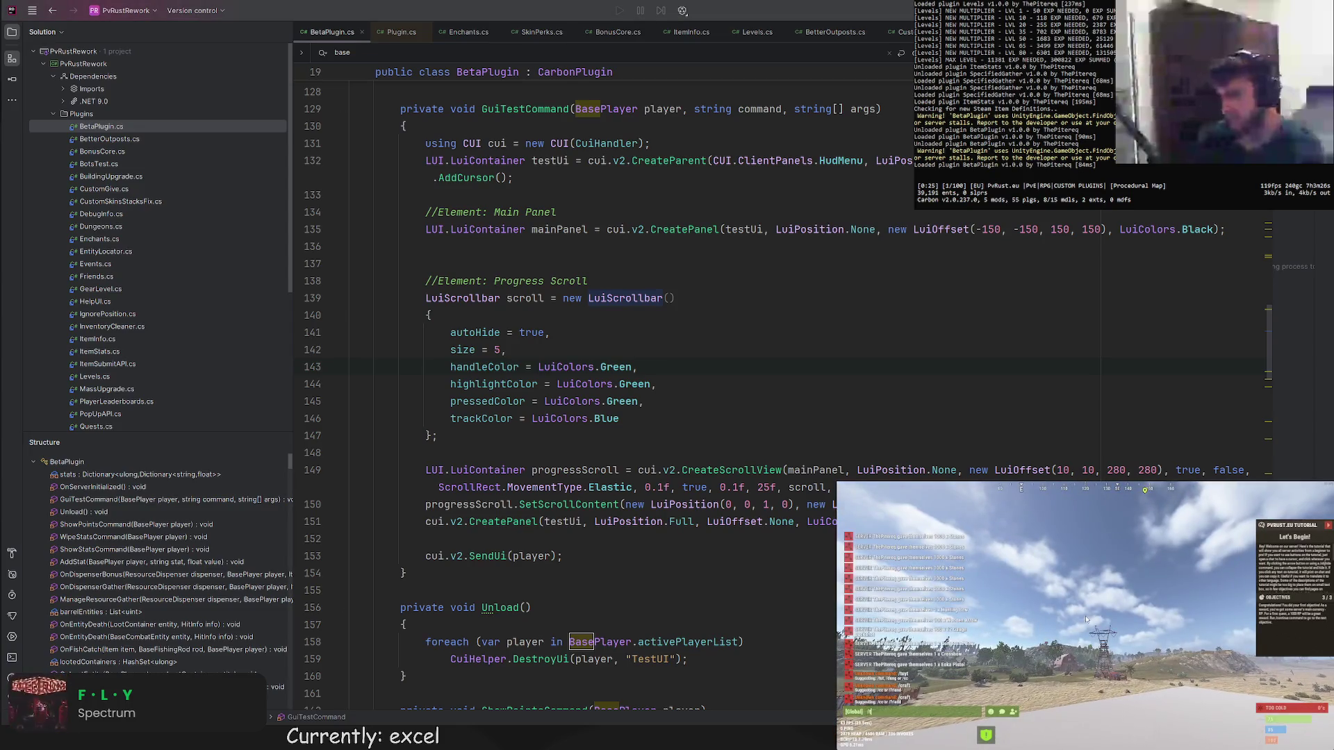
pyautogui.moveTo(1132, 604); pyautogui.dragTo(1136, 640)
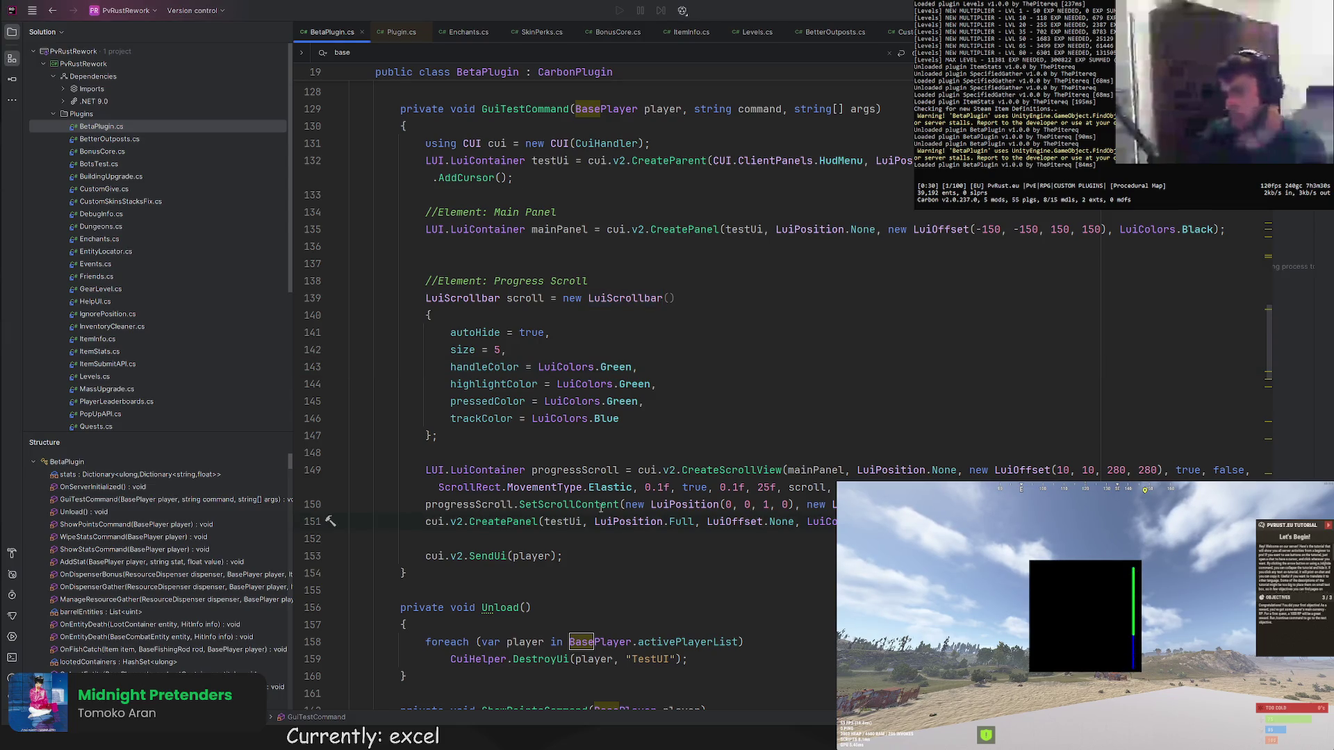
# Make mainPanel the parent of the new full-size panel instead of testUi.
pyautogui.doubleClick(813, 470)
pyautogui.hotkey('ctrl', 'c')
pyautogui.doubleClick(563, 522)
pyautogui.hotkey('ctrl', 'v')
pyautogui.click(643, 438)
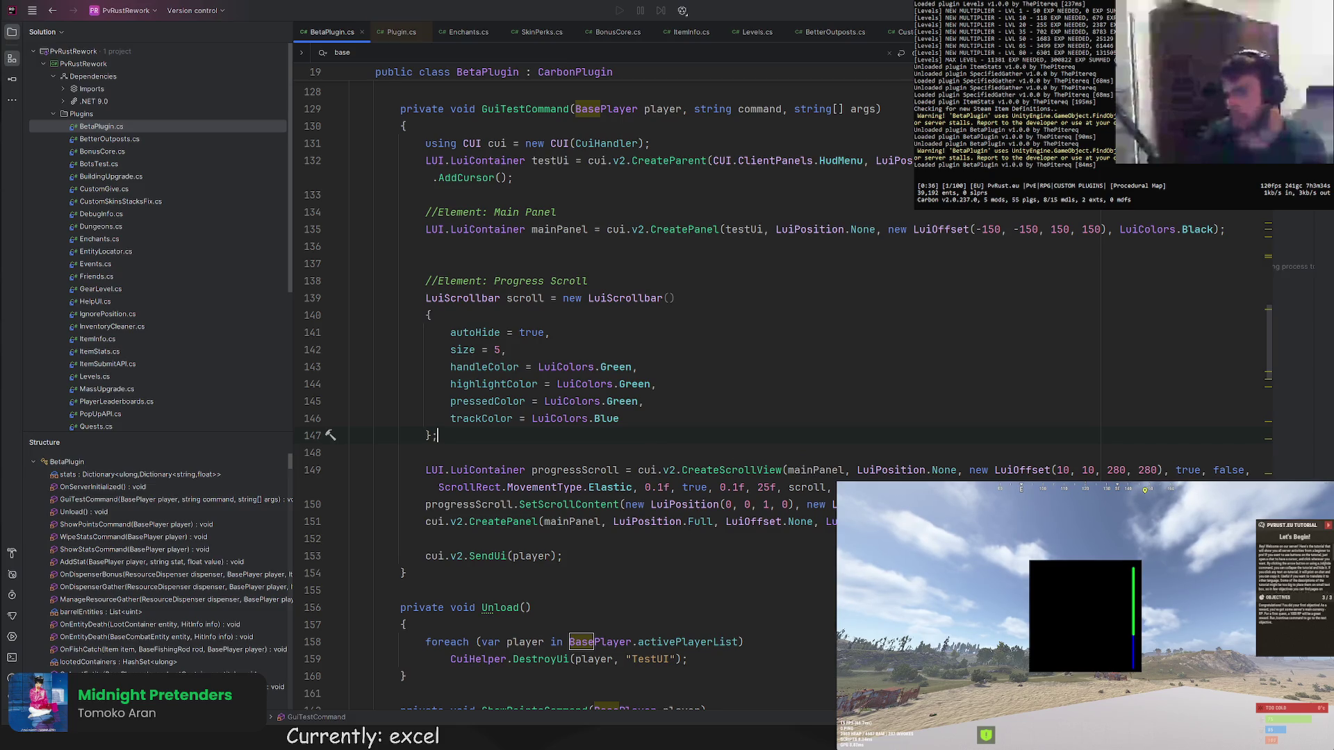
# Reparent the full-size panel to progressScroll, save to hot-reload, and start a line after SendUi.
pyautogui.doubleClick(575, 471)
pyautogui.hotkey('ctrl', 'c')
pyautogui.doubleClick(573, 521)
pyautogui.hotkey('ctrl', 'v')
pyautogui.click(350, 453)
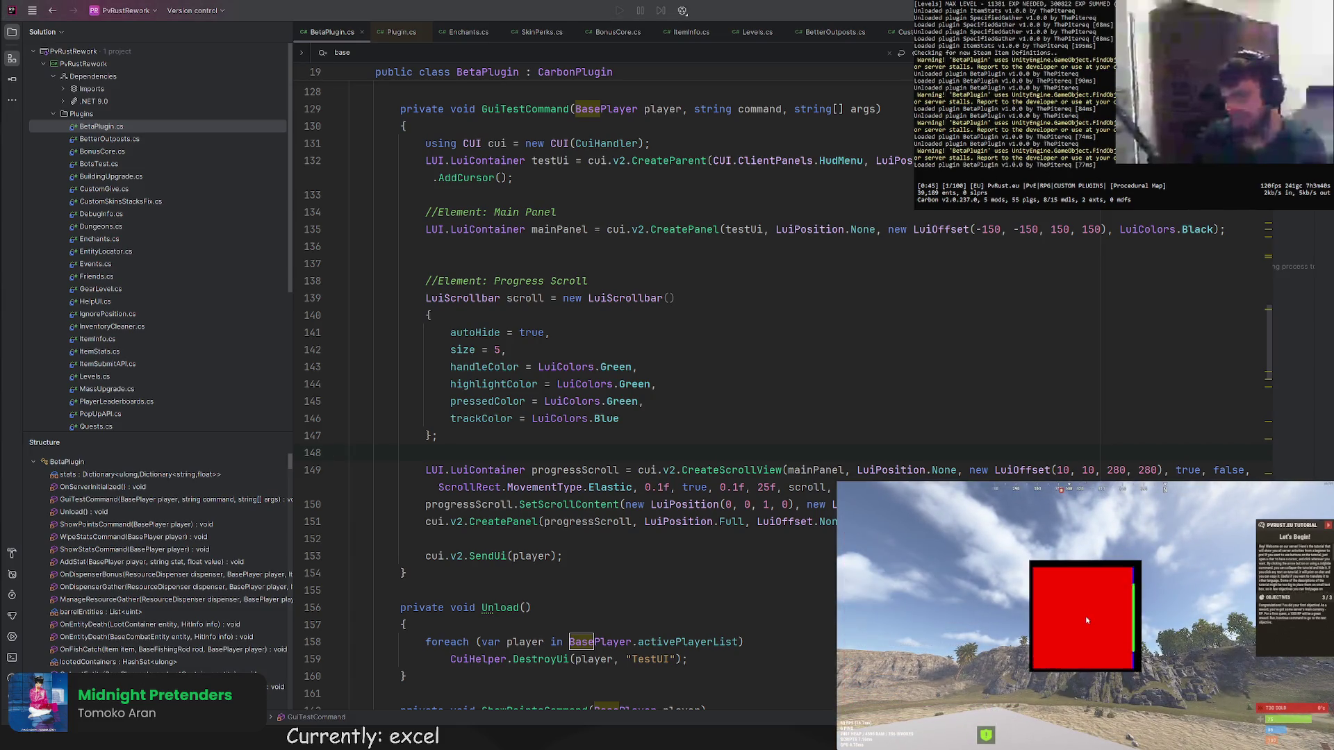
pyautogui.scroll(-5, 1088, 615)
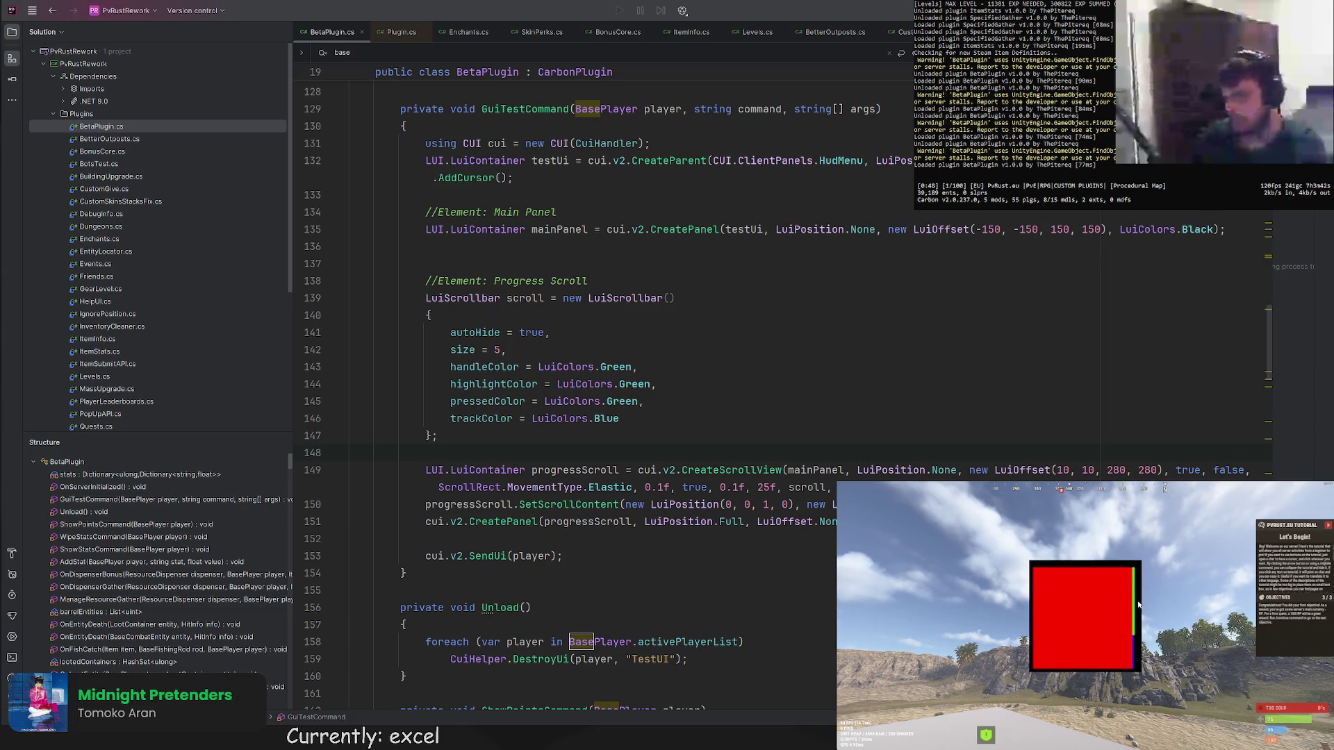
pyautogui.scroll(3, 1084, 615)
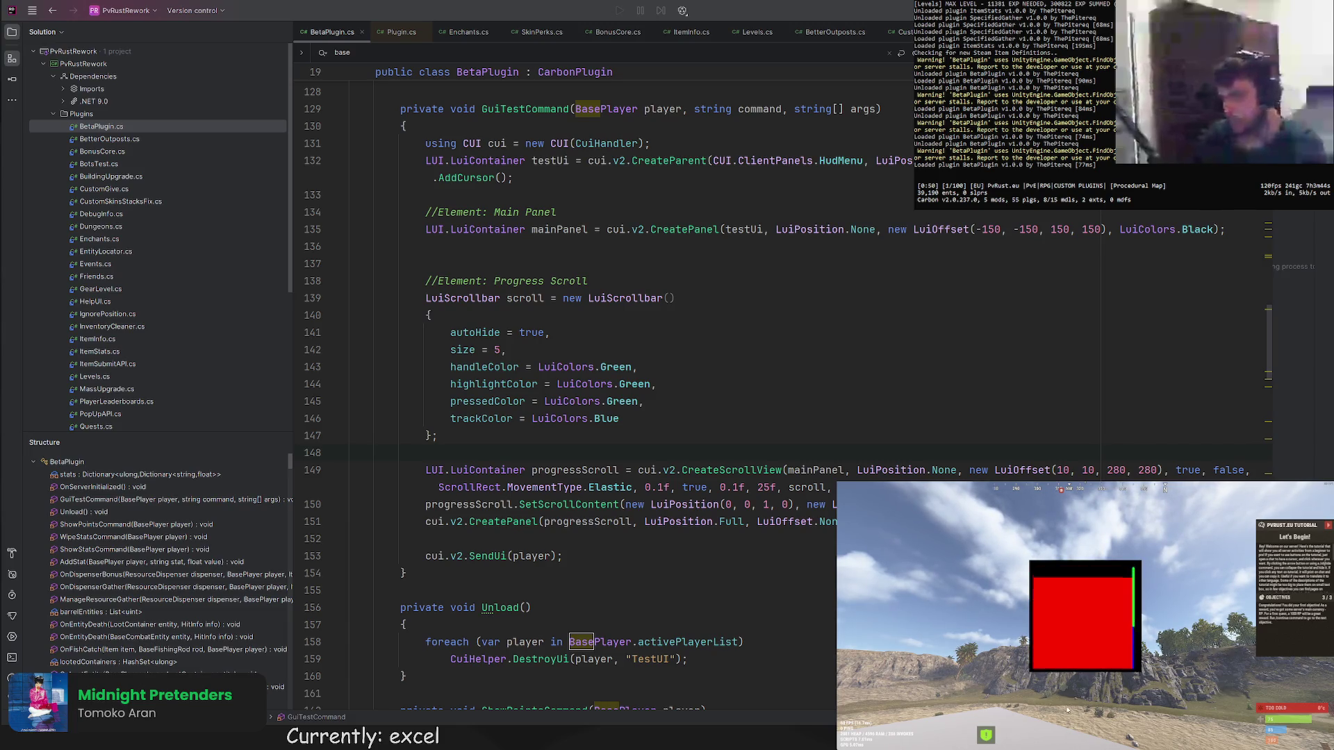
pyautogui.scroll(-3, 1088, 606)
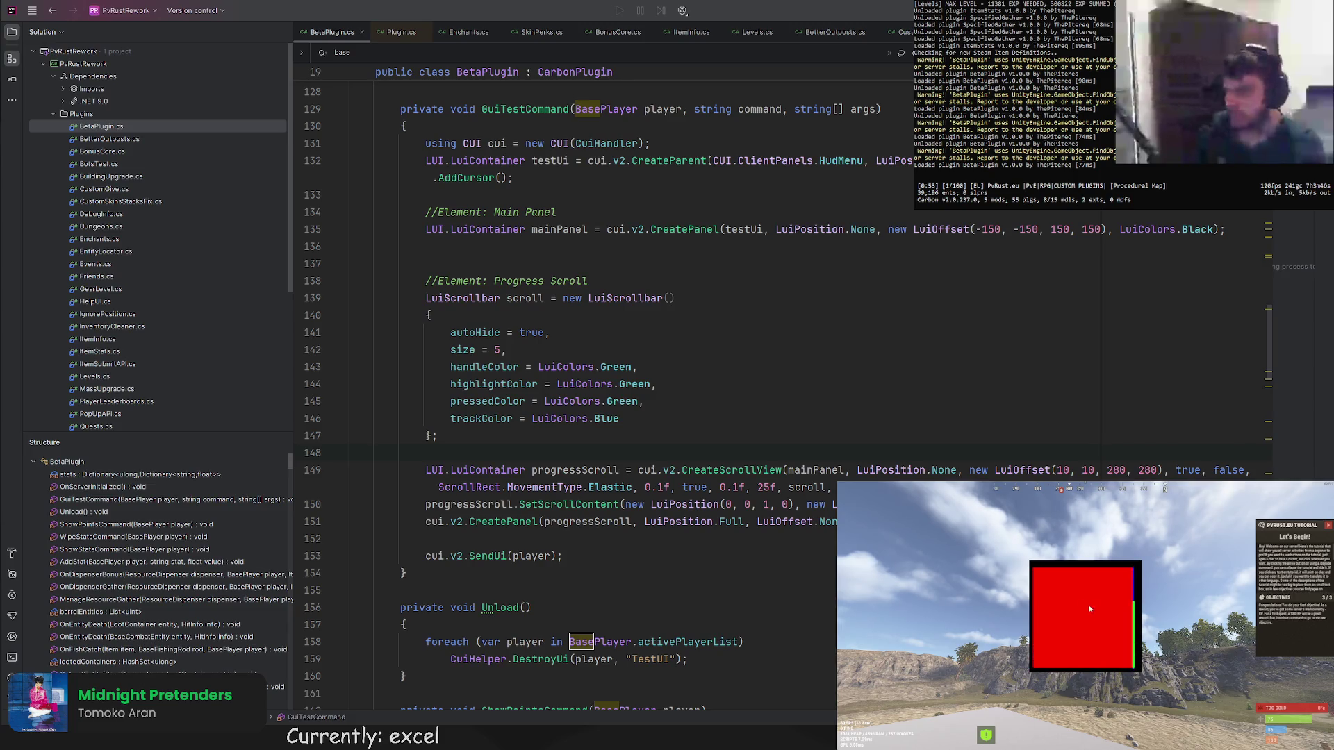
pyautogui.scroll(3, 1074, 610)
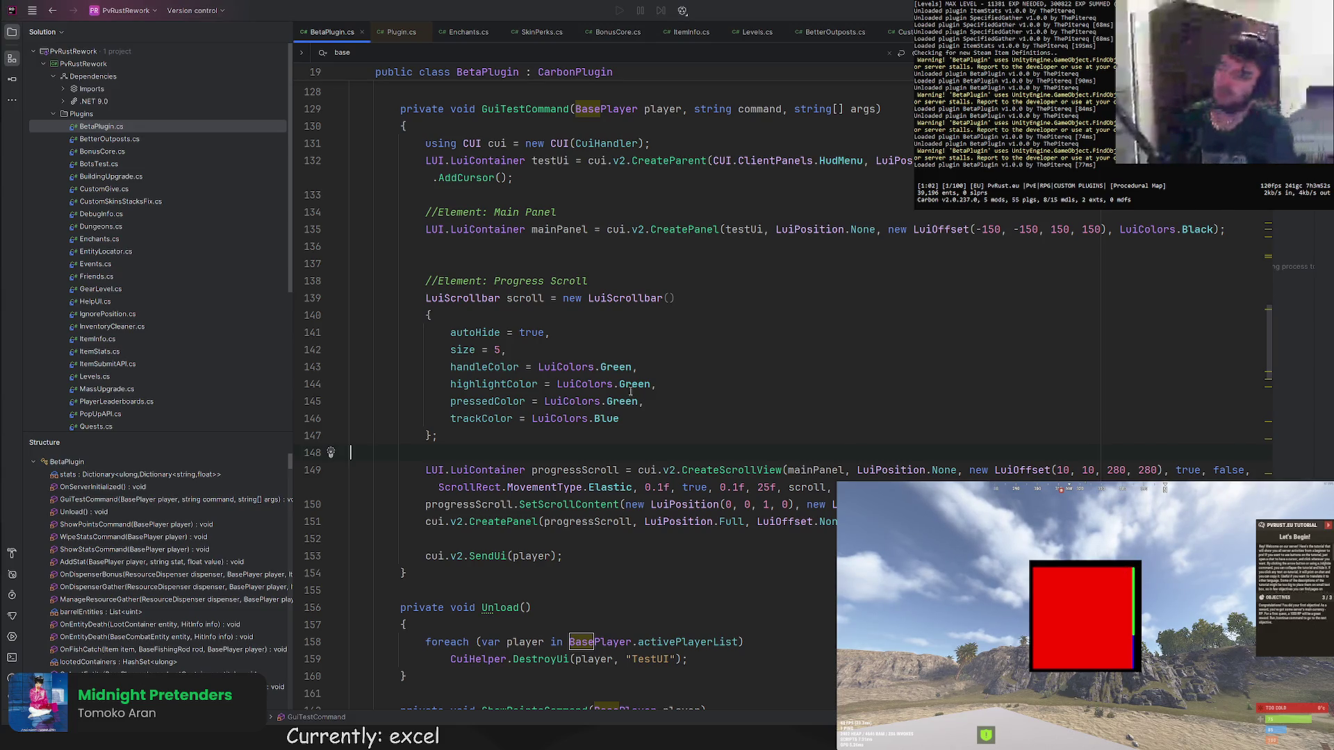
pyautogui.click(571, 556)
pyautogui.press('Return')
pyautogui.press('Return')
pyautogui.write('t')
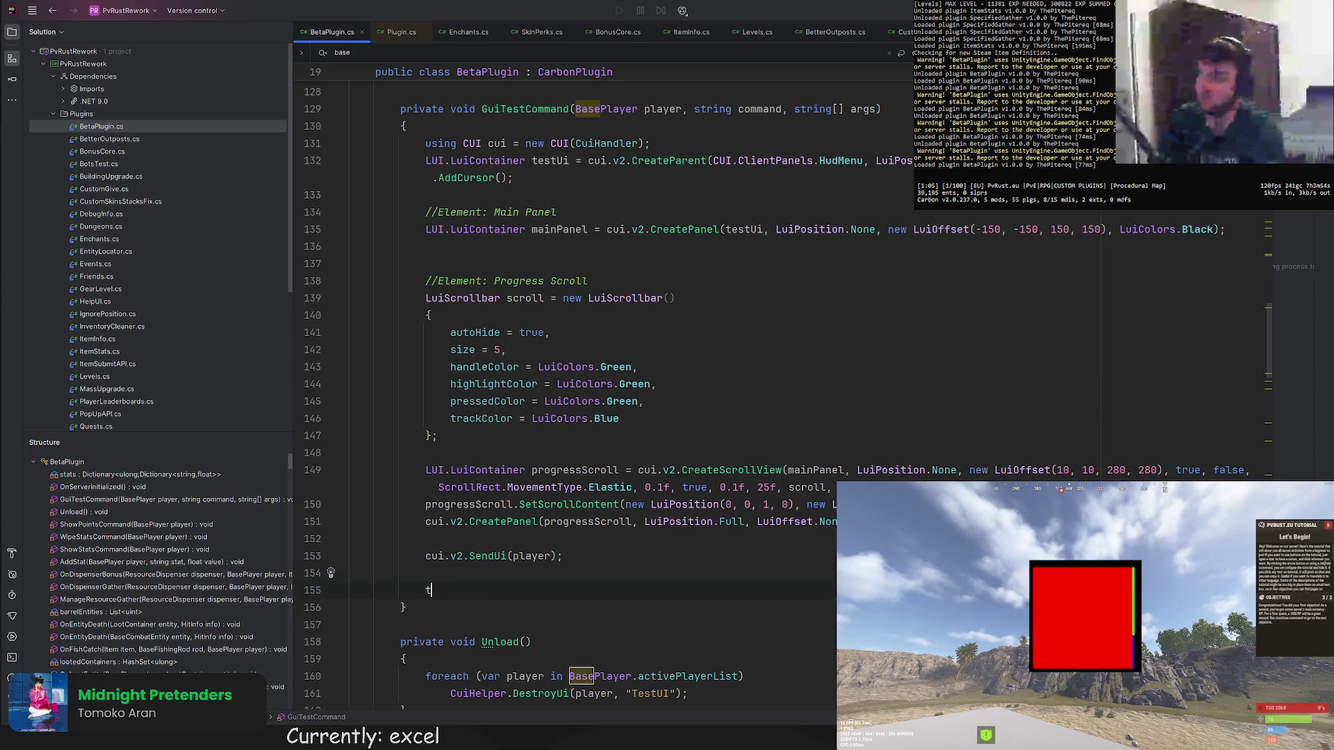
pyautogui.write('Once(')
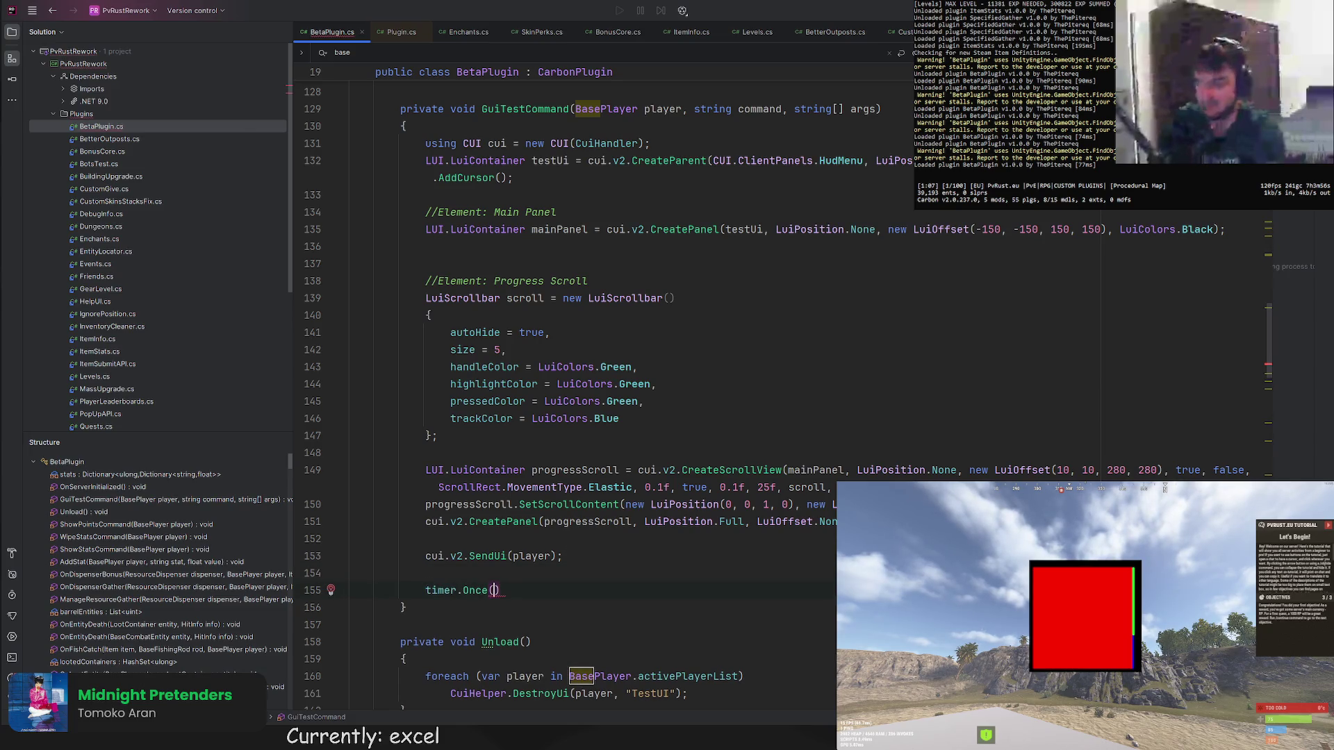
pyautogui.write('f')
pyautogui.write(', () =>')
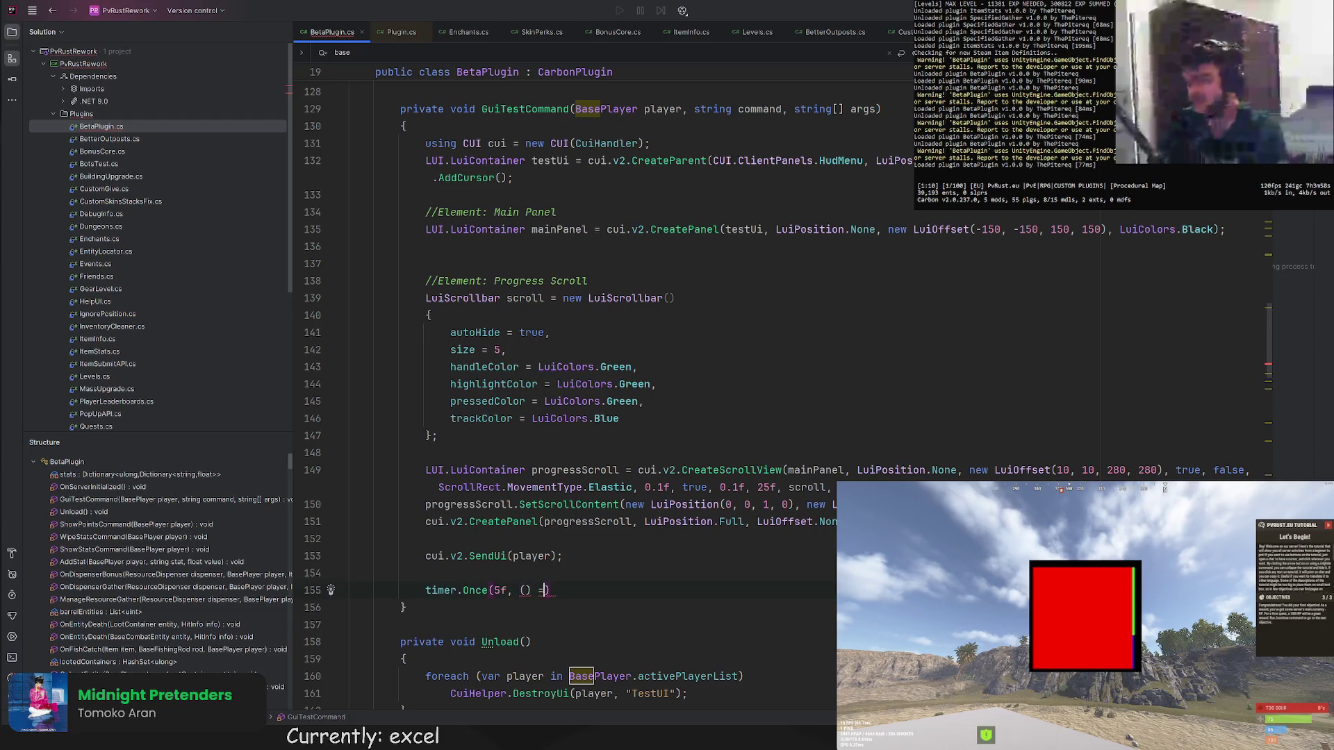
pyautogui.scroll(-3, 625, 417)
# Paste the CuiHelper.DestroyUi line from Unload into the timer.Once(2f) callback.
pyautogui.tripleClick(480, 539)
pyautogui.hotkey('ctrl', 'c')
pyautogui.click(563, 435)
pyautogui.hotkey('ctrl', 'v')
pyautogui.write(';')
pyautogui.press('Up')
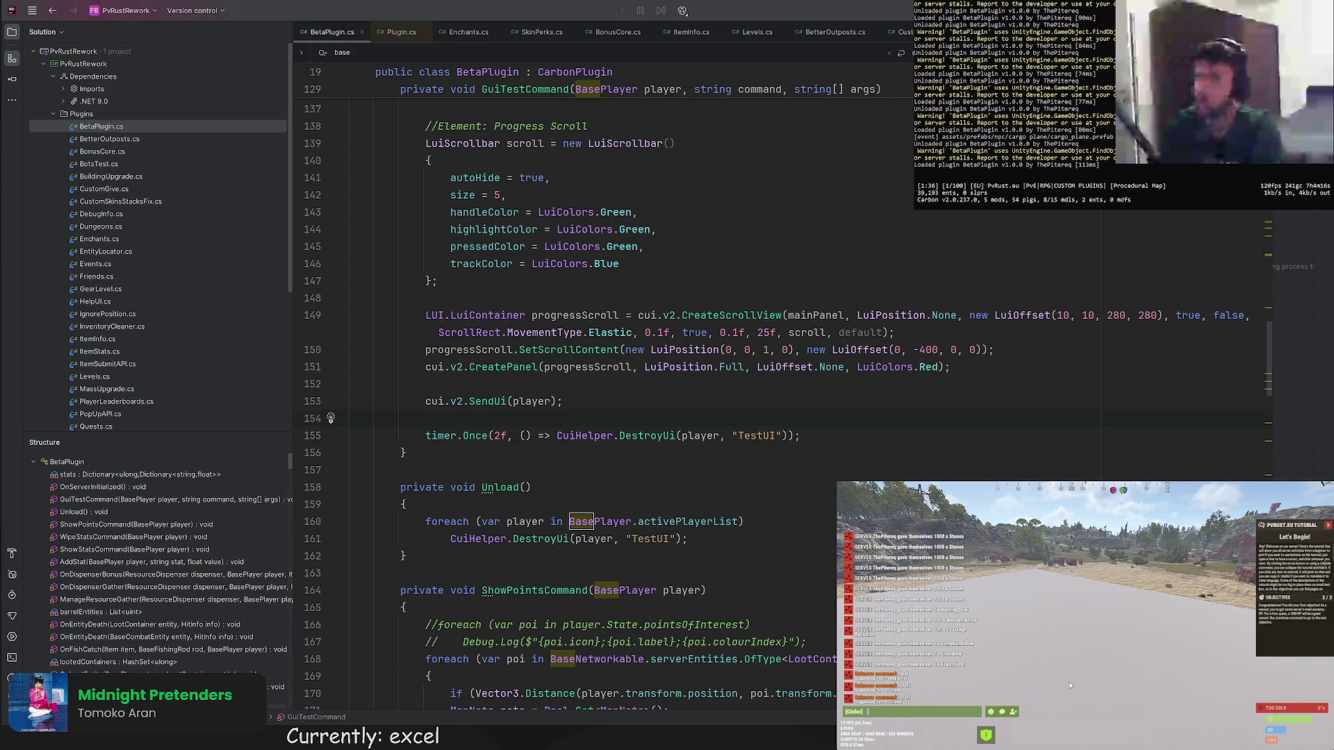
# Disconnect in the F1 console and reconnect with 'connect localhost:28020' from history.
pyautogui.press('F1')
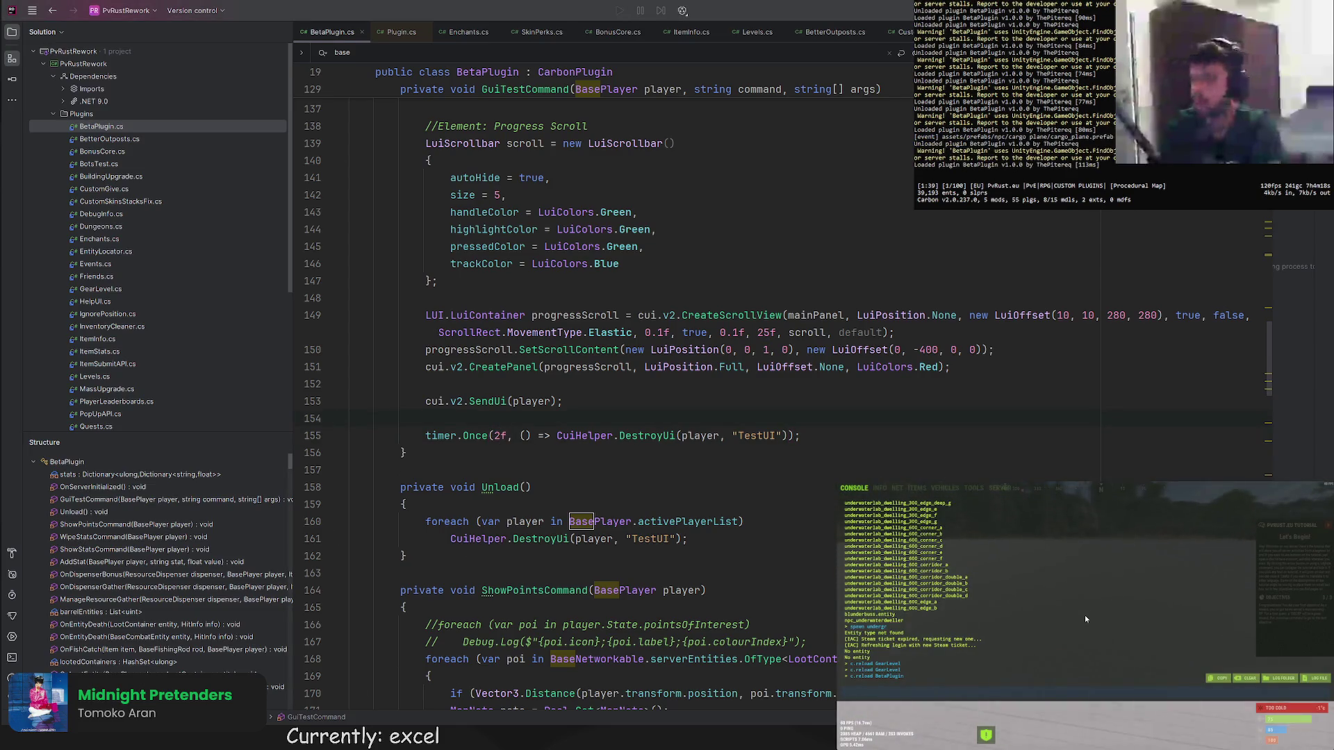
pyautogui.write('client.connect')
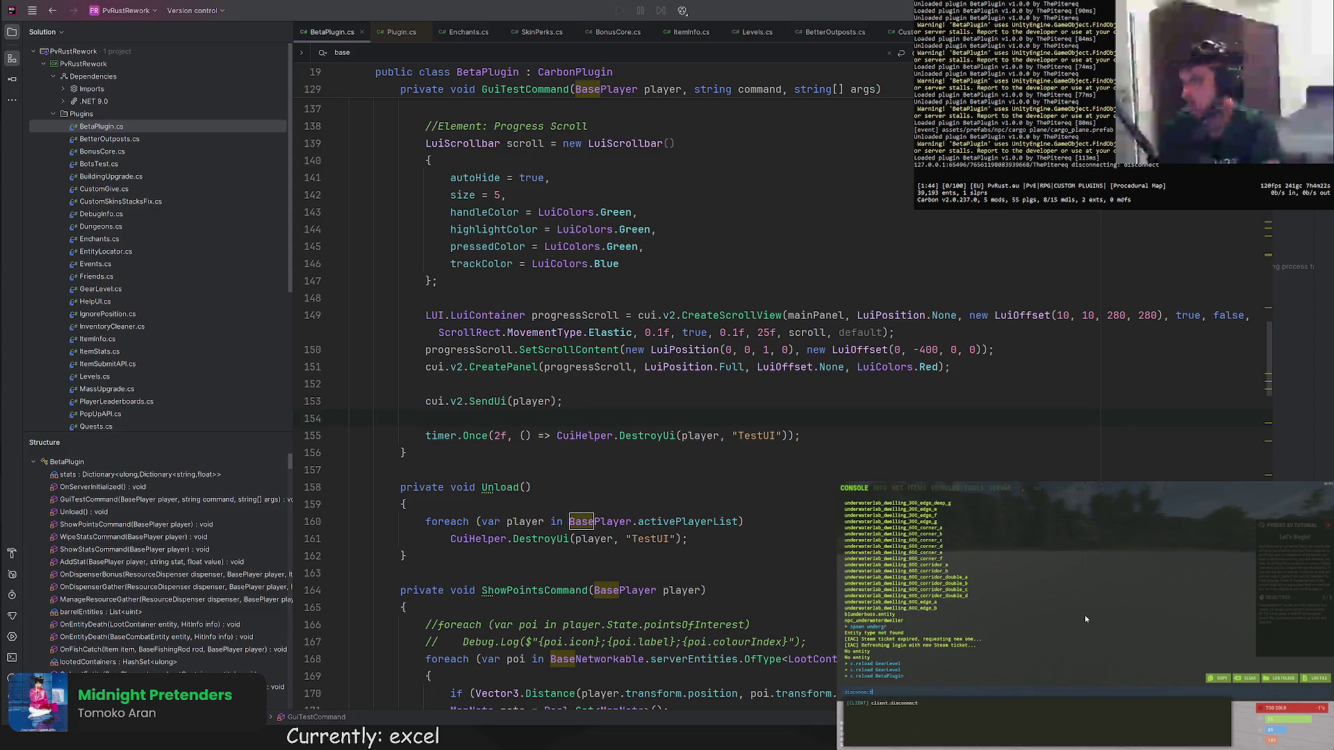
pyautogui.press('Return')
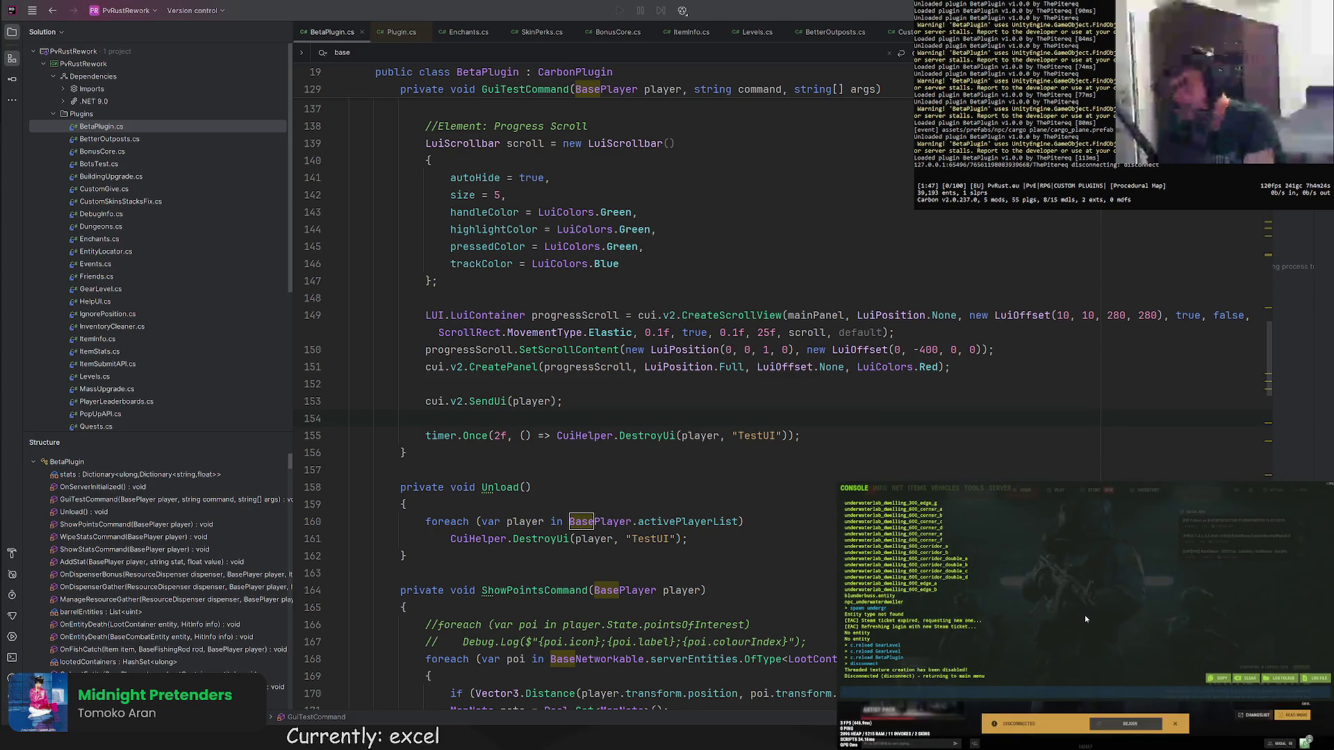
pyautogui.press('Up')
pyautogui.press('Up')
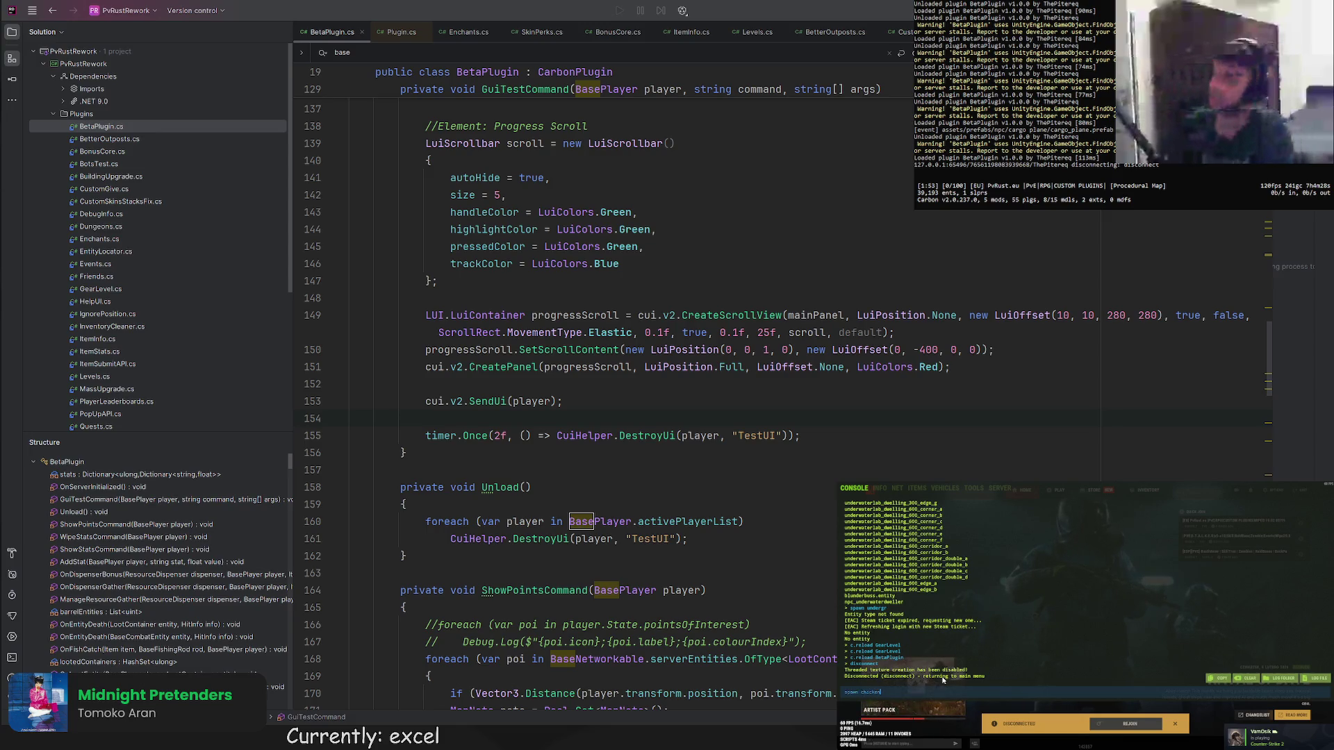
pyautogui.press('Up')
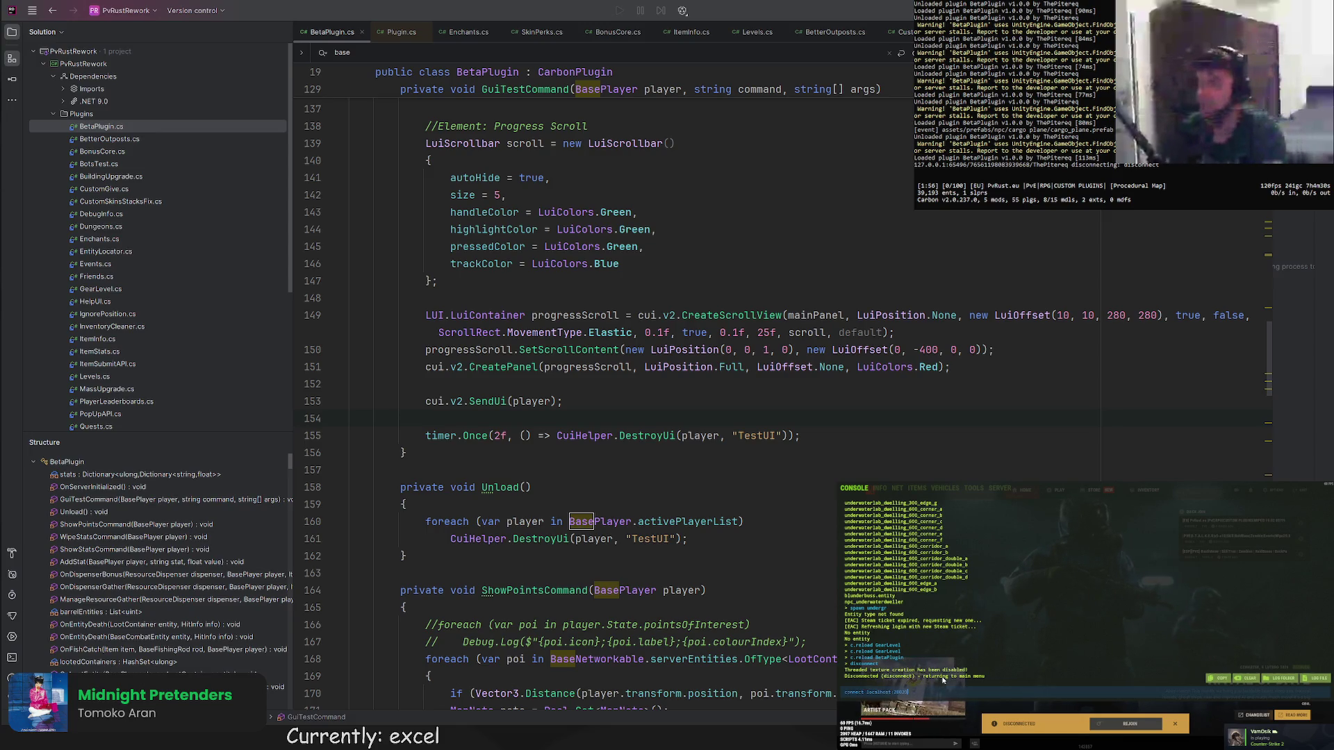
pyautogui.press('Return')
pyautogui.moveTo(1079, 479)
pyautogui.mouseDown()
pyautogui.moveTo(861, 224)
pyautogui.moveTo(747, 324)
pyautogui.mouseUp()
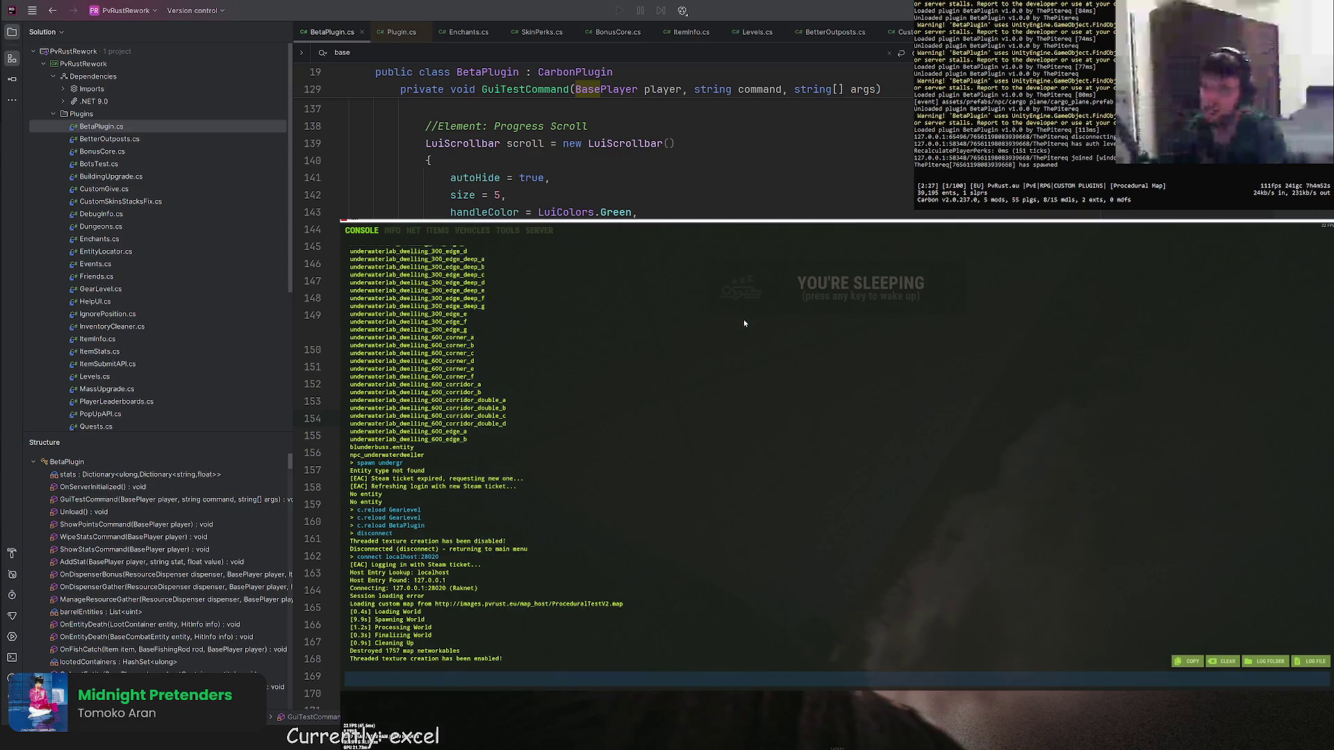
# Wake up, run /test from chat and watch the red panel close itself.
pyautogui.press('F1')
pyautogui.press('space')
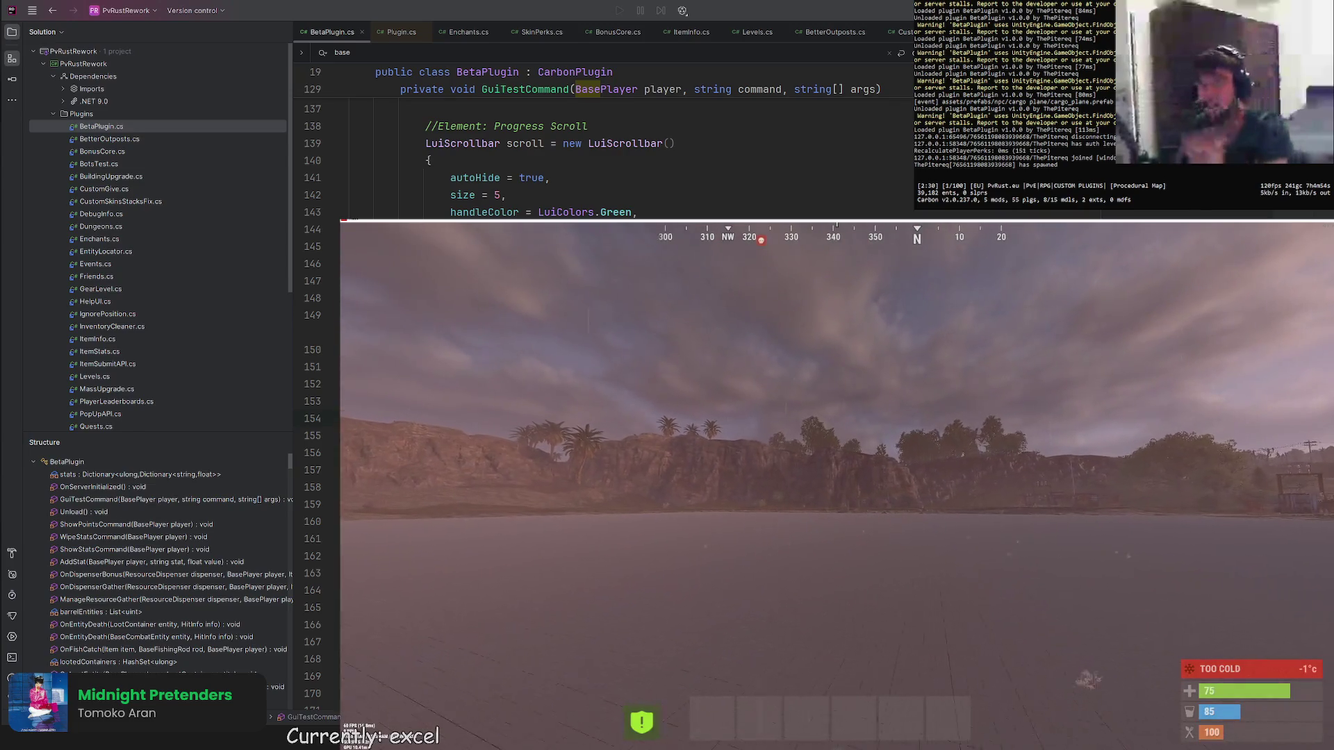
pyautogui.press('Return')
pyautogui.press('Return')
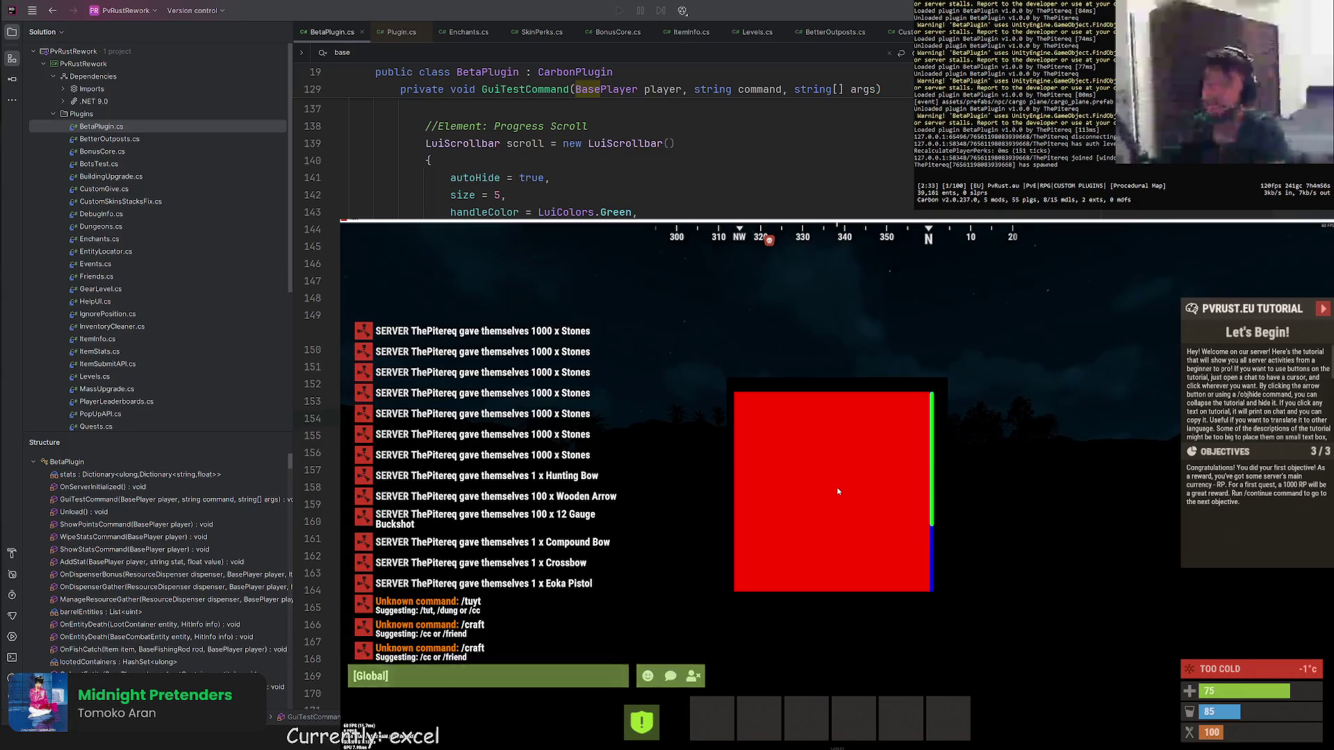
pyautogui.press('Escape')
pyautogui.scroll(-3, 839, 460)
pyautogui.press('Escape')
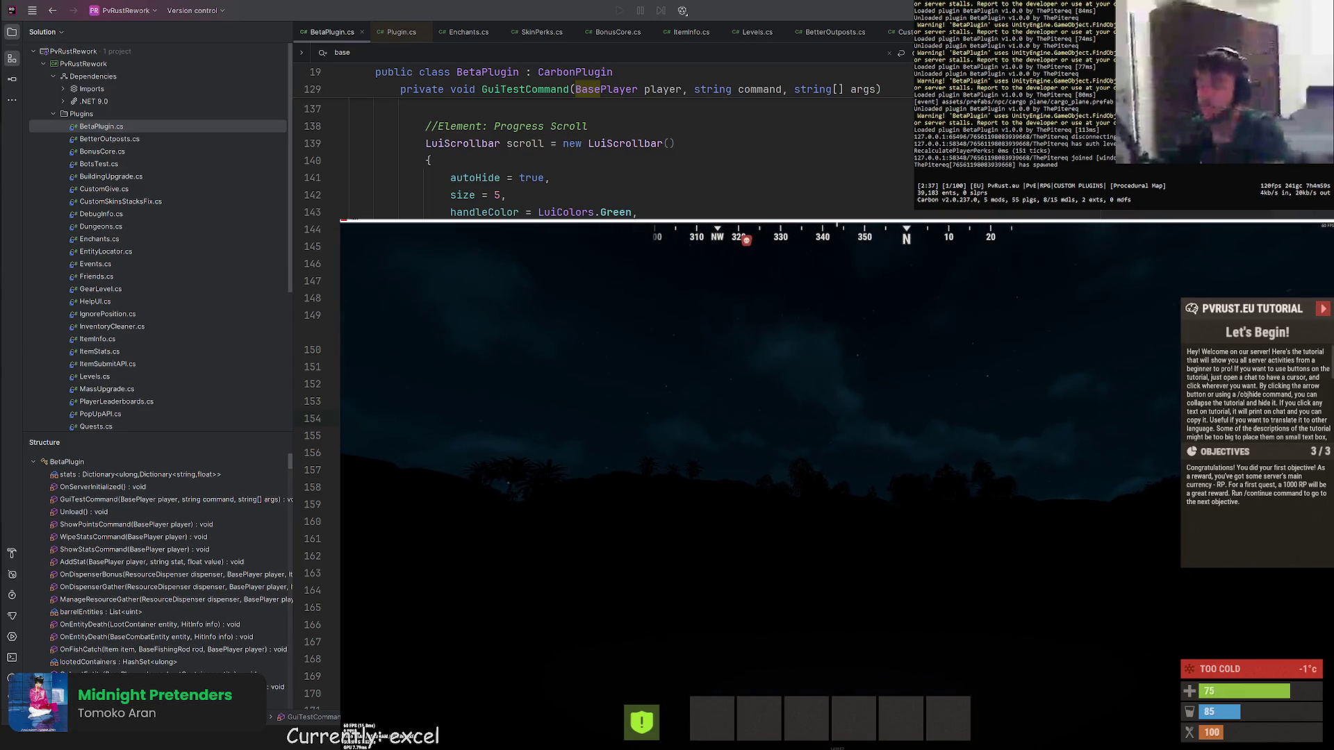
pyautogui.press('Return')
pyautogui.press('Up')
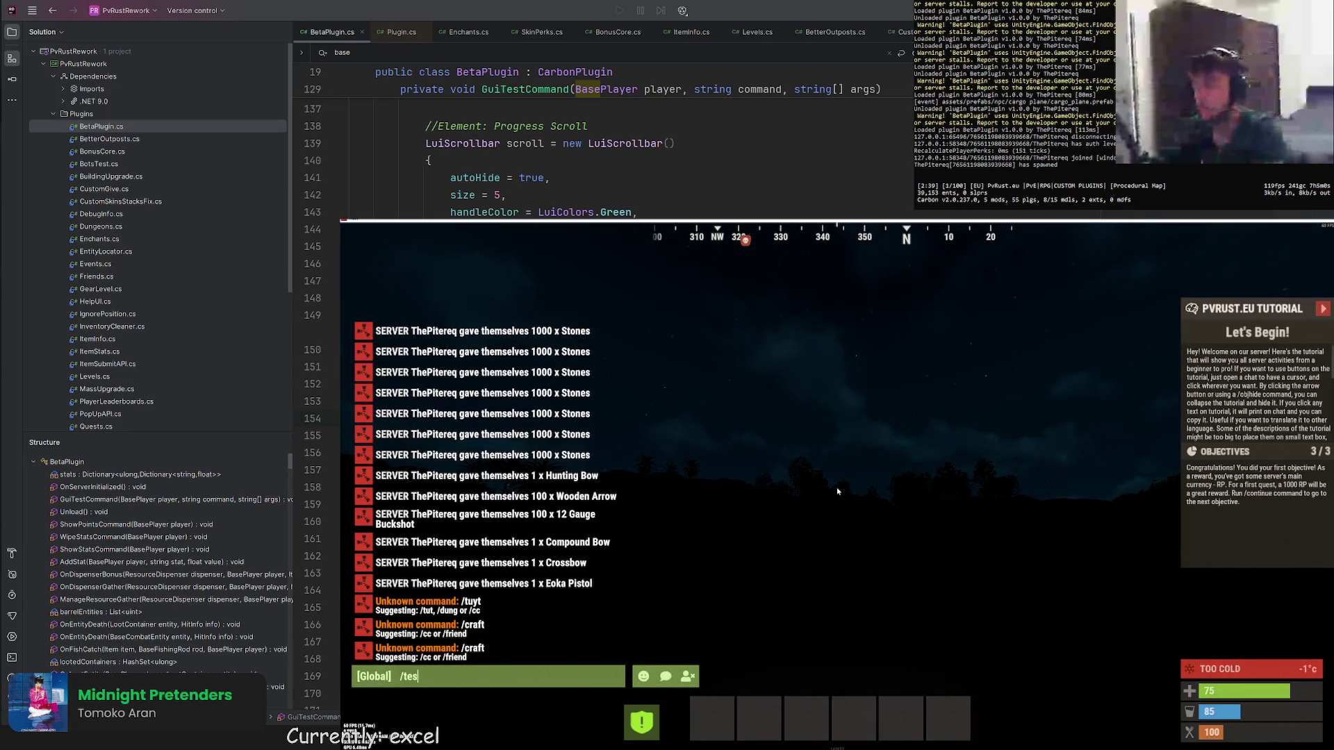
pyautogui.press('Return')
pyautogui.scroll(3, 839, 422)
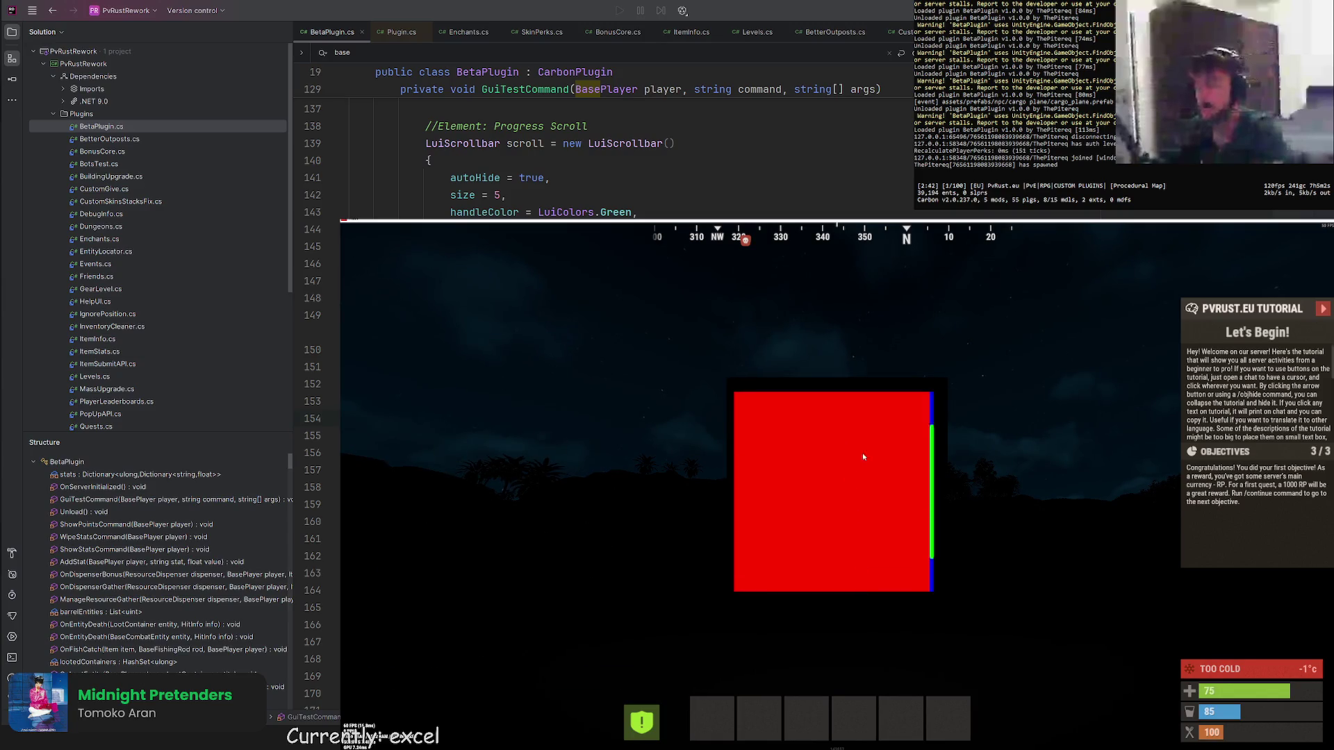
pyautogui.press('Escape')
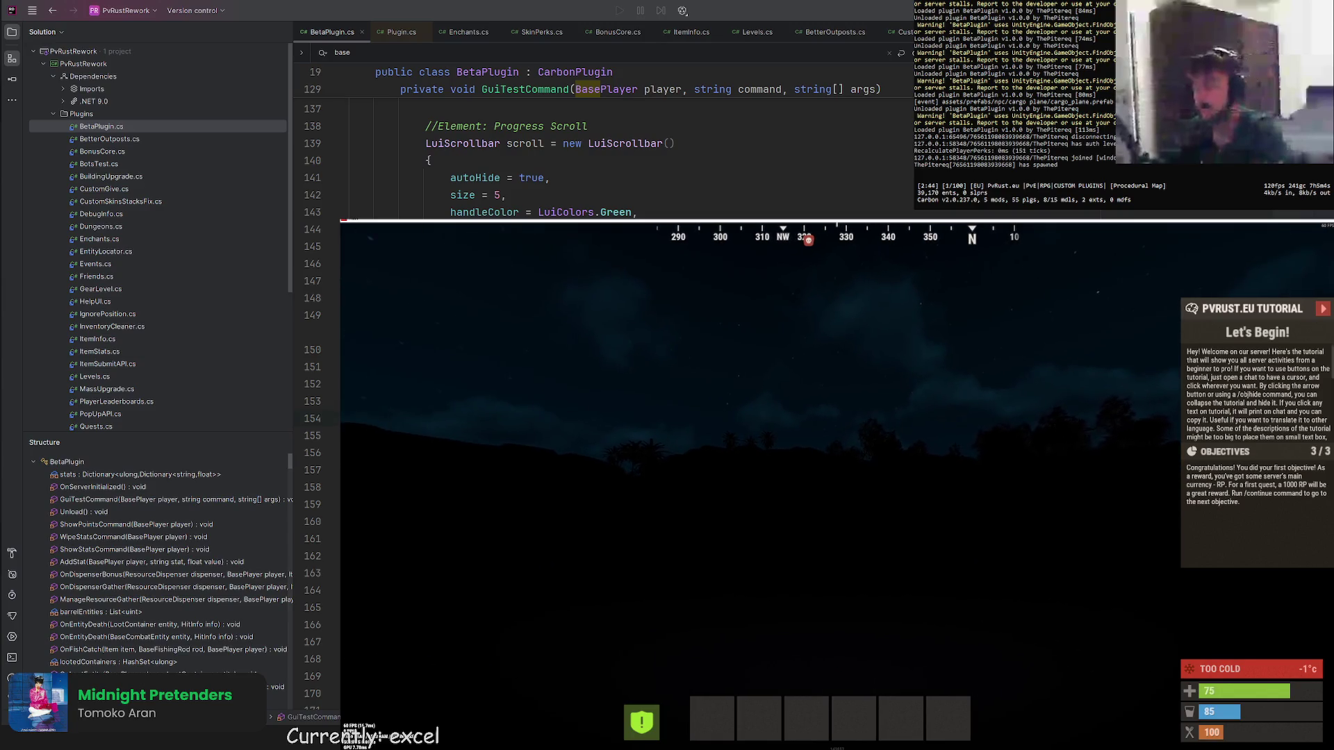
# Run /level to view Level Statistics, then unload the ScrollFix plugin and close the panel.
pyautogui.press('Return')
pyautogui.write('/')
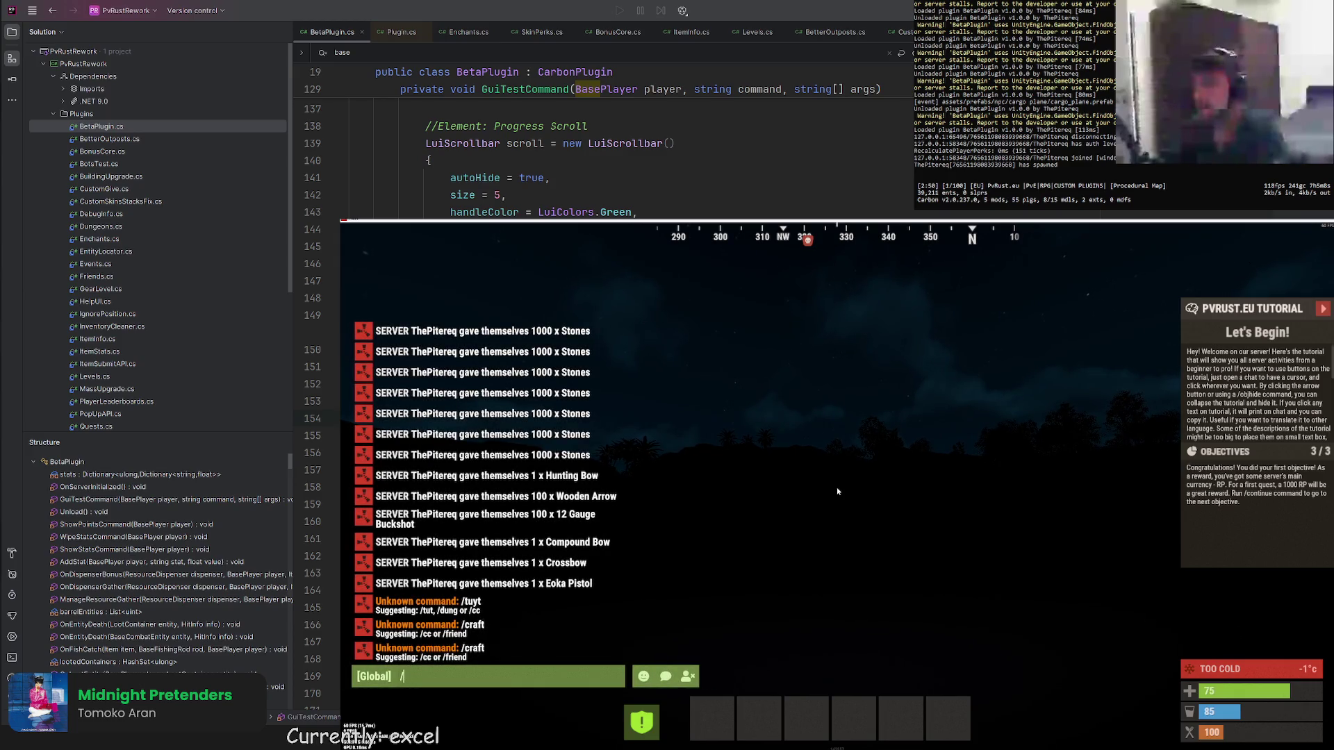
pyautogui.write('level')
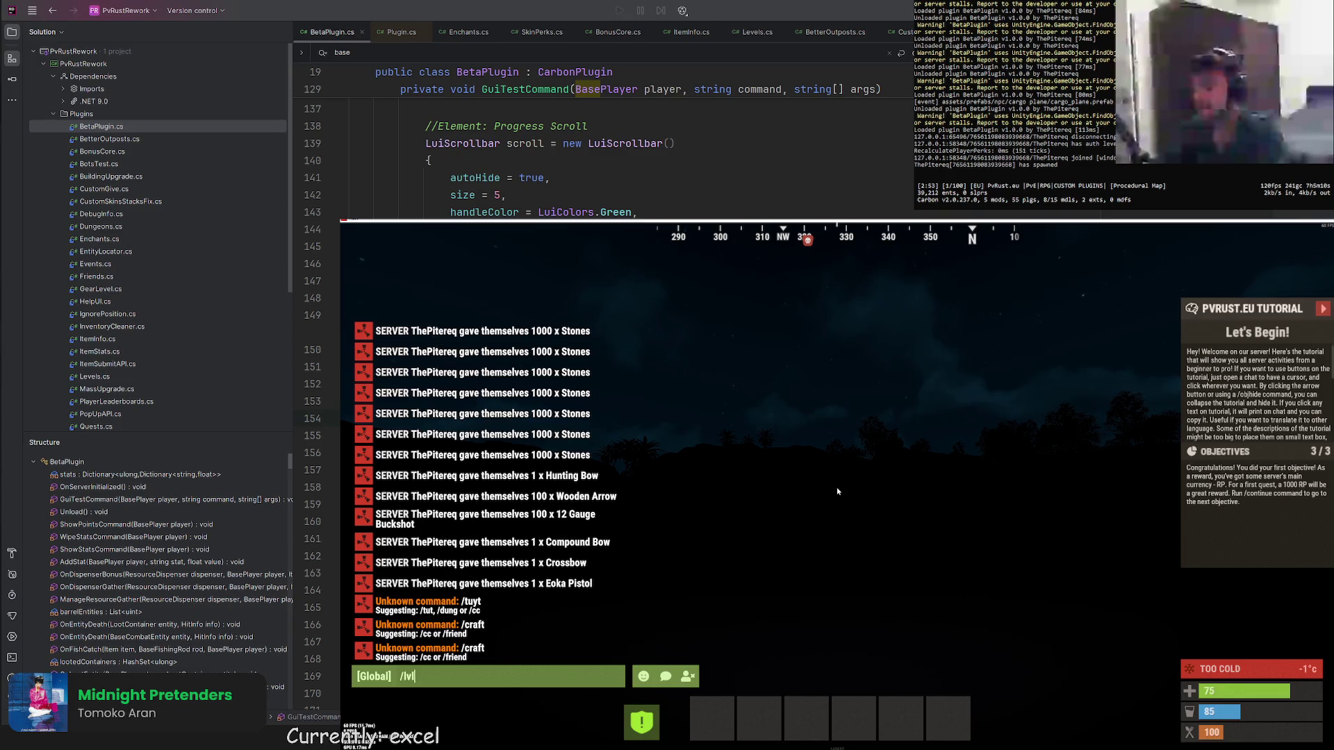
pyautogui.press('Return')
pyautogui.scroll(-3, 550, 501)
pyautogui.write('c.unload Scroll')
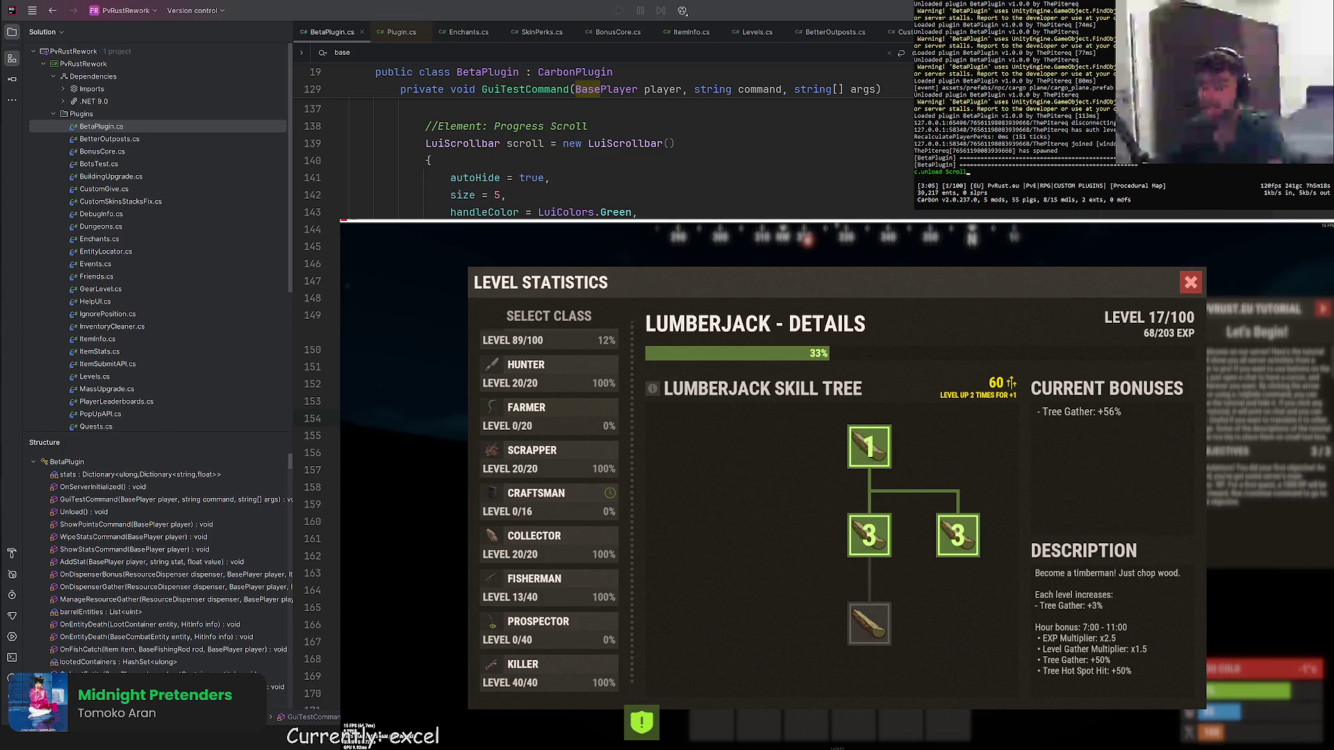
pyautogui.write('Fix')
pyautogui.press('Return')
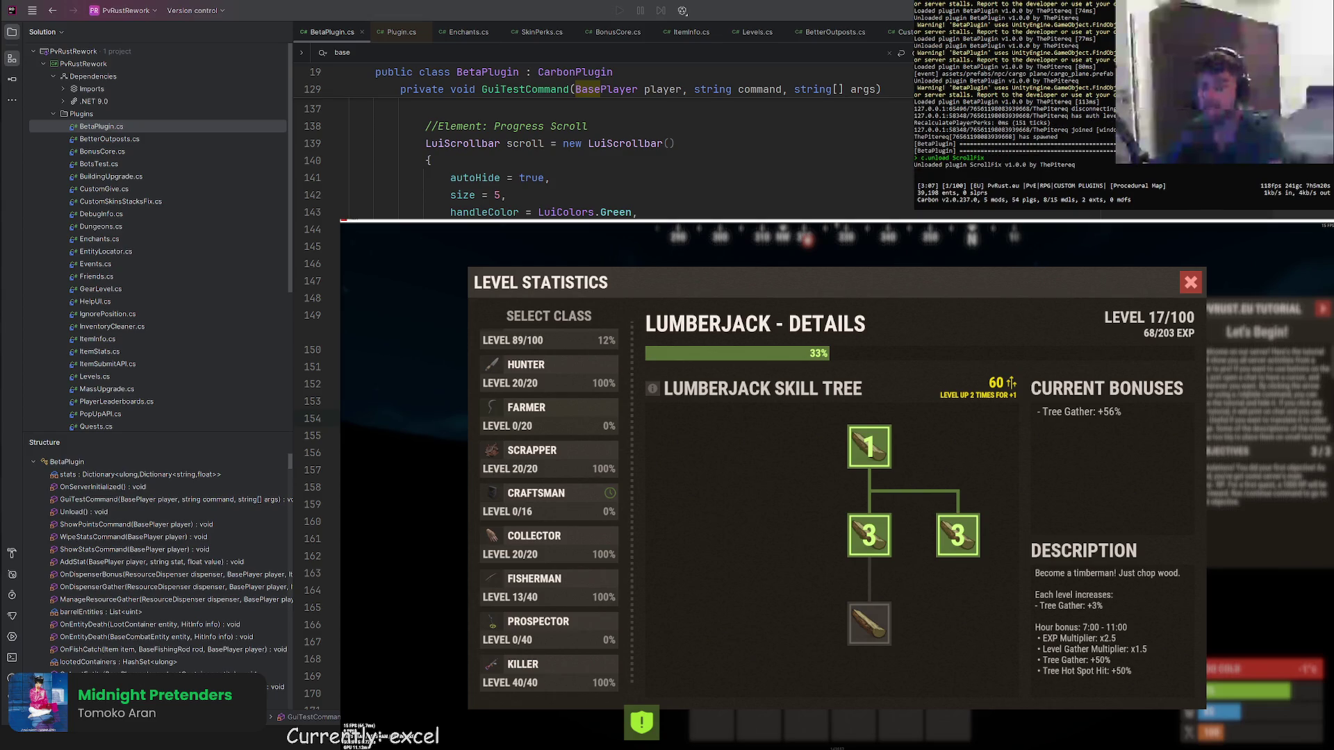
pyautogui.press('Escape')
pyautogui.press('F1')
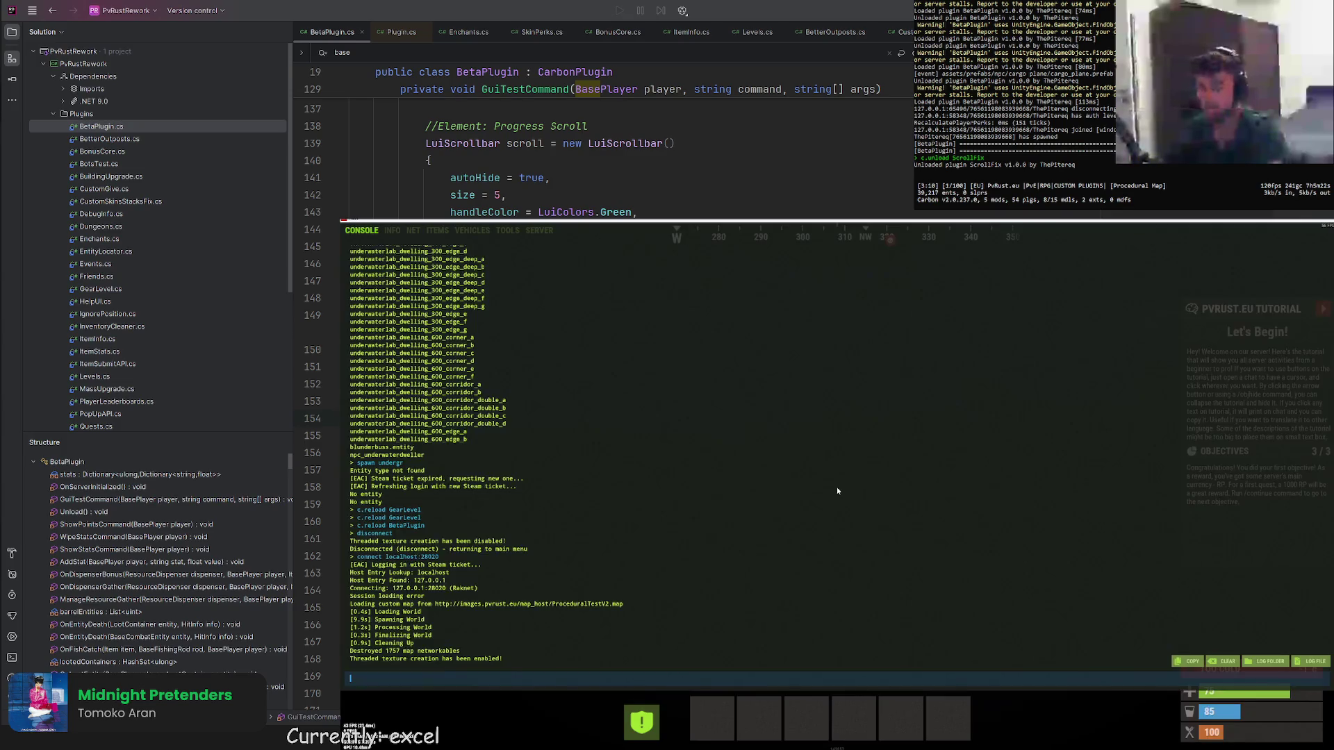
# Rejoin via 'connect localhost:28028', wake up and run /test to show the red panel.
pyautogui.press('Return')
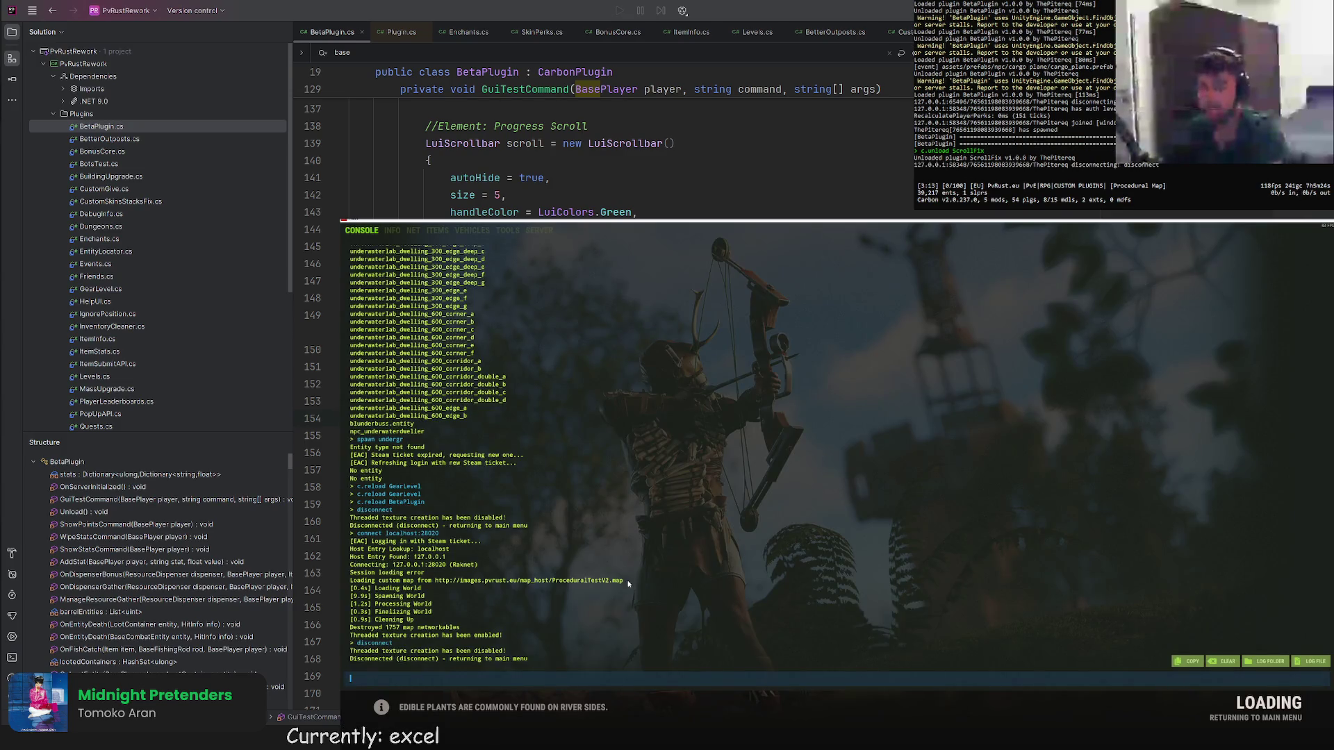
pyautogui.press('Up')
pyautogui.press('Return')
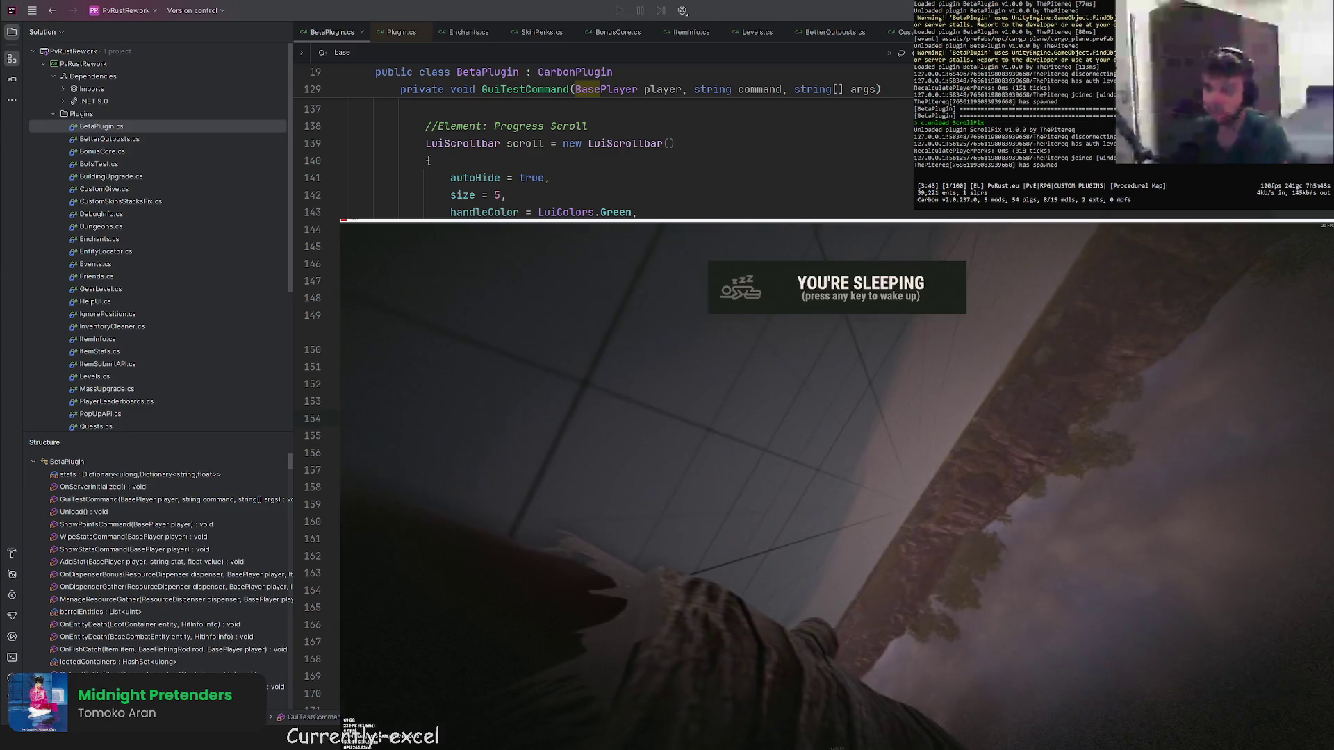
pyautogui.click(781, 583)
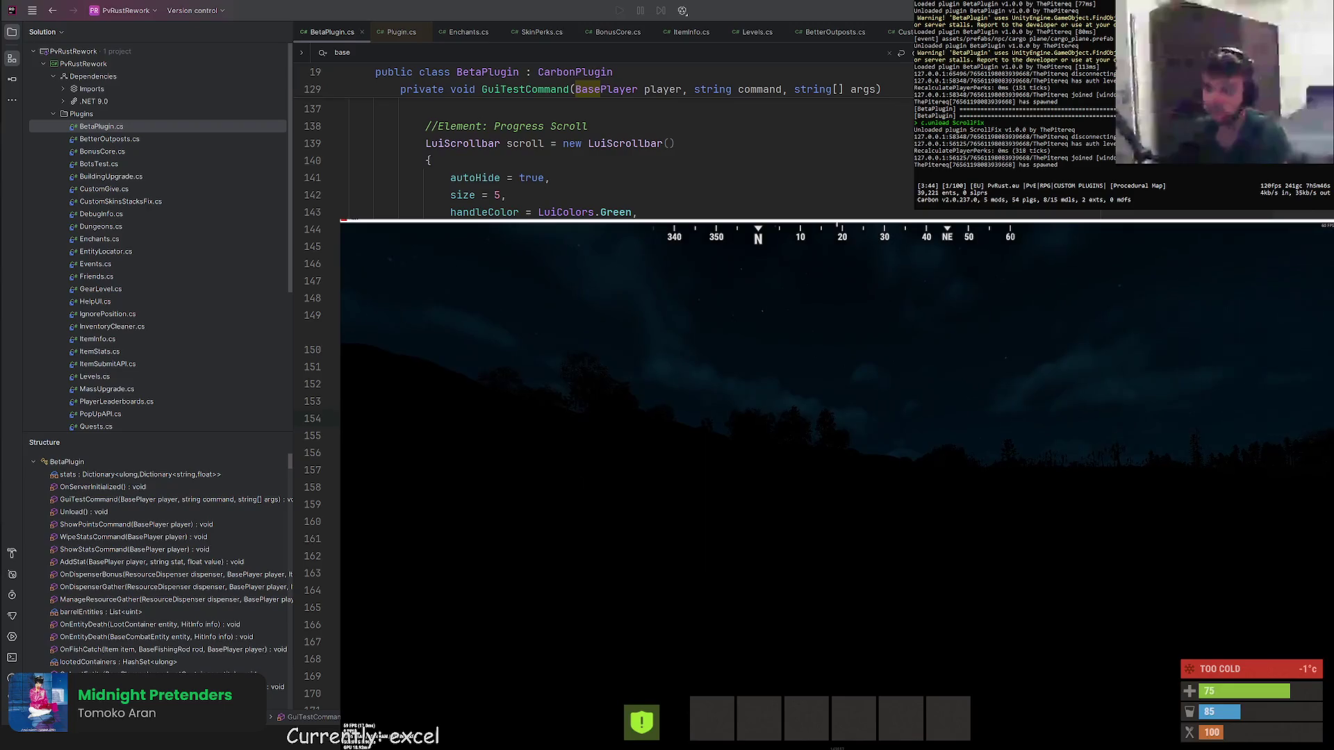
pyautogui.press('Return')
pyautogui.write('/test')
pyautogui.press('Return')
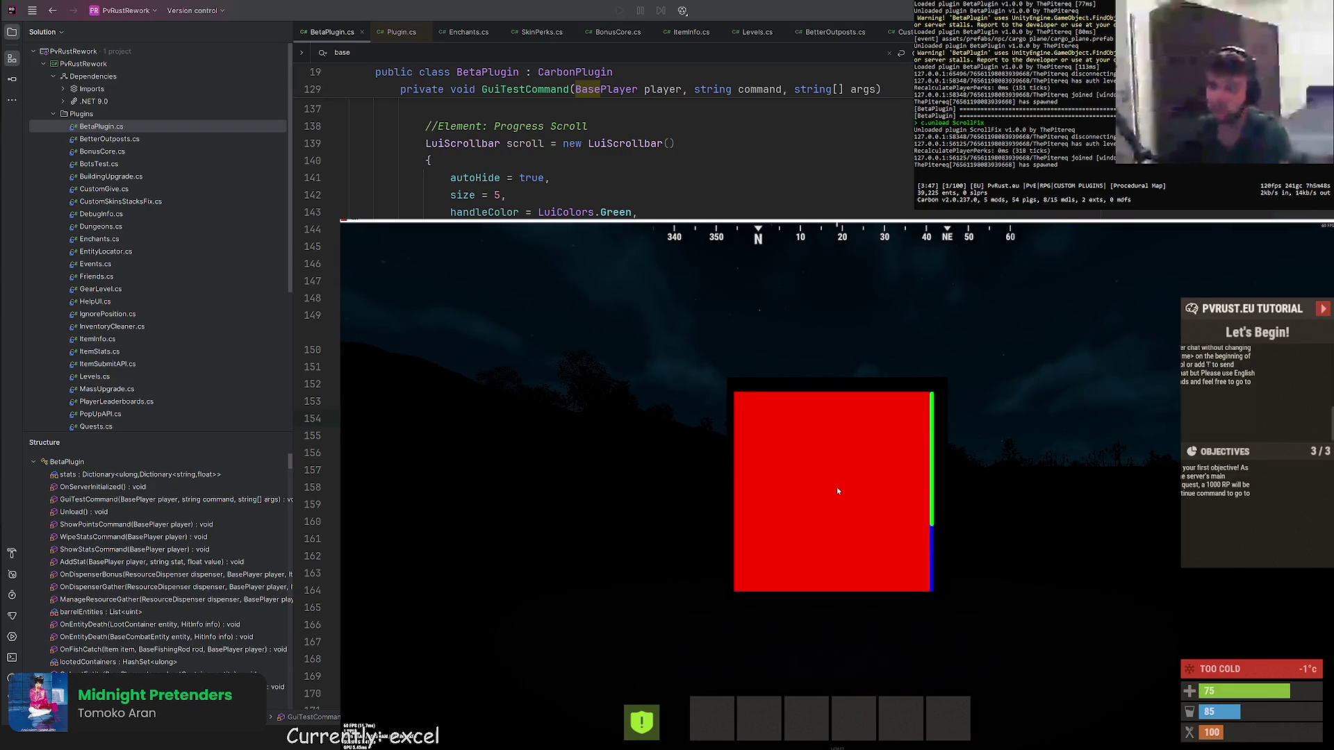
# Run /test from chat again and wait for the red panel to disappear on its own.
pyautogui.press('Escape')
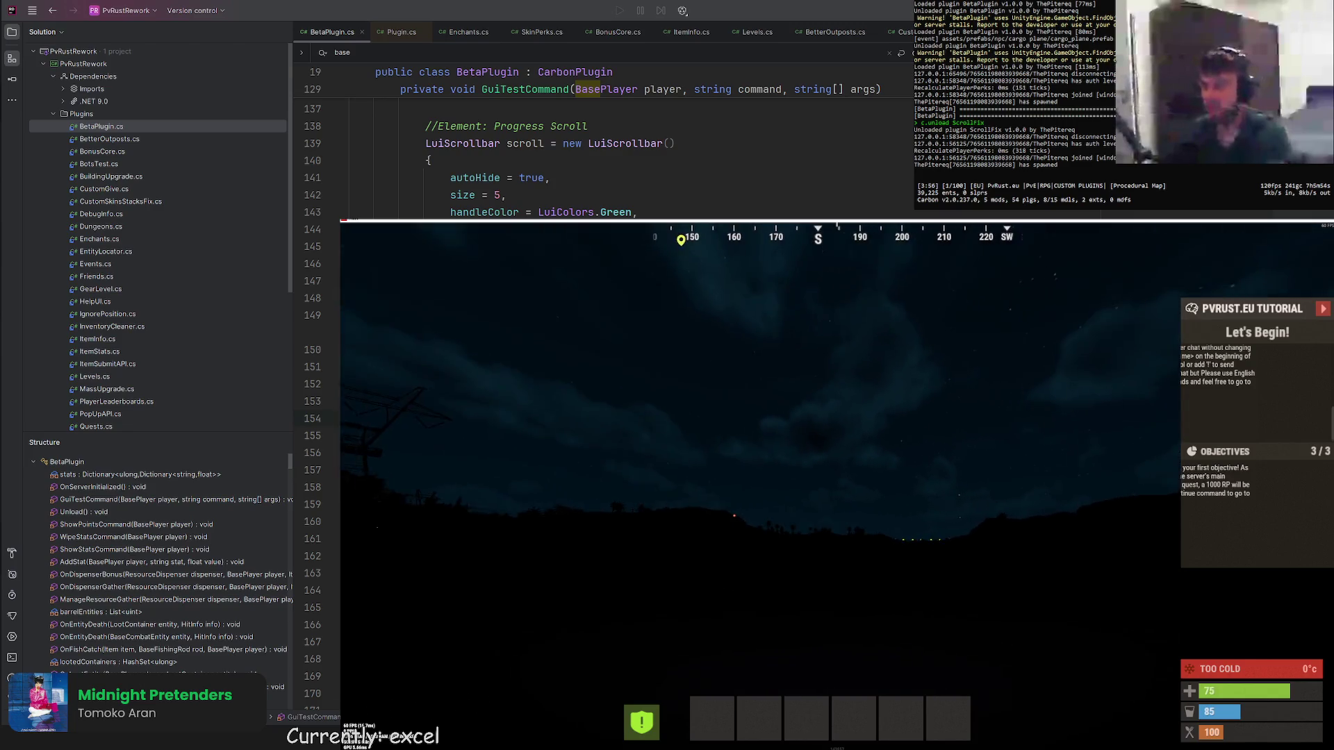
pyautogui.press('Return')
pyautogui.scroll(-3, 1241, 411)
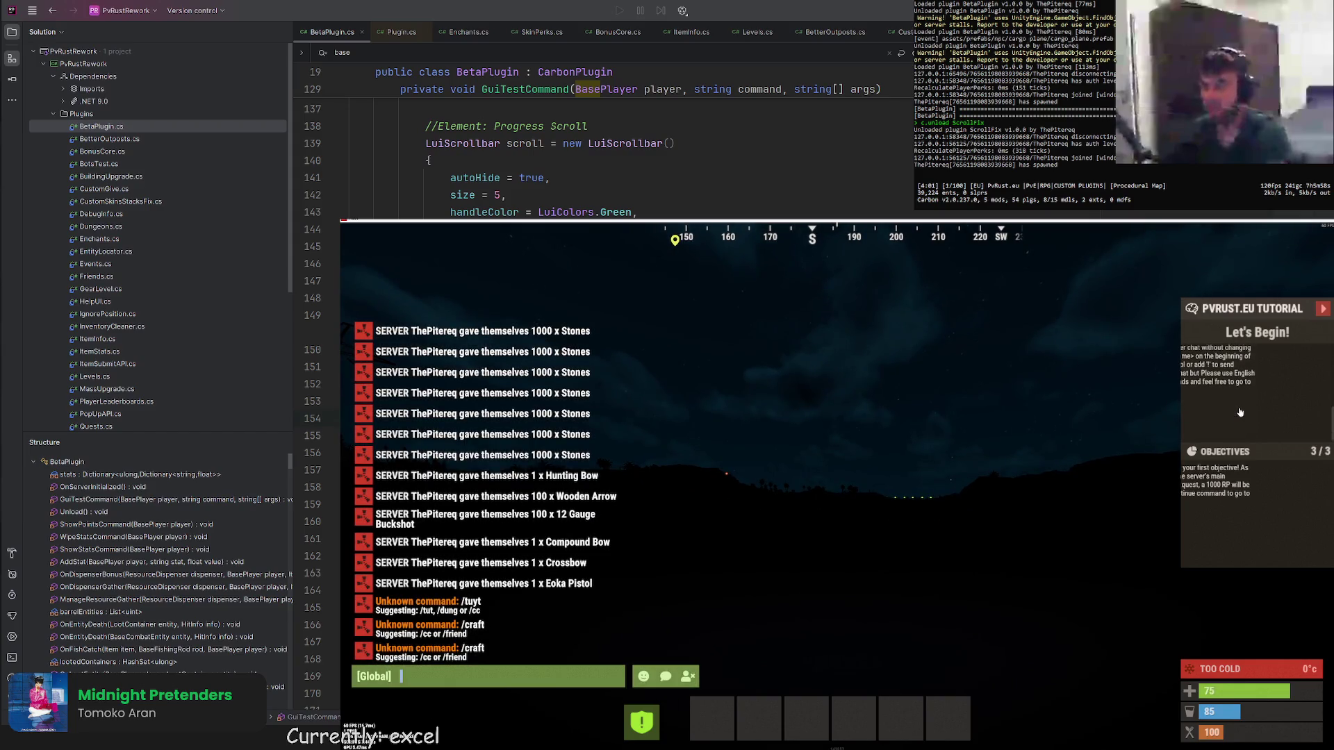
pyautogui.scroll(3, 1240, 414)
pyautogui.press('Return')
pyautogui.press('Return')
pyautogui.write('/test')
pyautogui.press('Return')
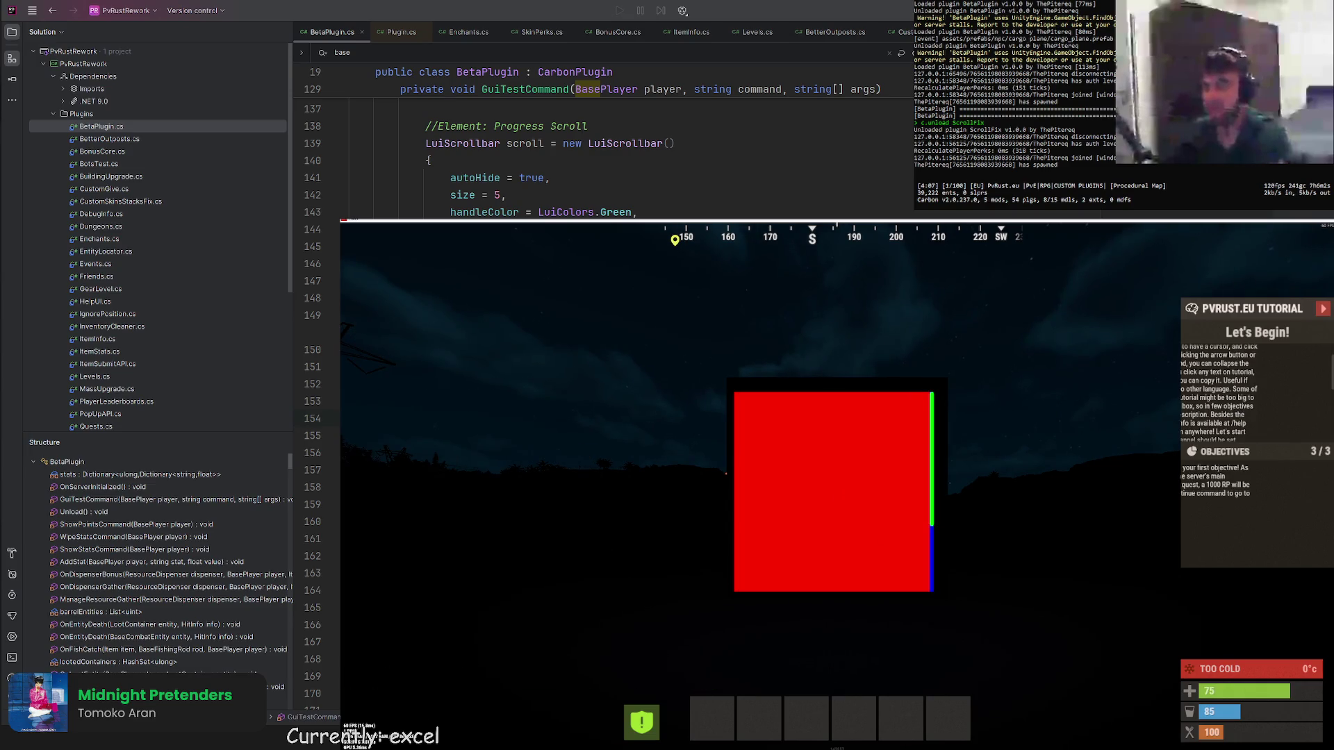
pyautogui.press('Escape')
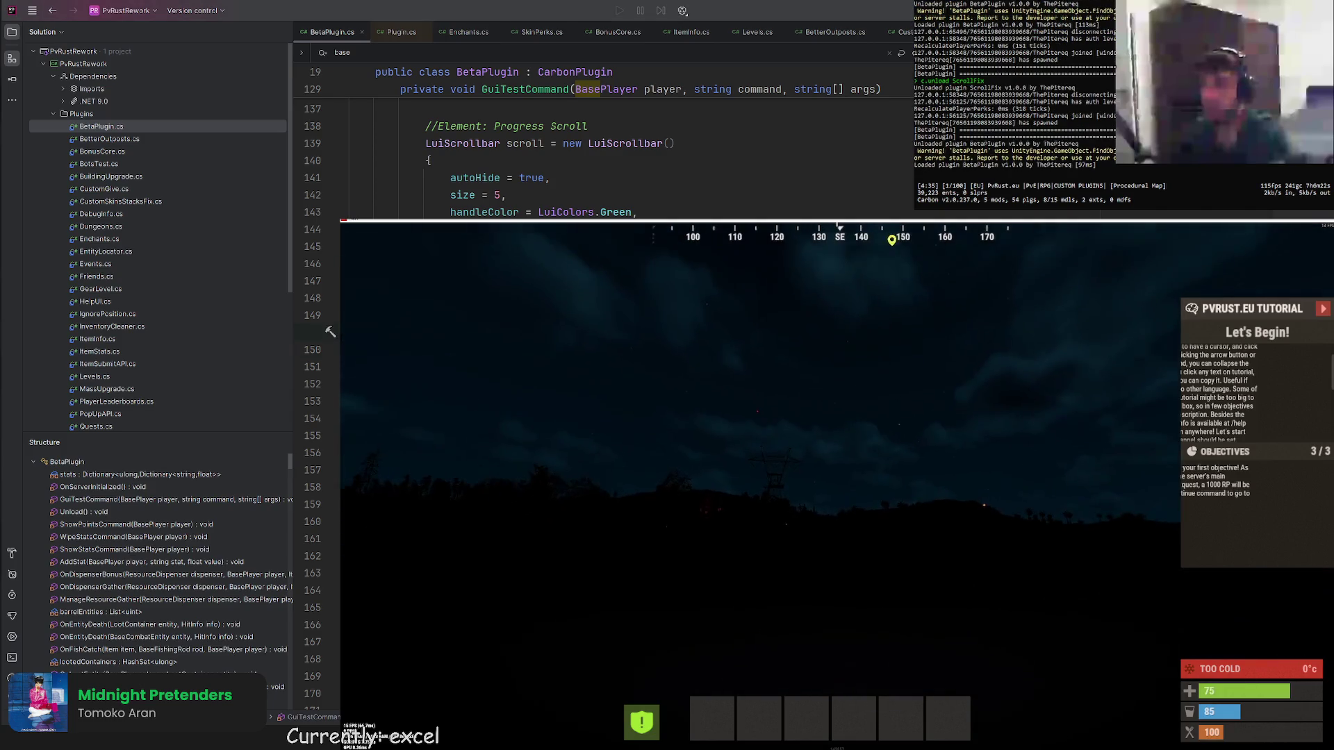
# Send the test command once more, then leave chat for the F1 console.
pyautogui.press('Return')
pyautogui.write('/test')
pyautogui.press('Return')
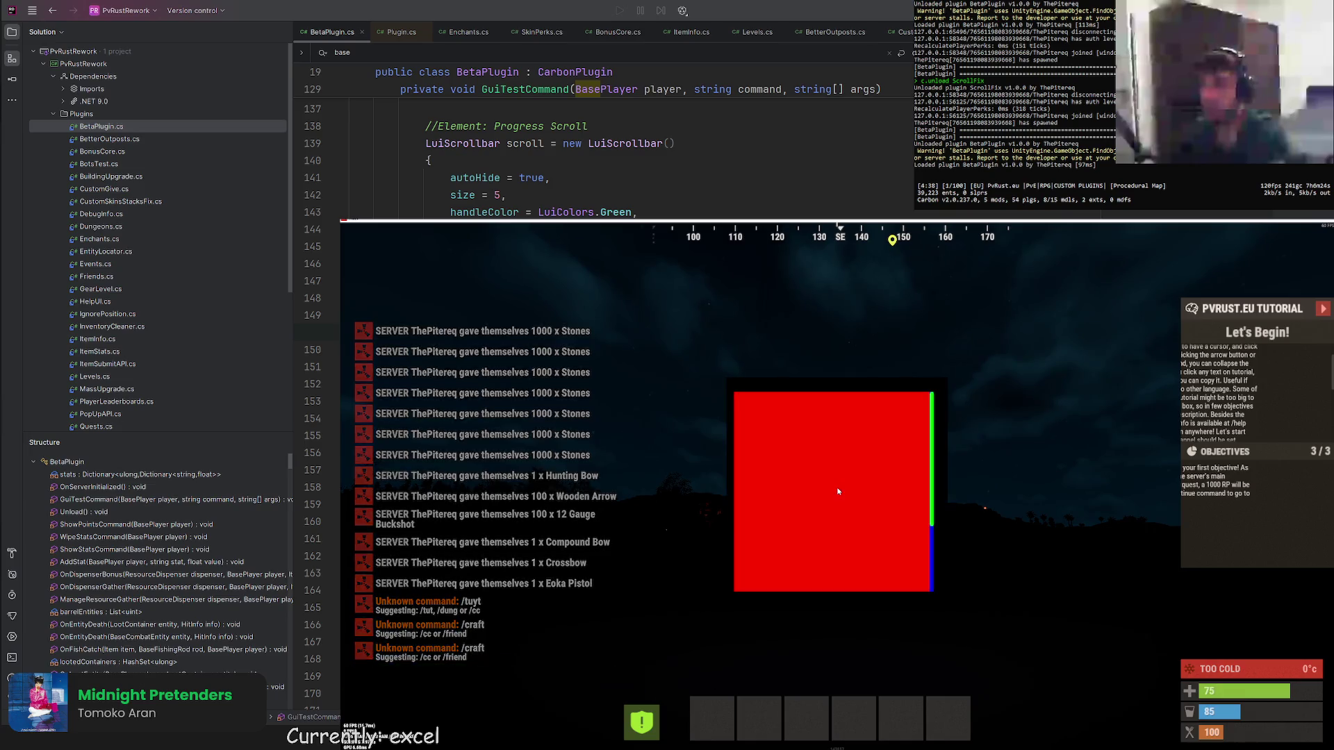
pyautogui.press('Escape')
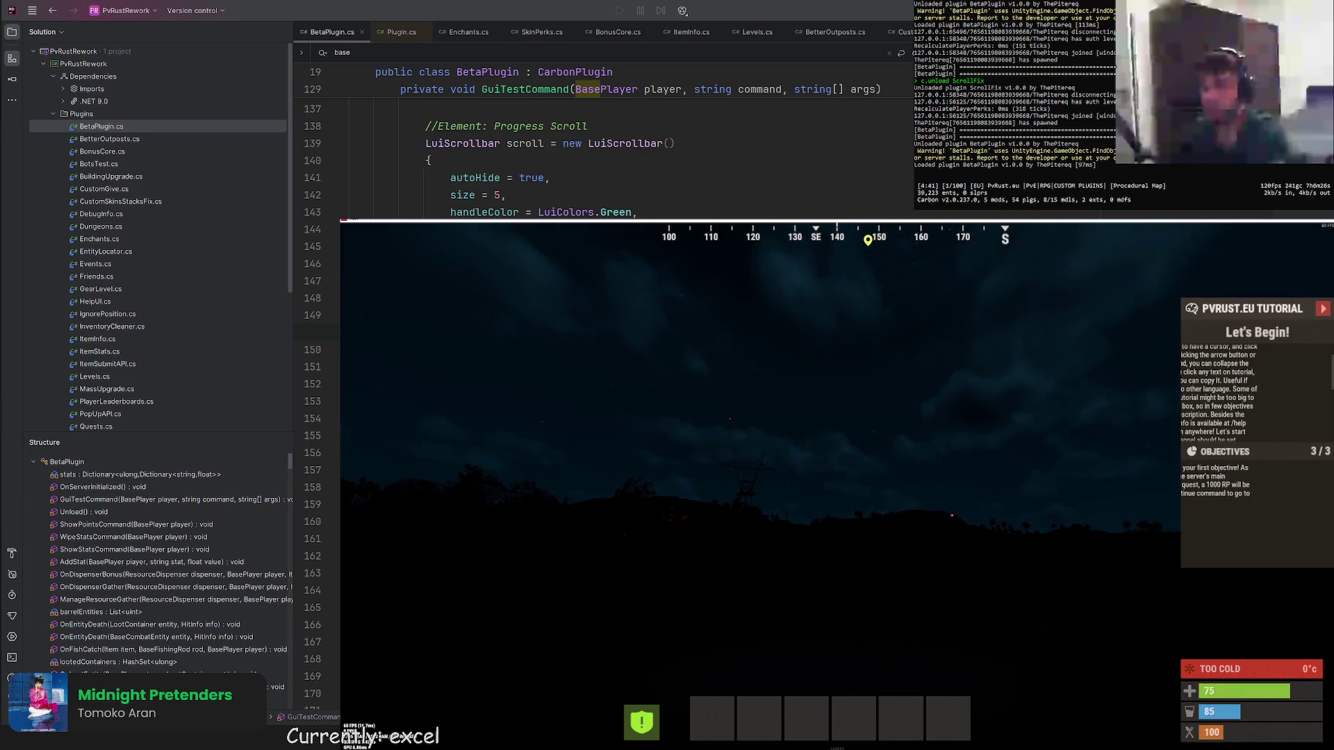
pyautogui.press('F1')
pyautogui.write('connect localhost:28020')
# Disconnect and reconnect with 'connect localhost:28020', waiting for the world to load.
pyautogui.press('Return')
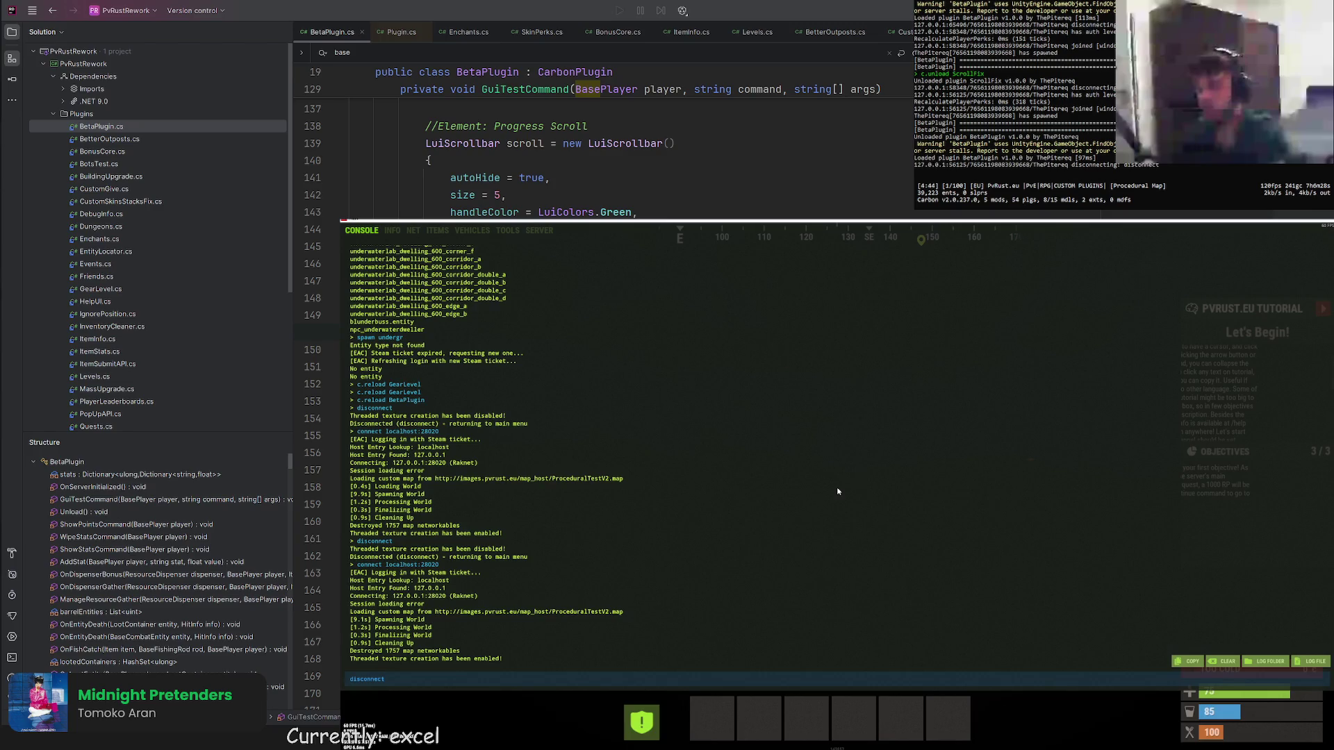
pyautogui.press('Up')
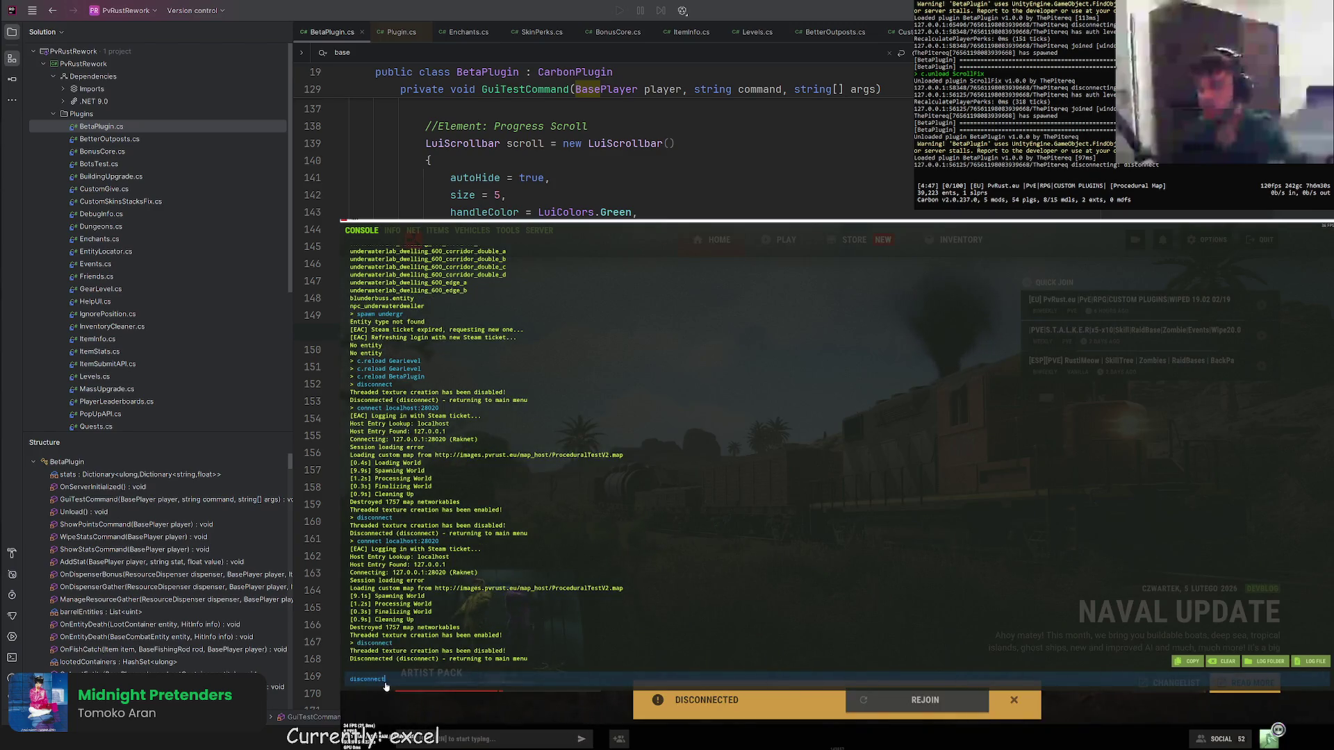
pyautogui.press('Return')
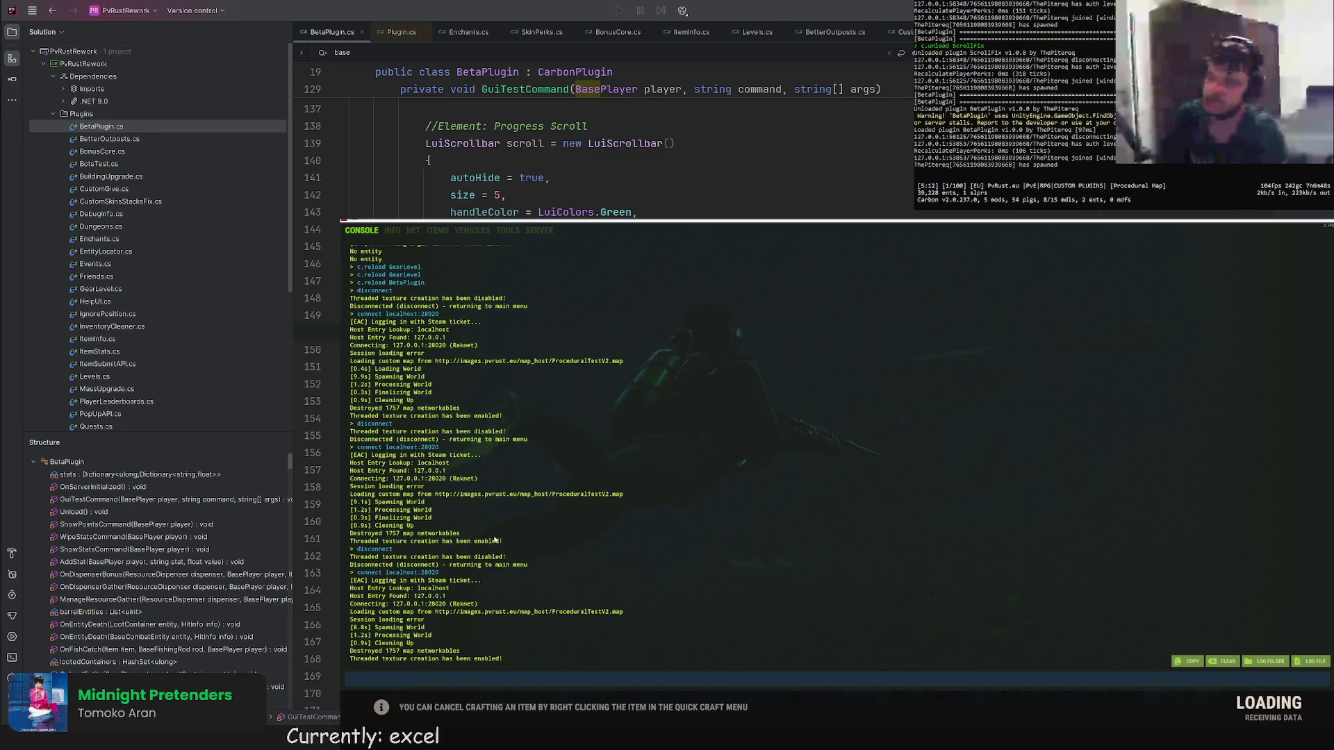
pyautogui.press('F1')
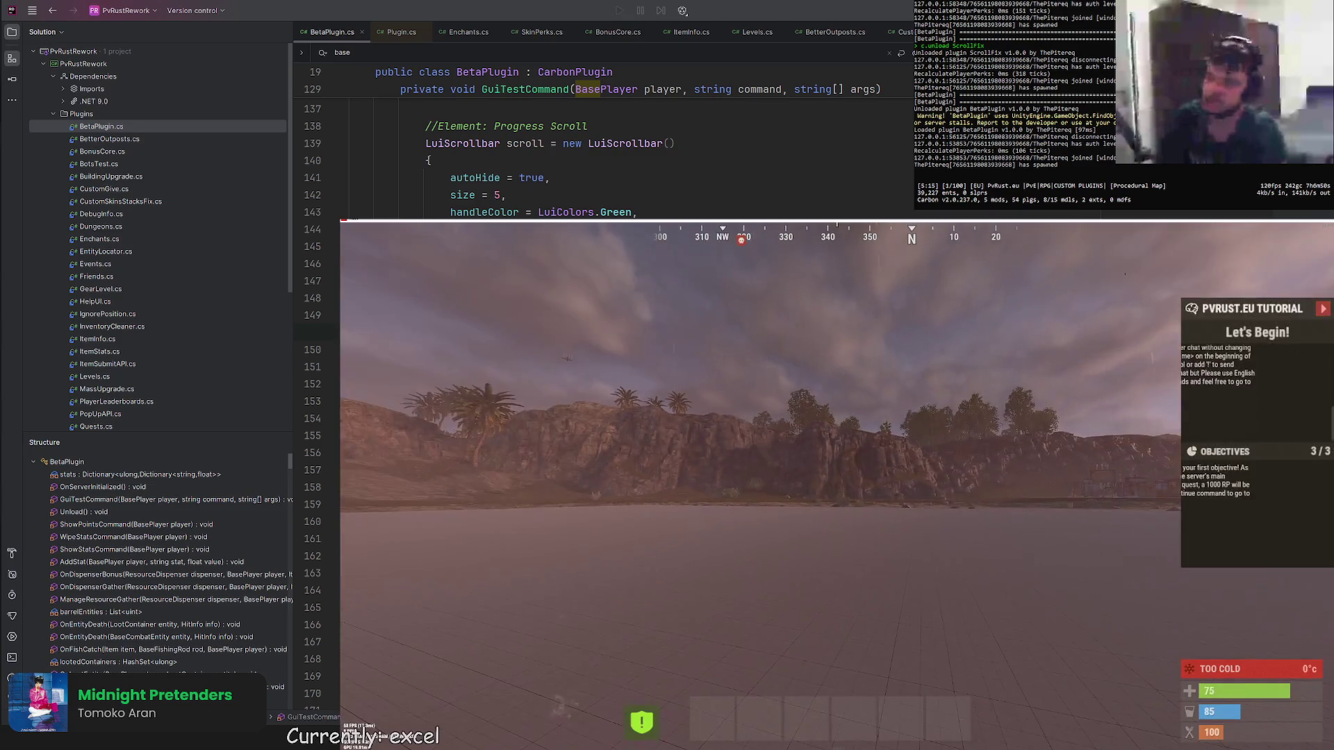
pyautogui.write('/')
pyautogui.write('cui')
# Run /cui twice to show the red scrollable panel, dismissing it with Esc each time.
pyautogui.press('Return')
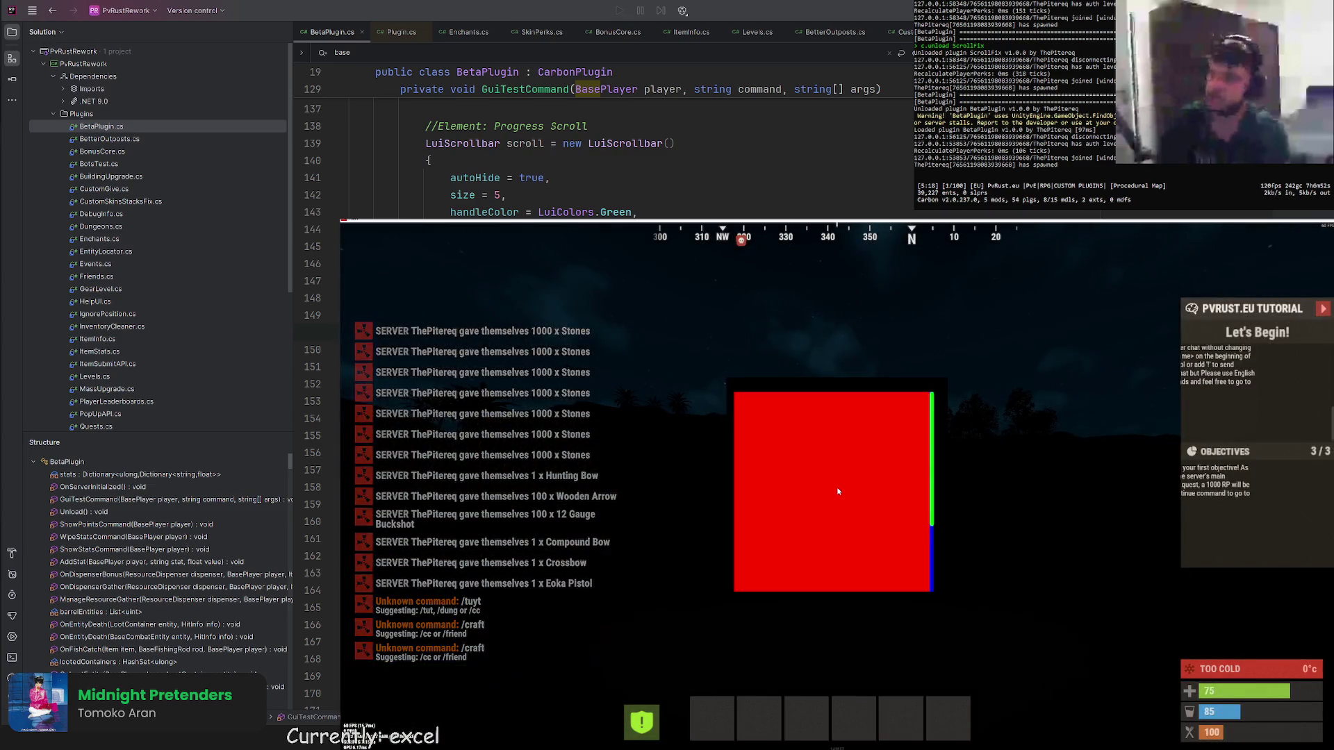
pyautogui.press('Escape')
pyautogui.press('Return')
pyautogui.write('/cui')
pyautogui.press('Return')
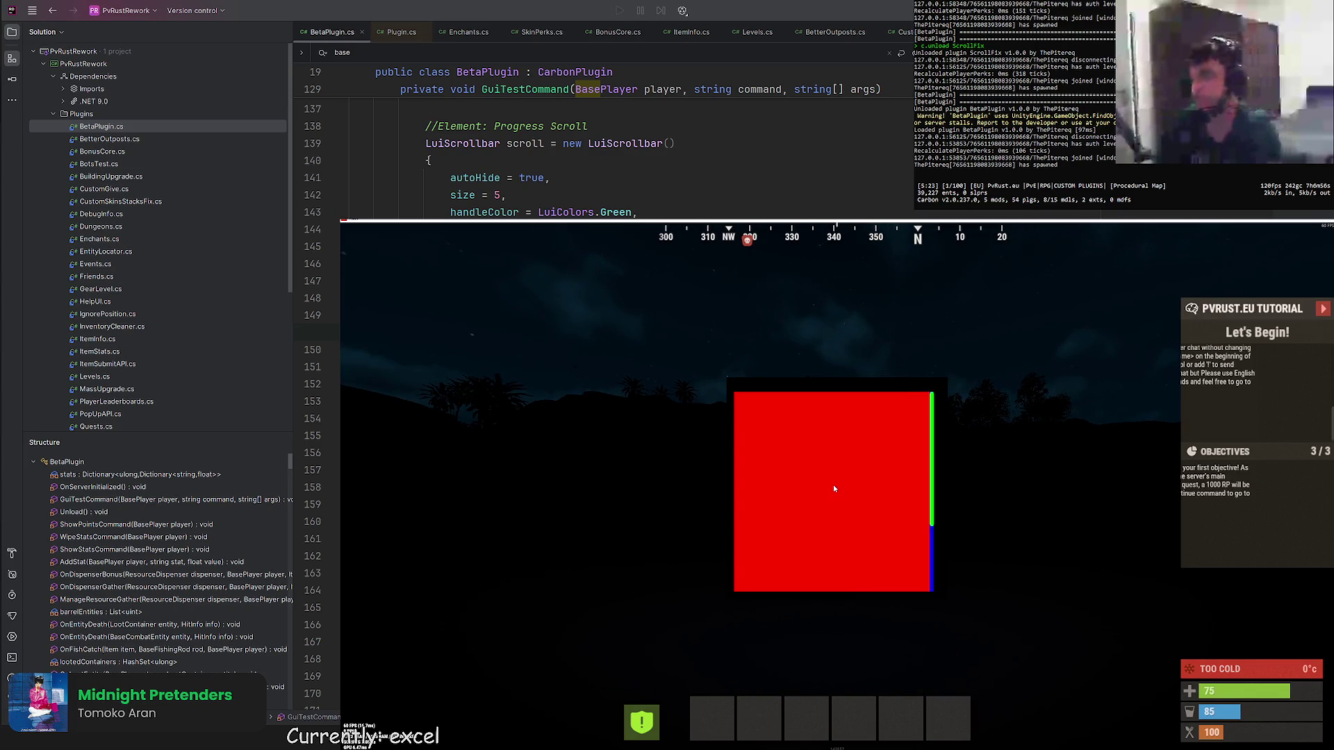
pyautogui.press('Escape')
pyautogui.press('Return')
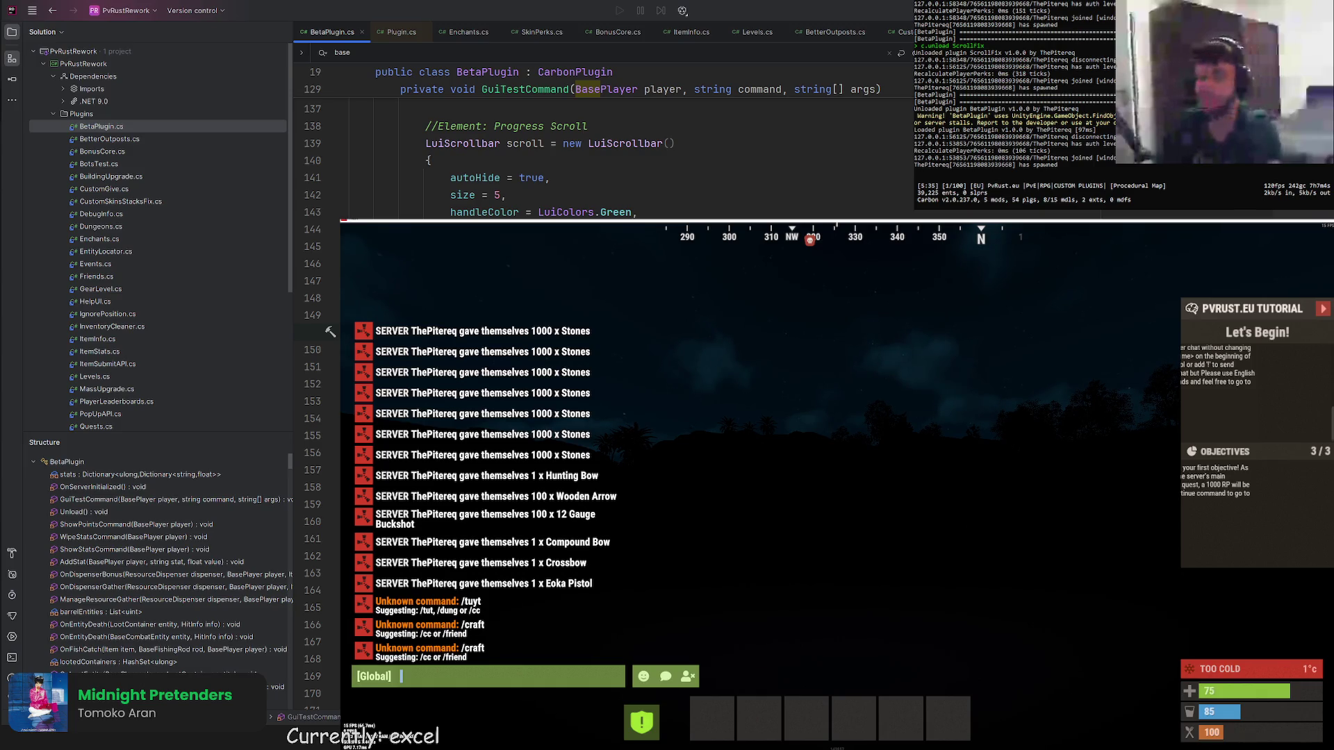
# Check SetScrollView in LUI against GuiTestCommand, close the tutorial panel, reopen Global chat and switch to the spreadsheet.
pyautogui.press('F12')
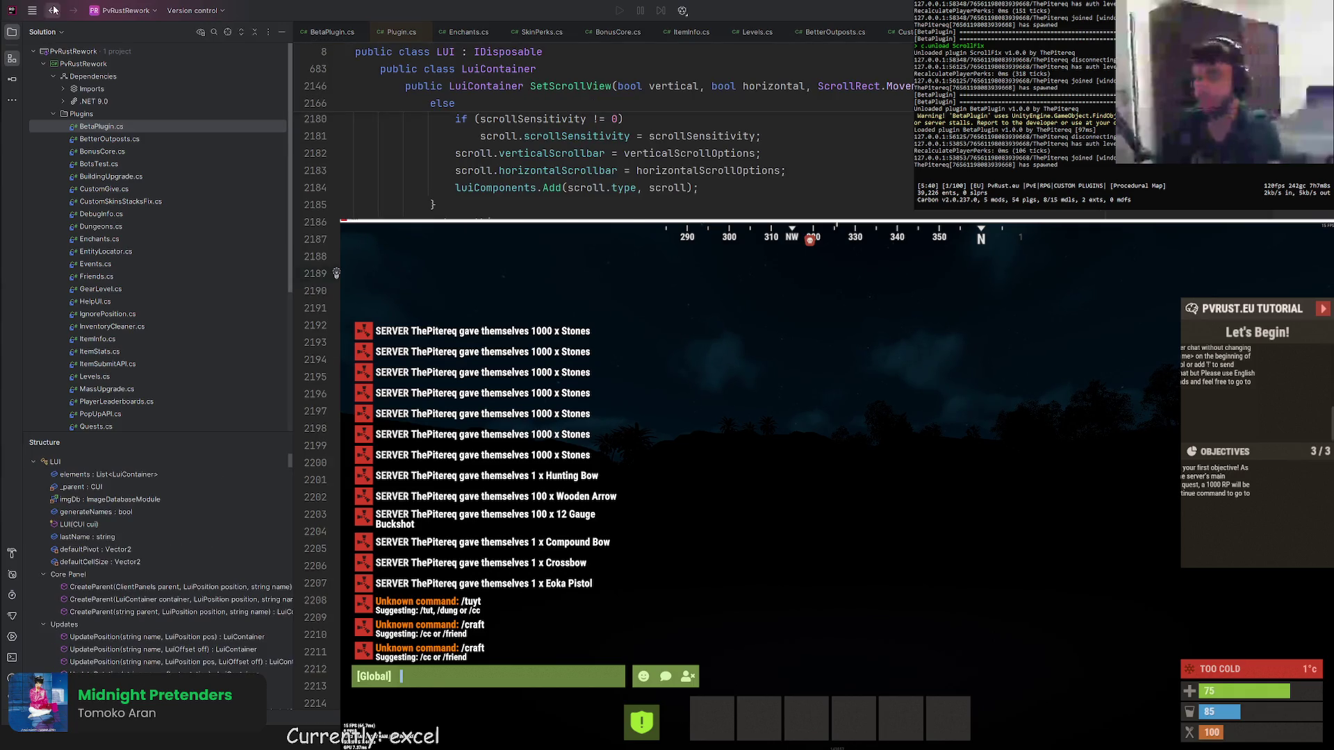
pyautogui.hotkey('ctrl', '-')
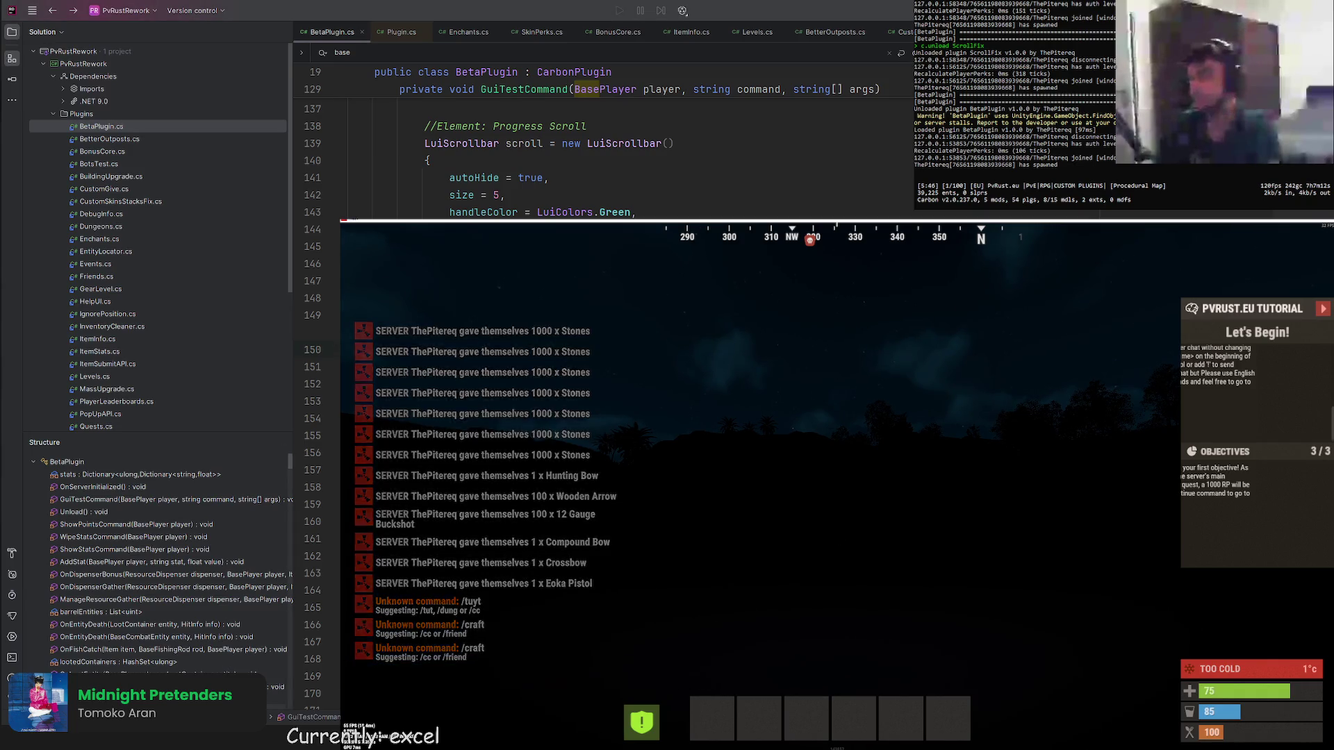
pyautogui.click(1323, 308)
pyautogui.press('Return')
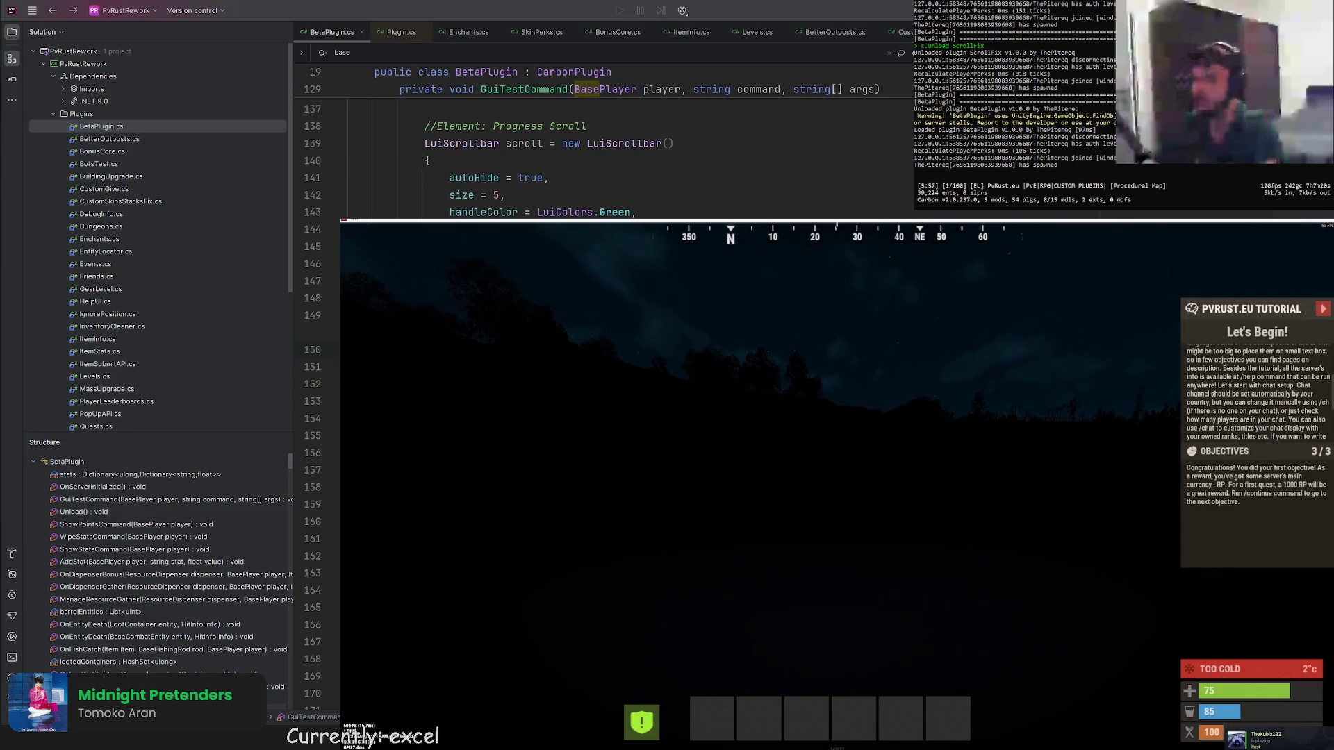
pyautogui.press('Return')
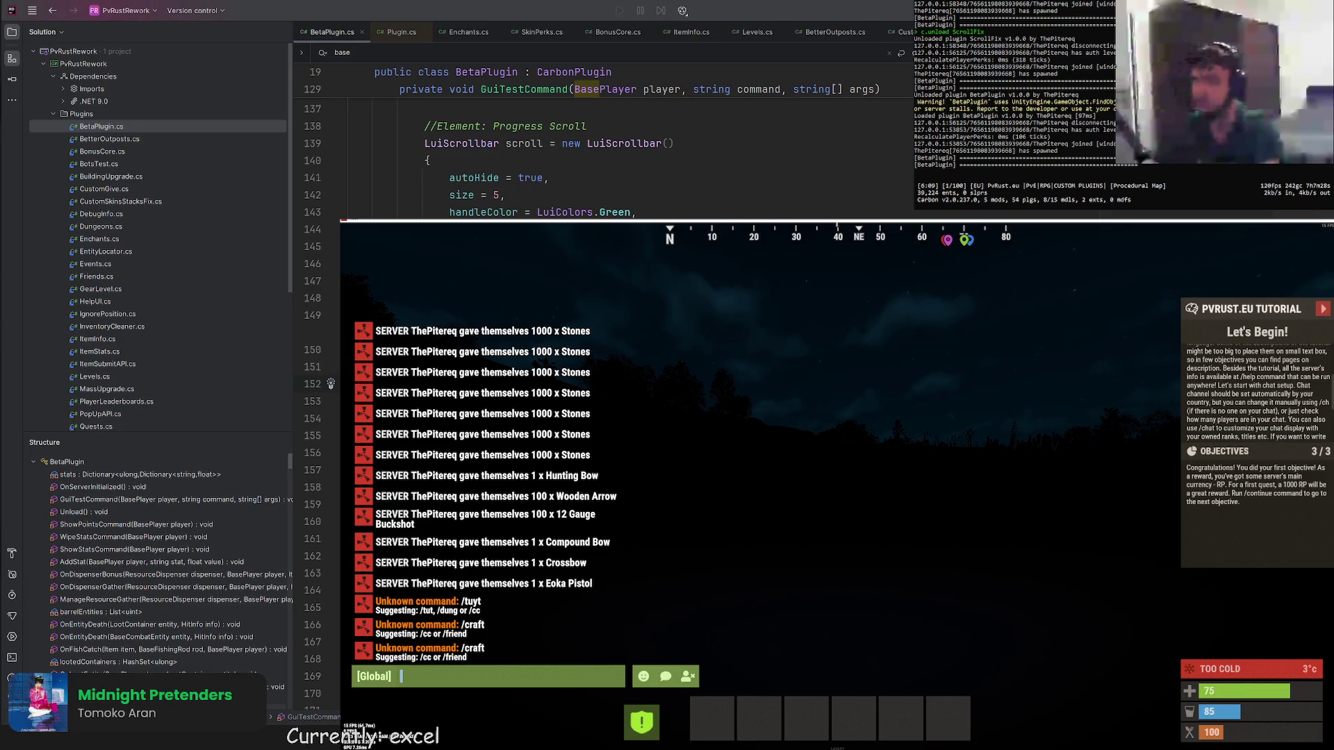
pyautogui.hotkey('alt', 'Tab')
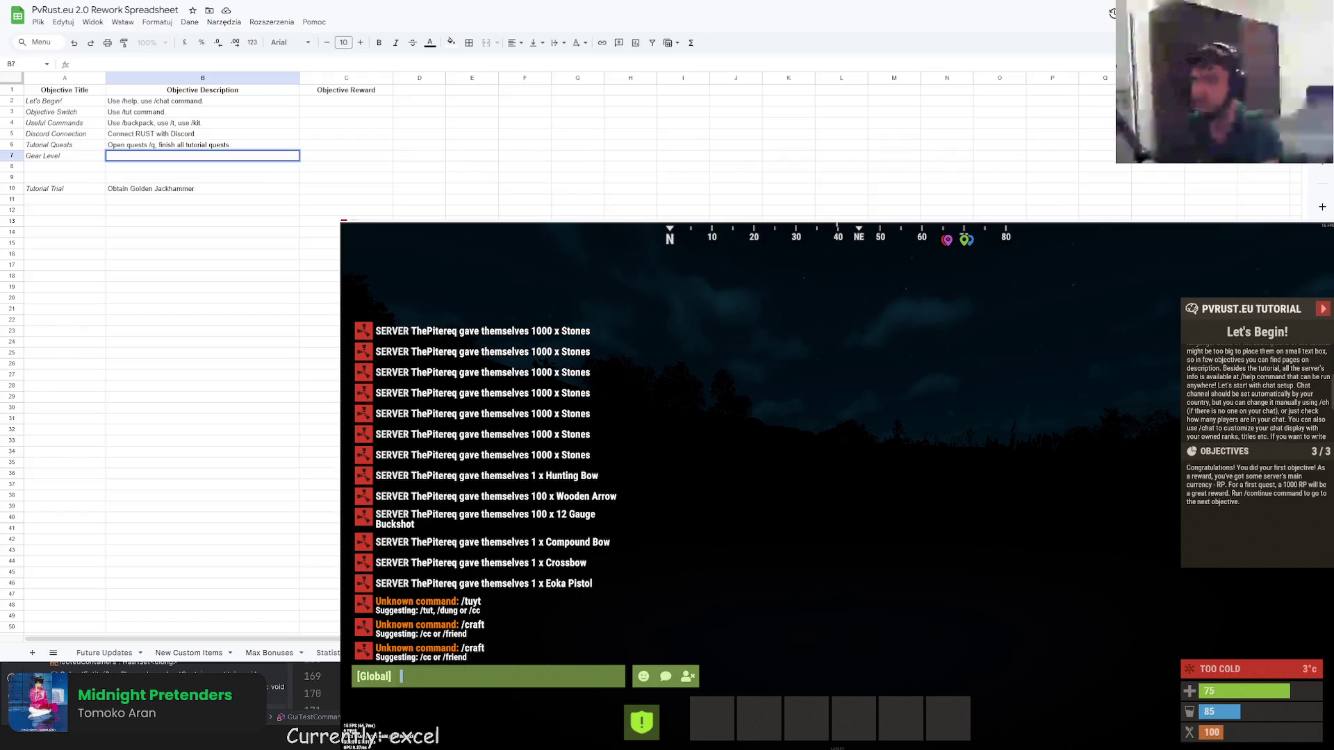
# Open the GitHub Rust.Community suggestion for 'community' in a new tab.
pyautogui.hotkey('ctrl', 't')
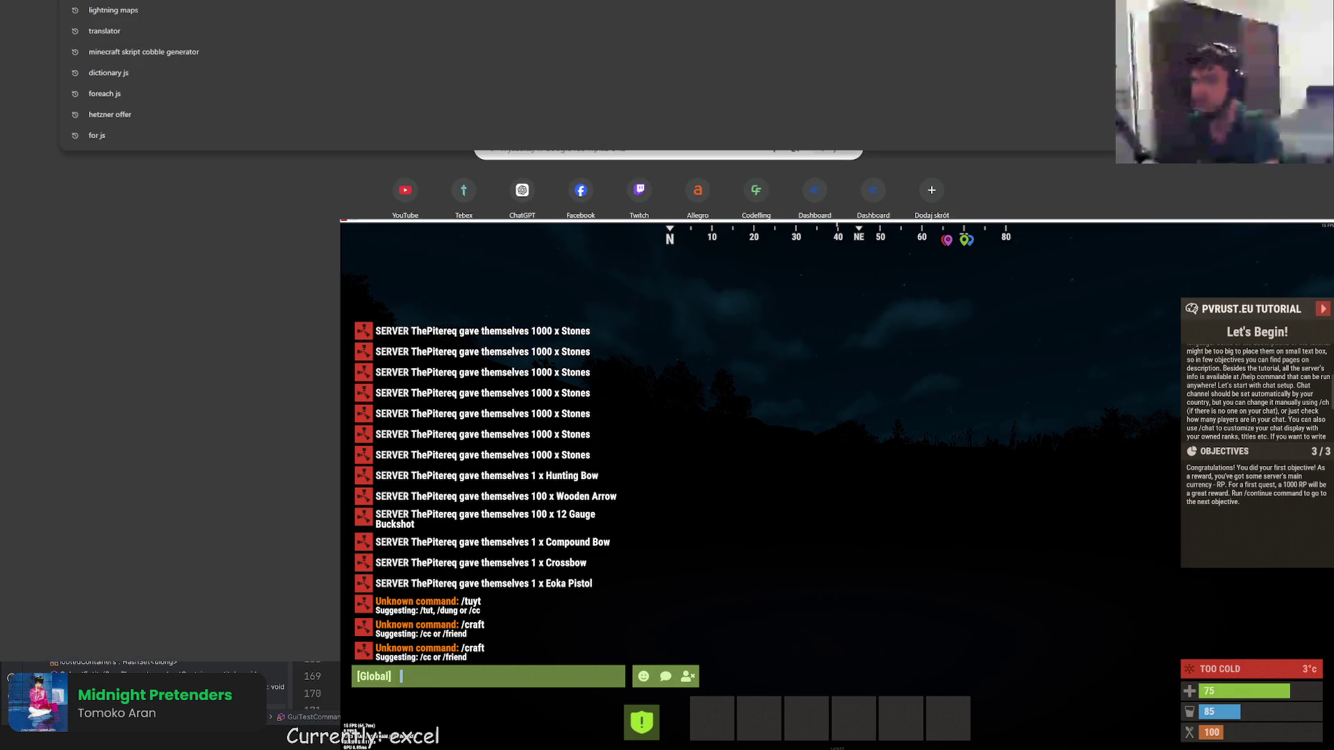
pyautogui.press('Escape')
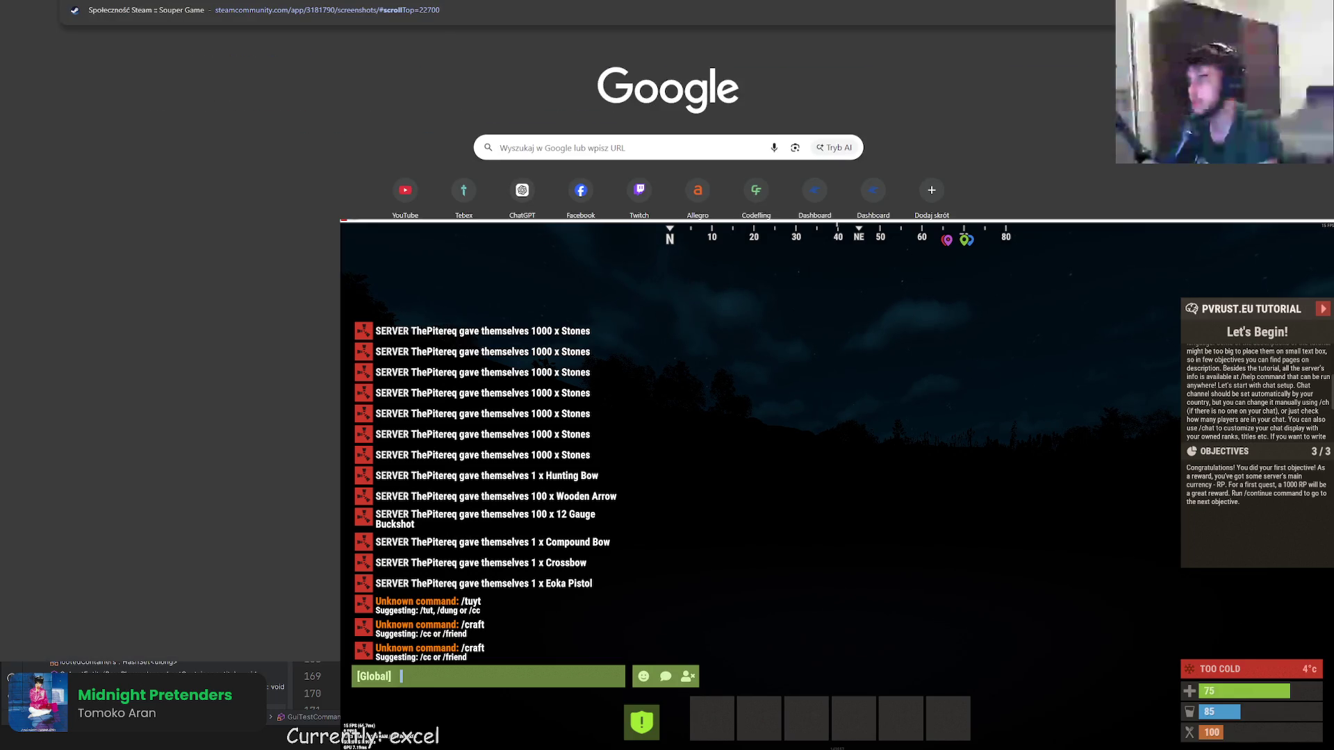
pyautogui.write('community')
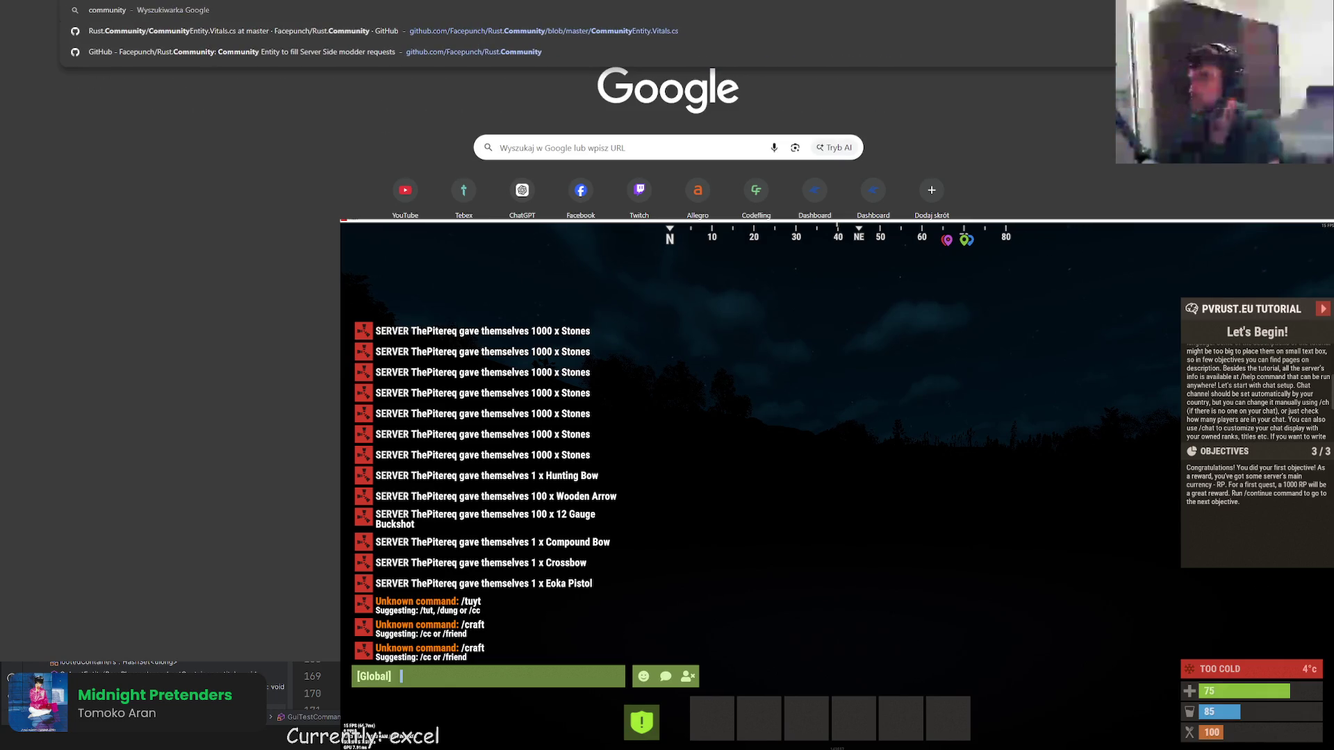
pyautogui.press('Return')
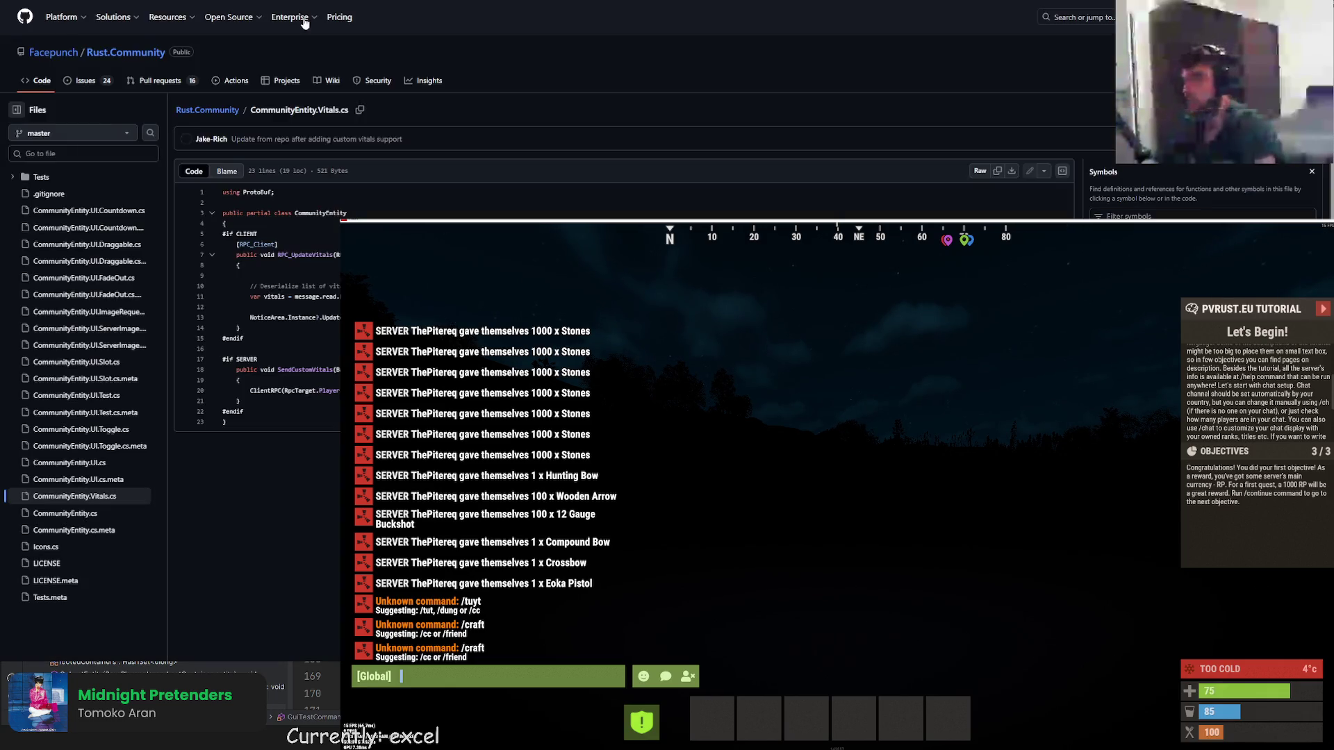
# Open CommunityEntity.UI.cs from the repository root and search it for 'scrol'.
pyautogui.click(206, 109)
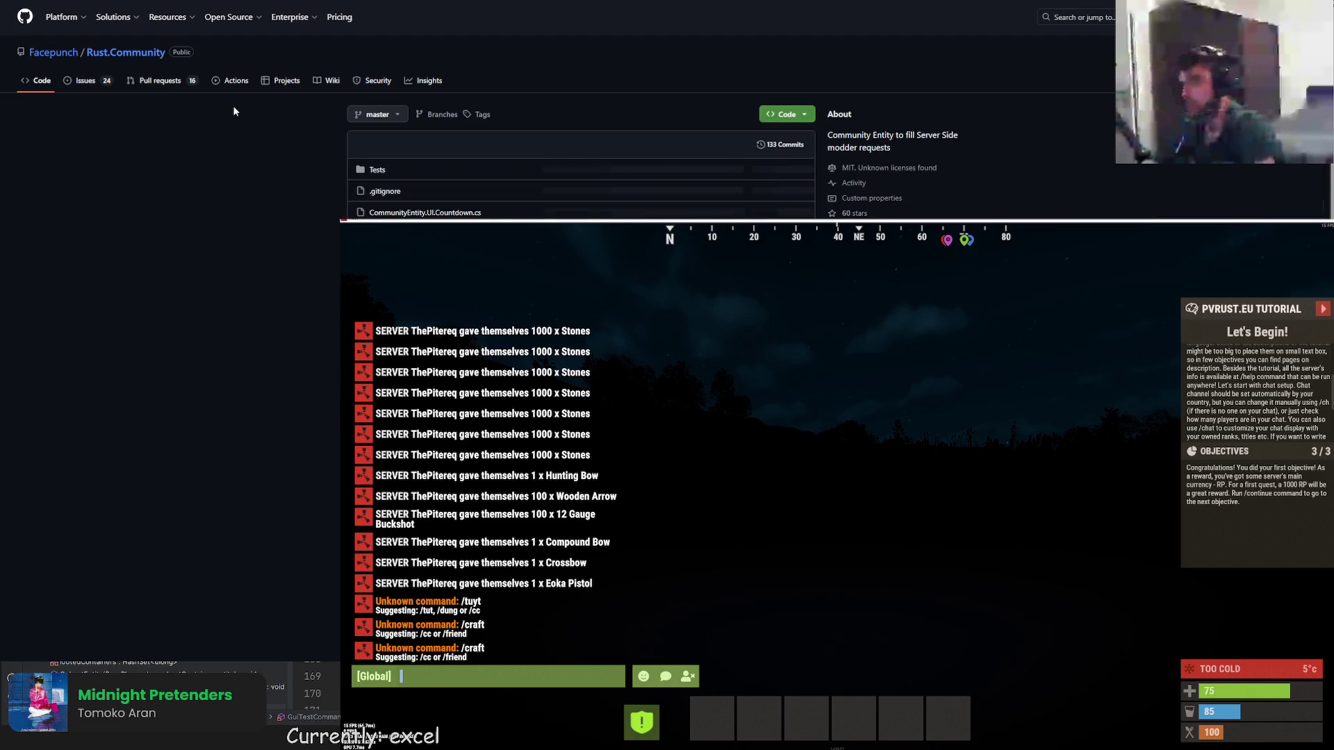
pyautogui.scroll(-1, 558, 111)
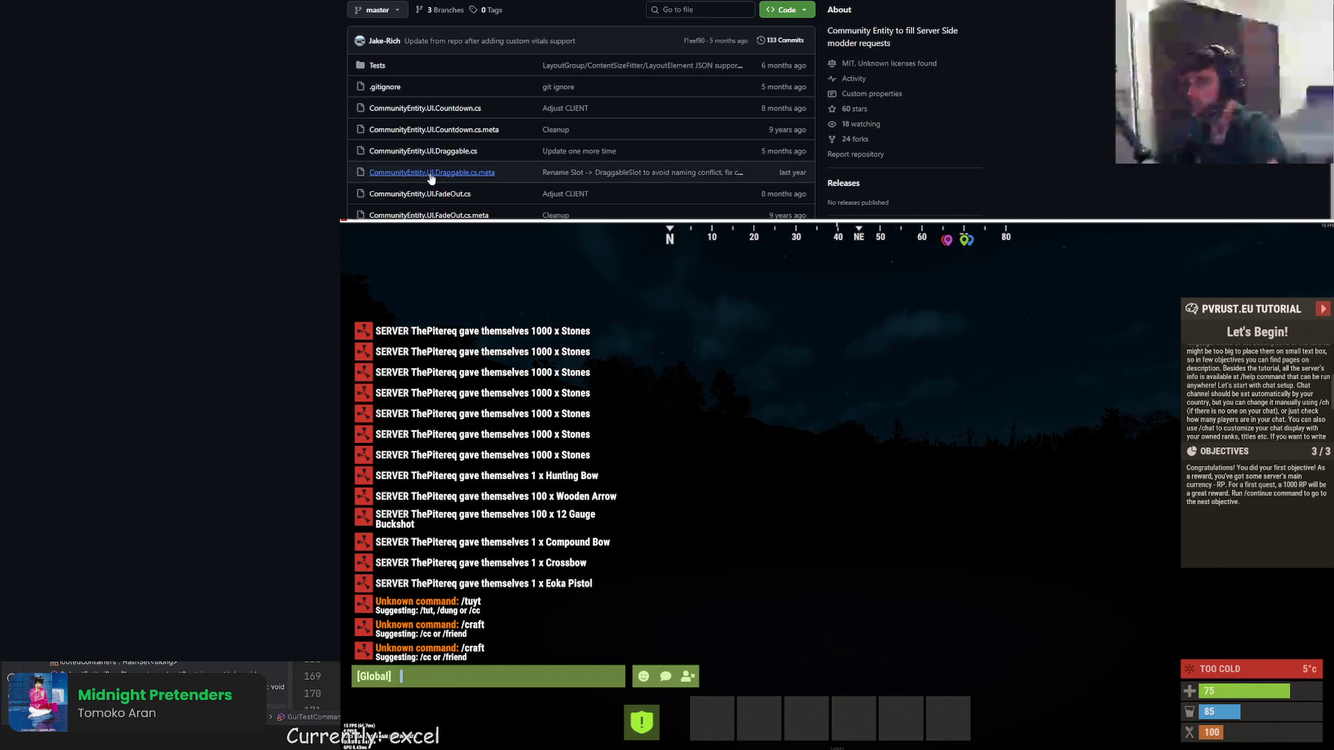
pyautogui.scroll(-1, 558, 111)
pyautogui.scroll(2, 557, 110)
pyautogui.scroll(1, 557, 110)
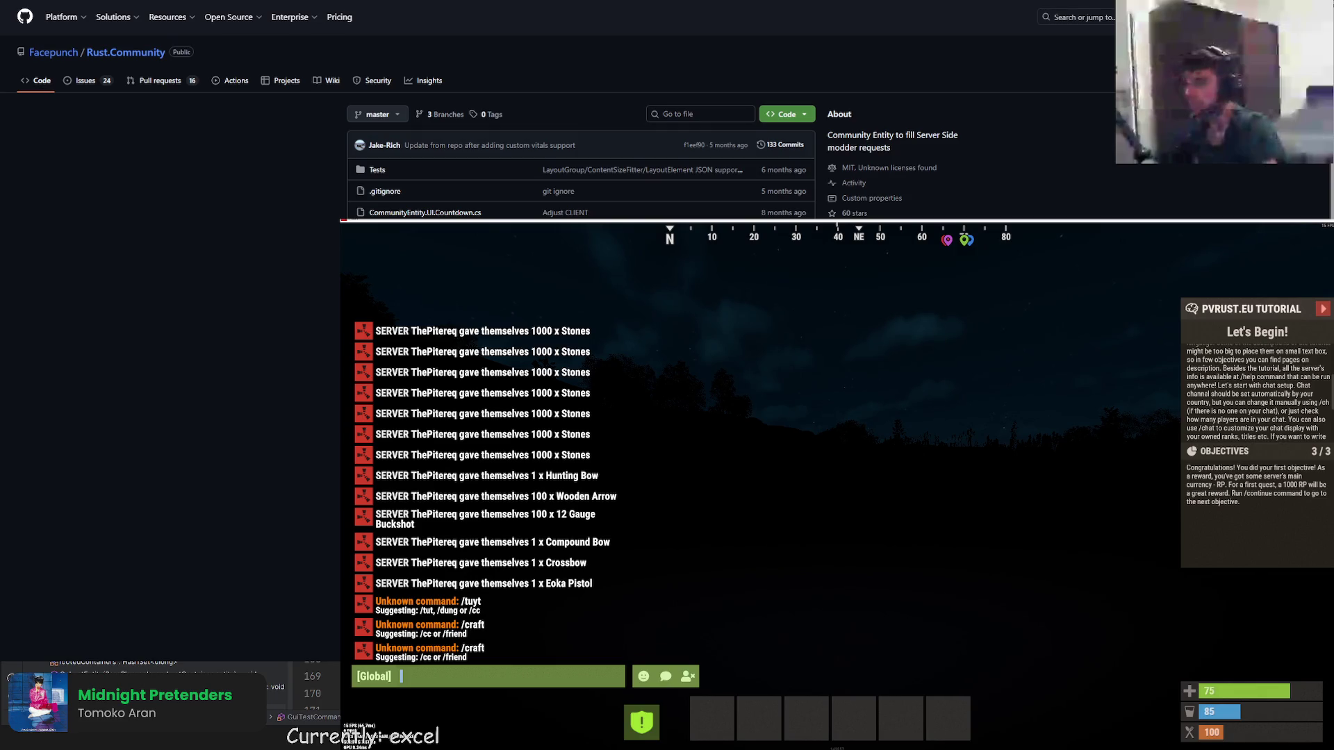
pyautogui.scroll(-2, 558, 111)
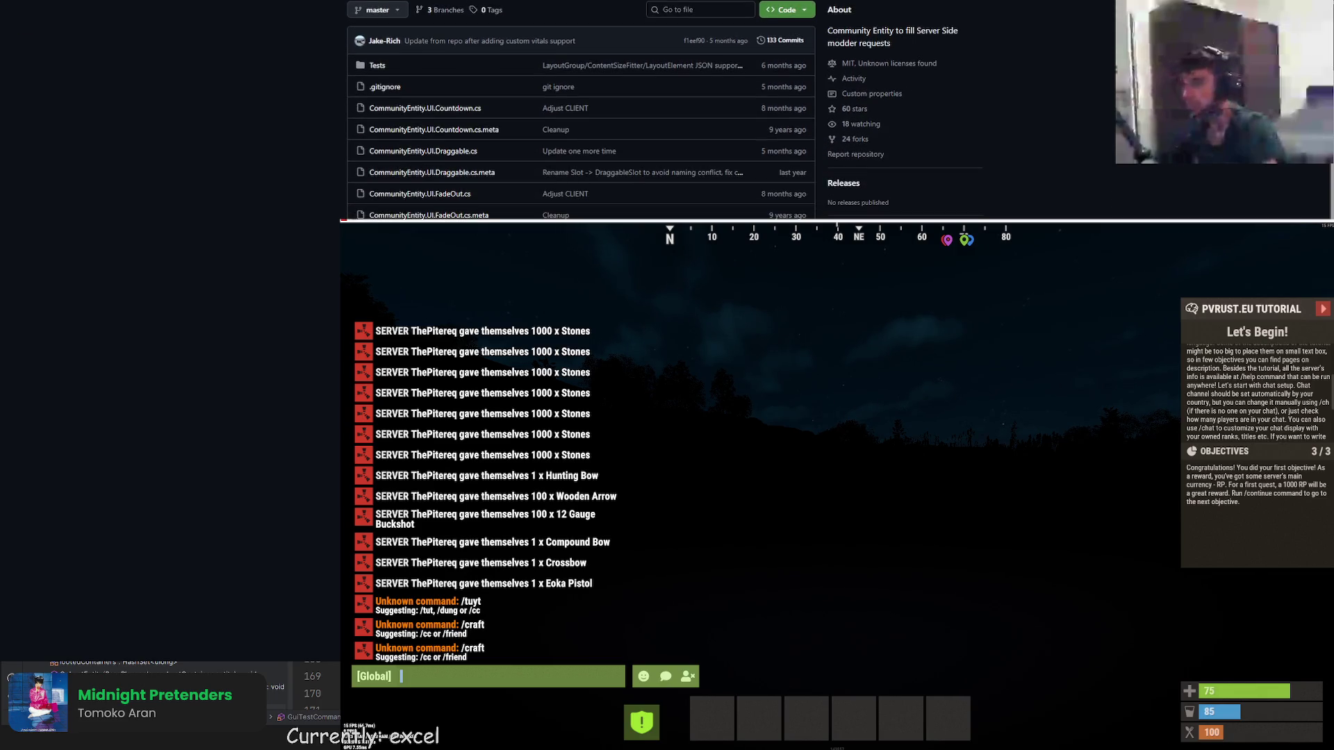
pyautogui.scroll(-1, 558, 111)
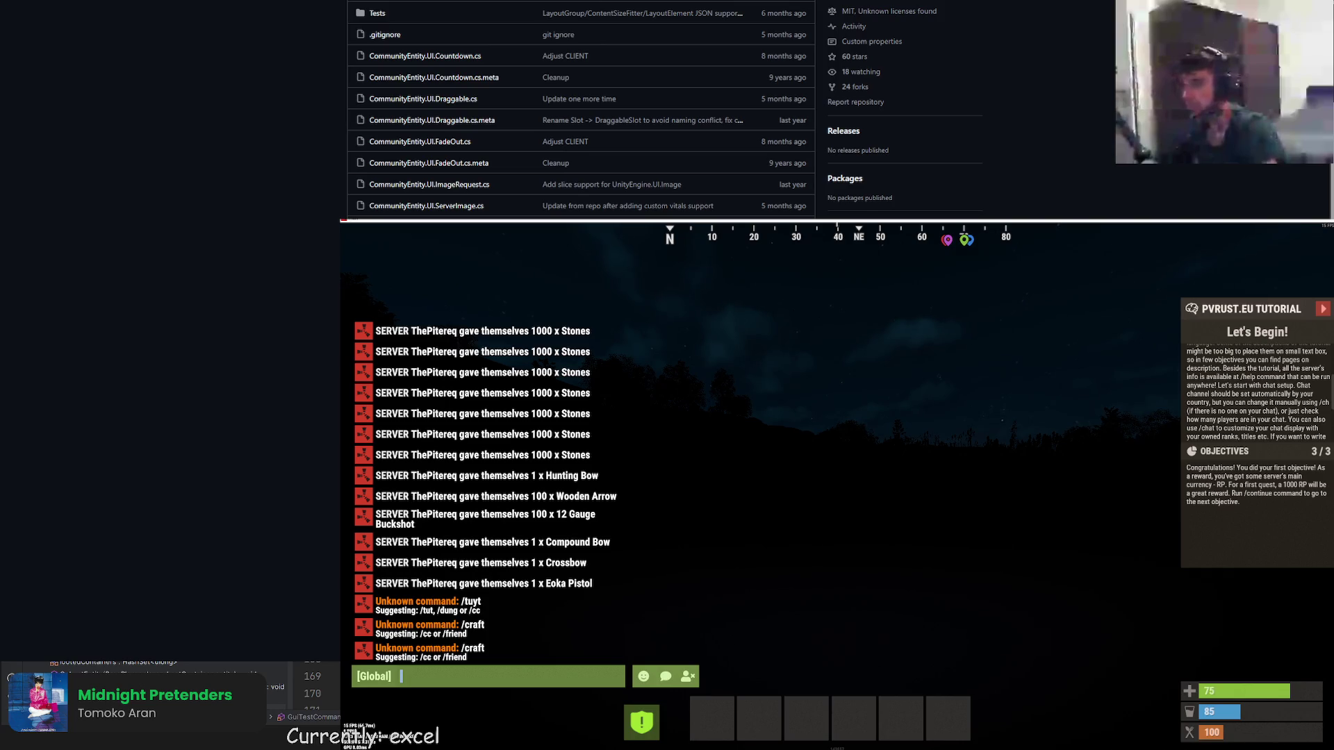
pyautogui.click(427, 141)
pyautogui.write('scrol')
pyautogui.press('Return')
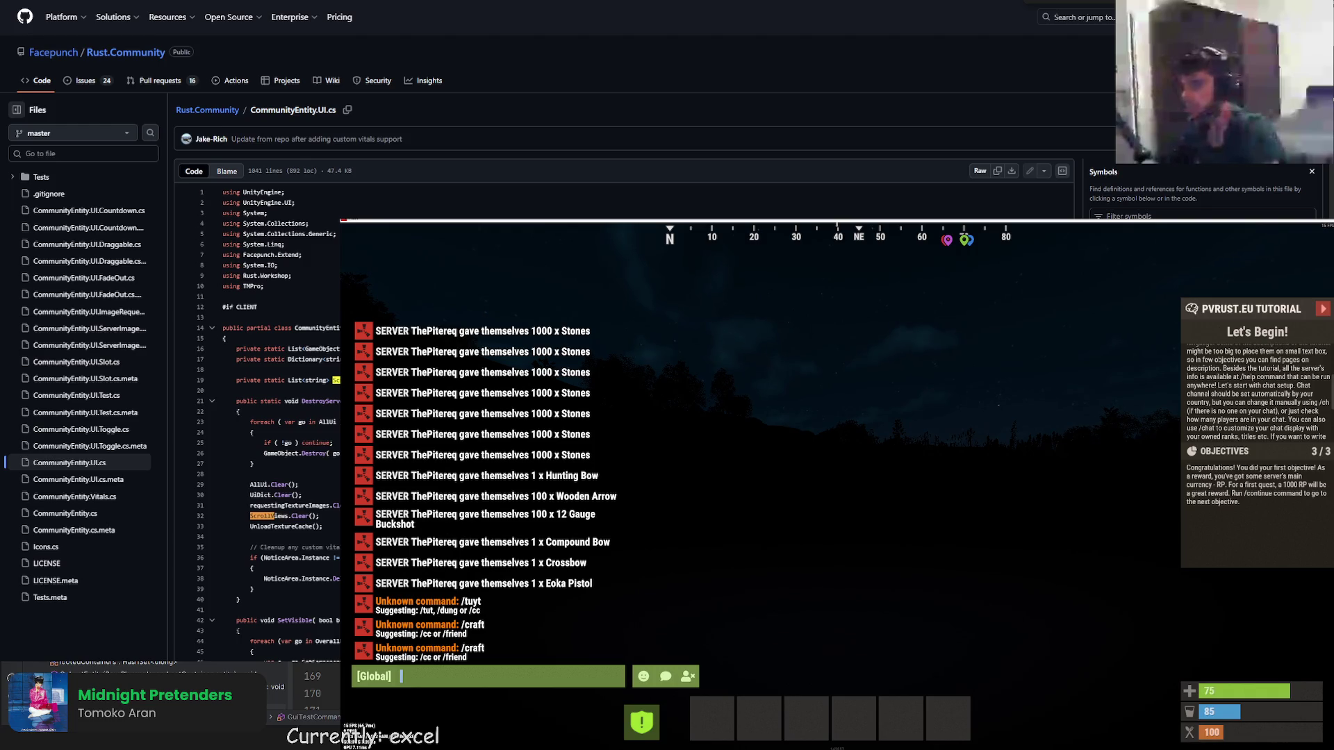
# Cycle through each ScrollView search match in CommunityEntity.UI.cs.
pyautogui.press('Return')
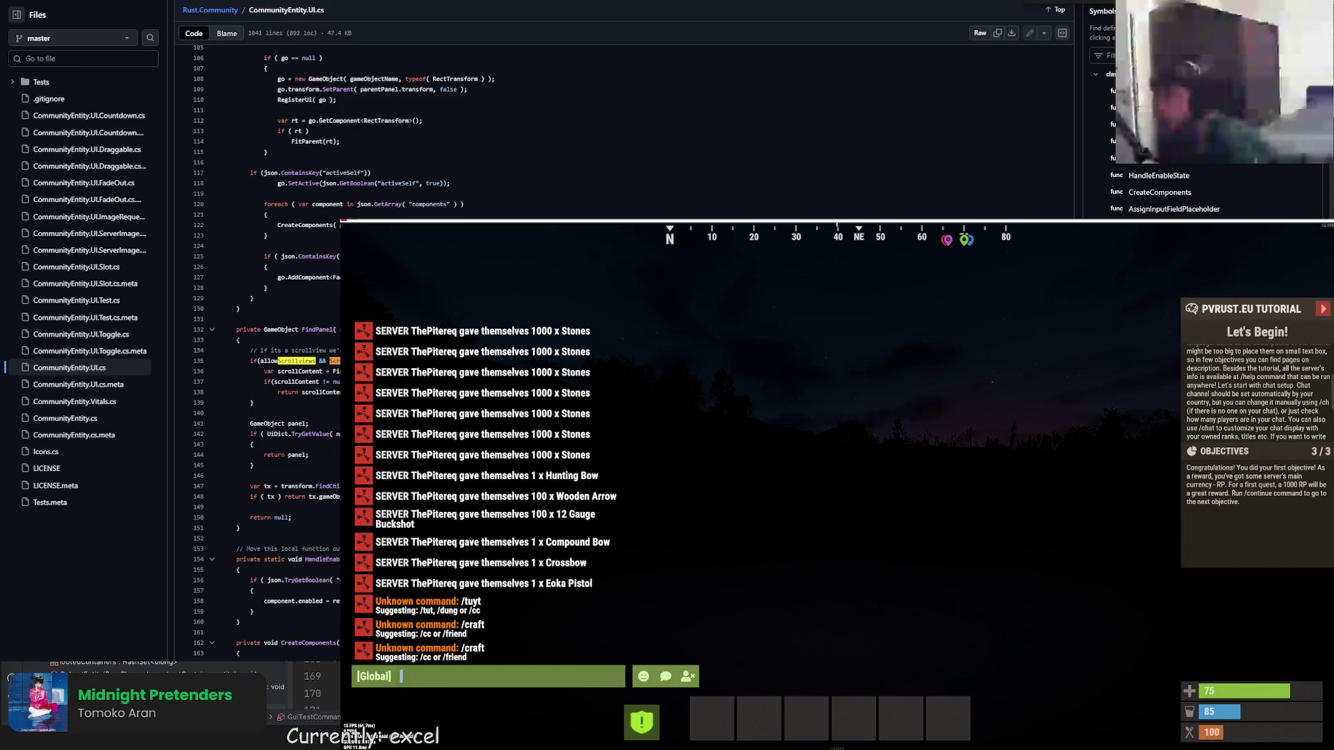
pyautogui.press('Return')
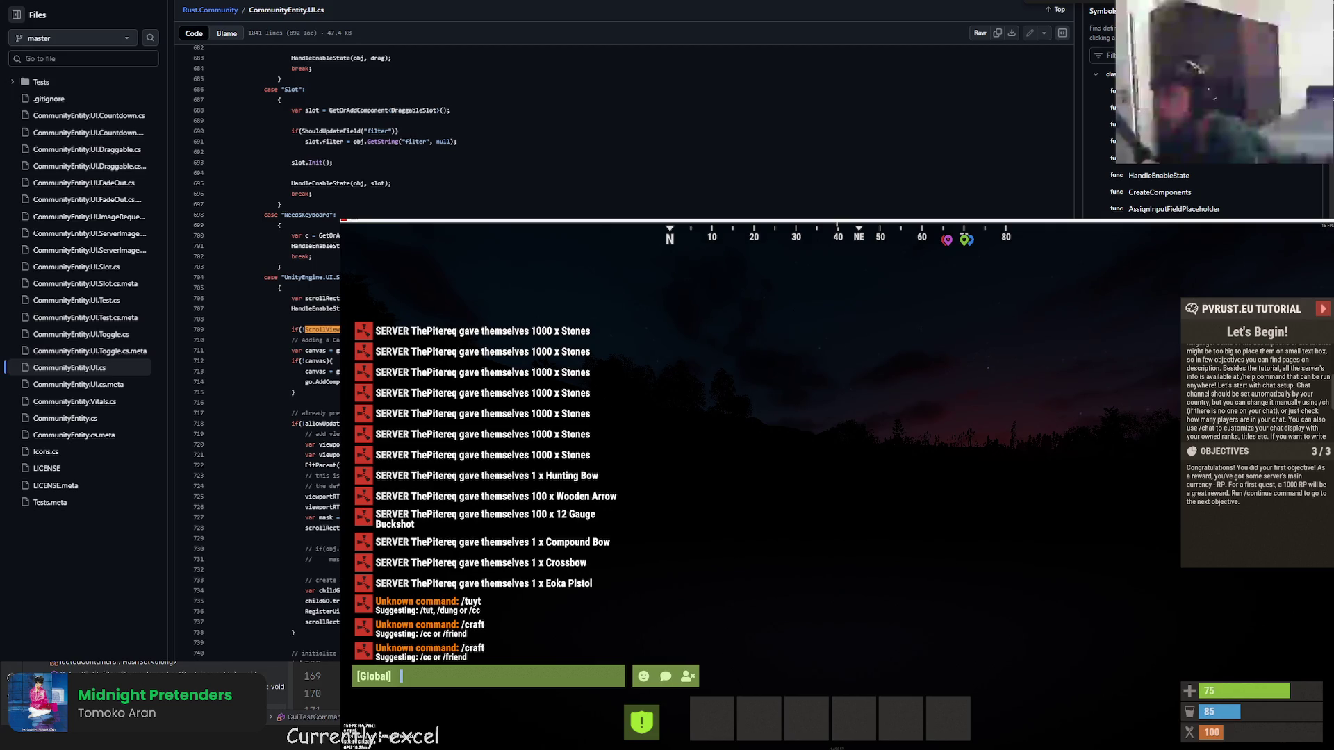
pyautogui.press('Return')
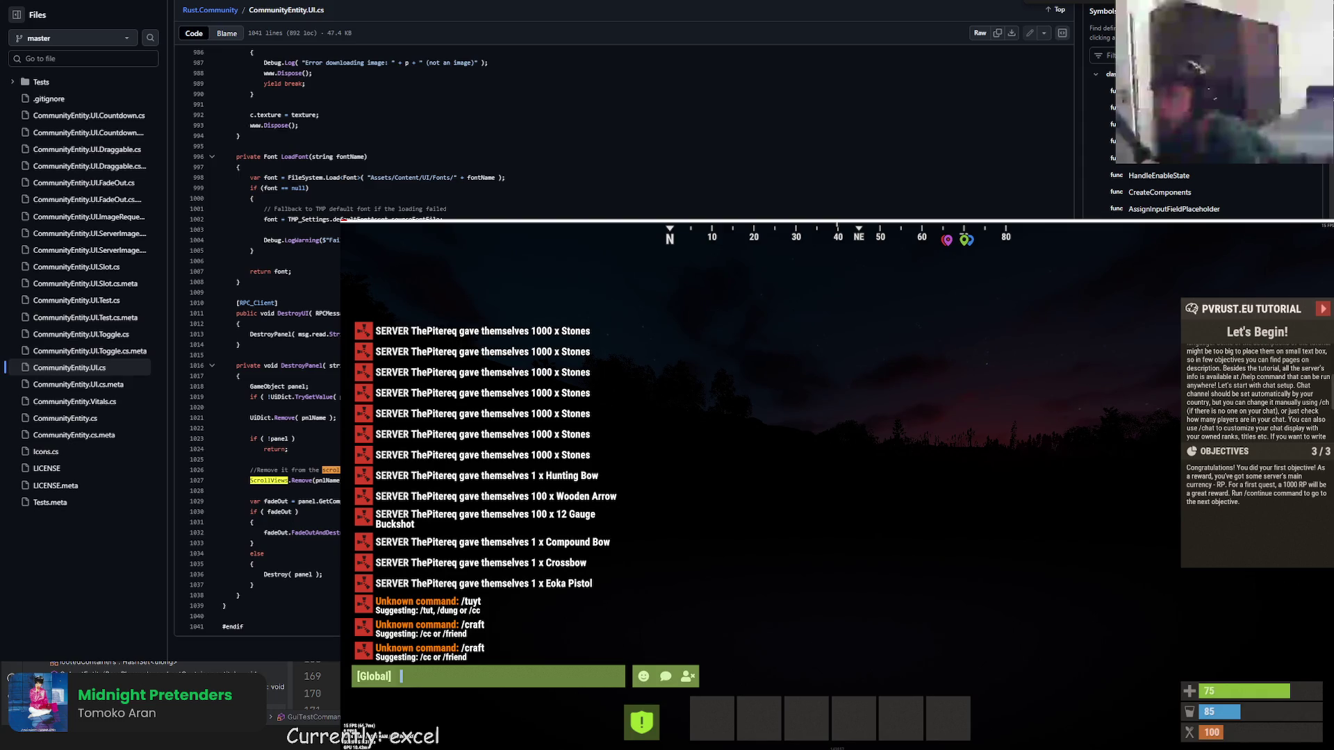
pyautogui.press('Return')
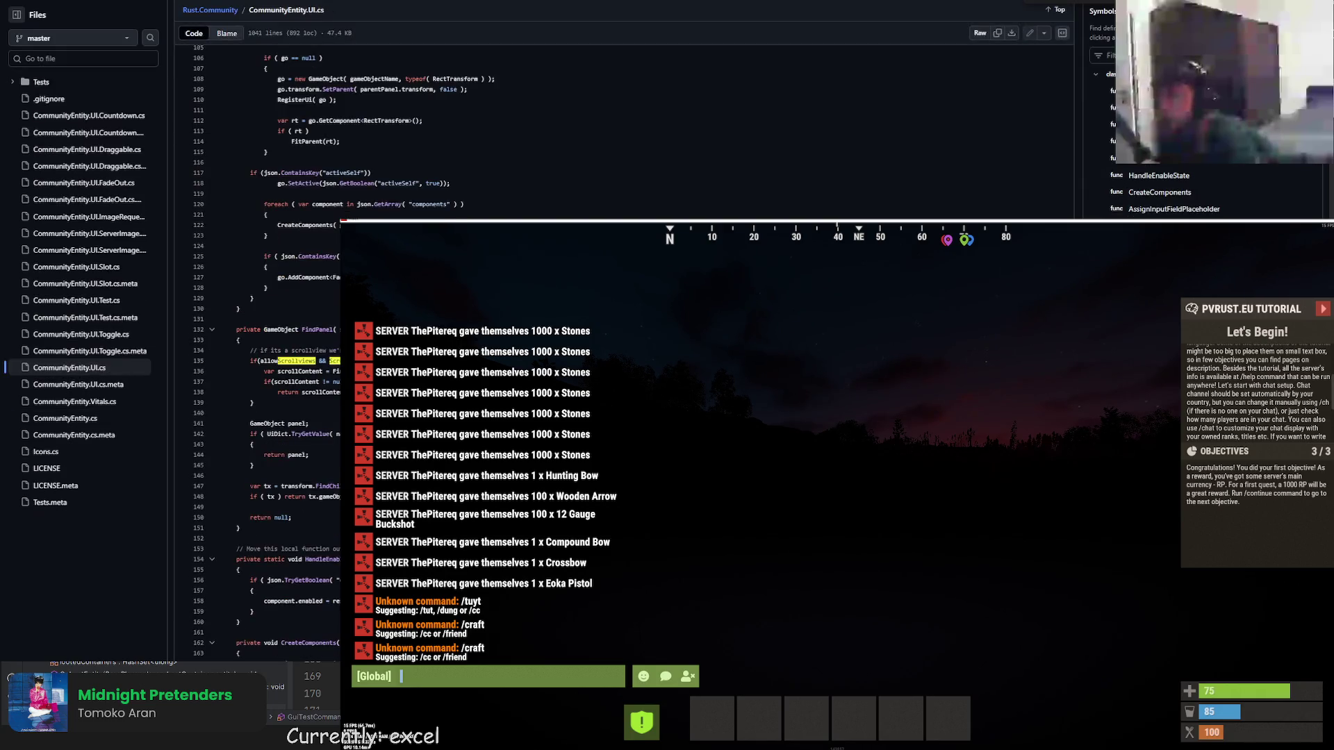
pyautogui.press('Return')
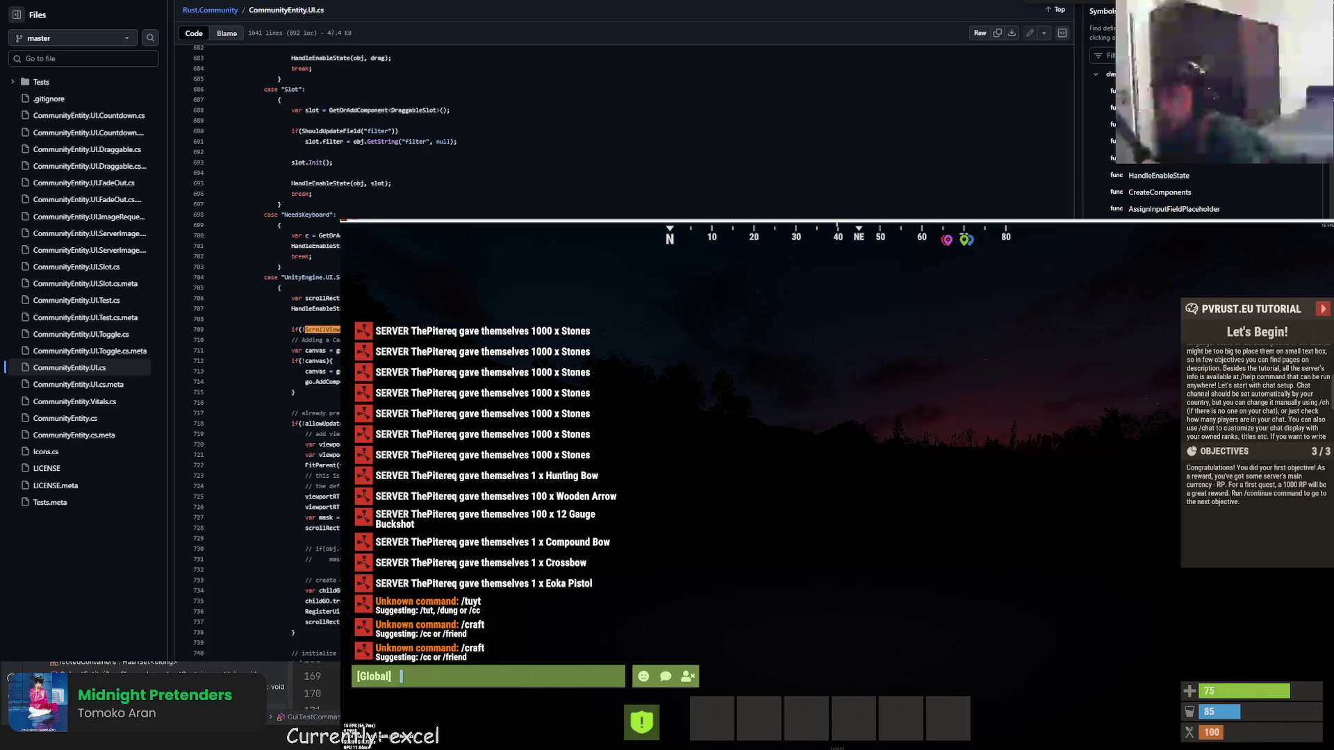
# List references to GetOrAddComponent and jump to its definition in the file.
pyautogui.click(1158, 176)
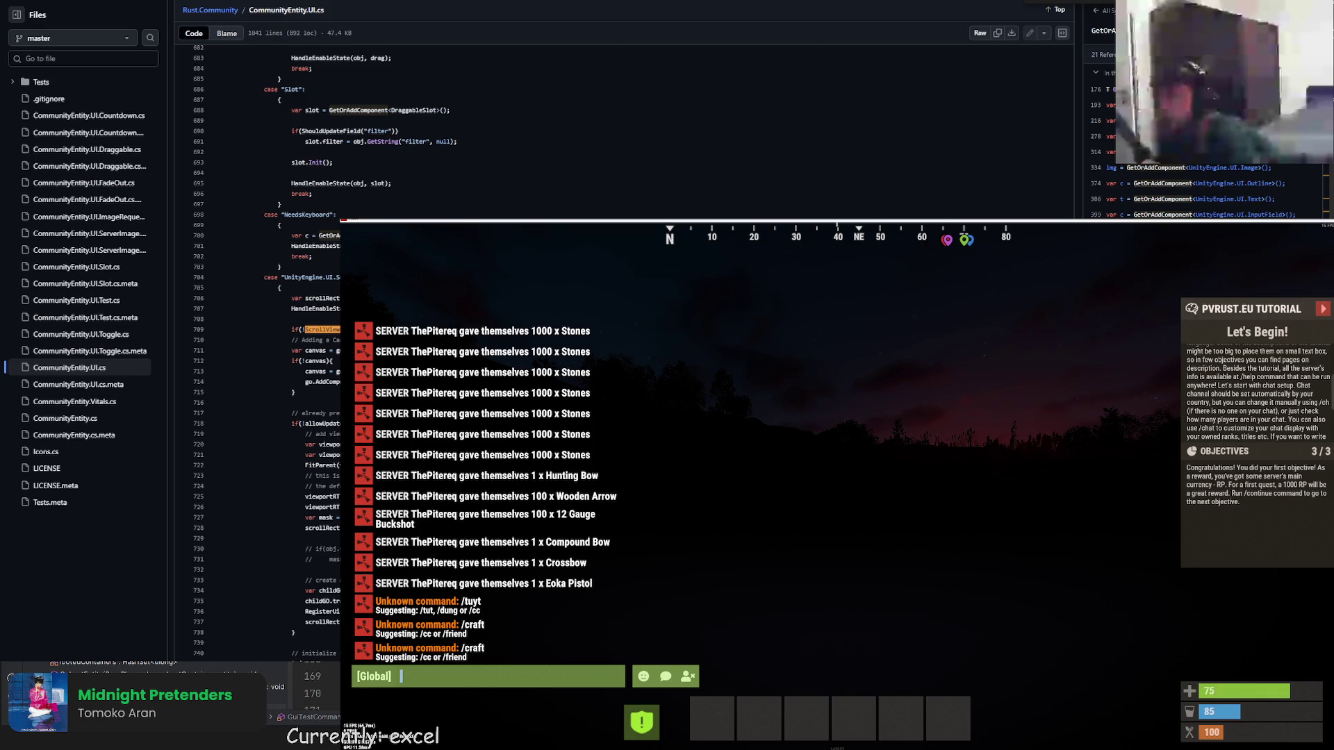
pyautogui.click(1157, 89)
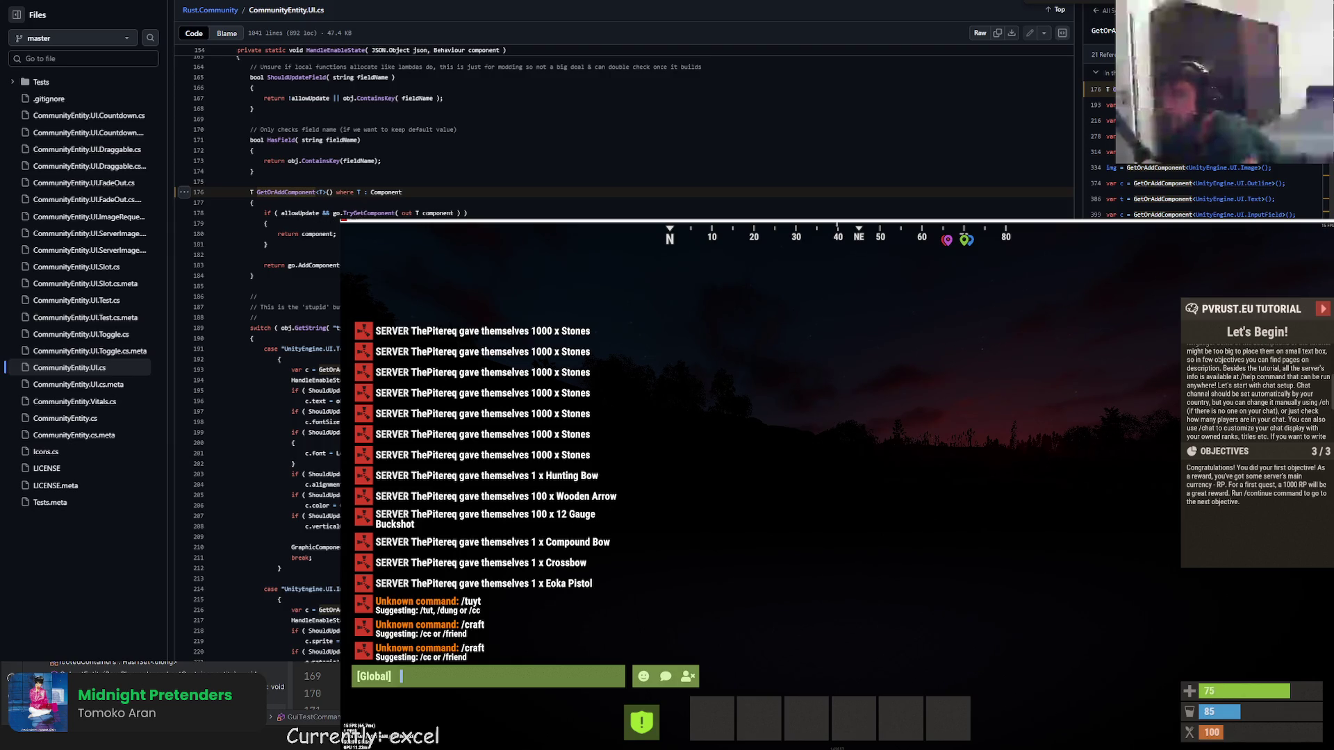
pyautogui.scroll(2, 289, 203)
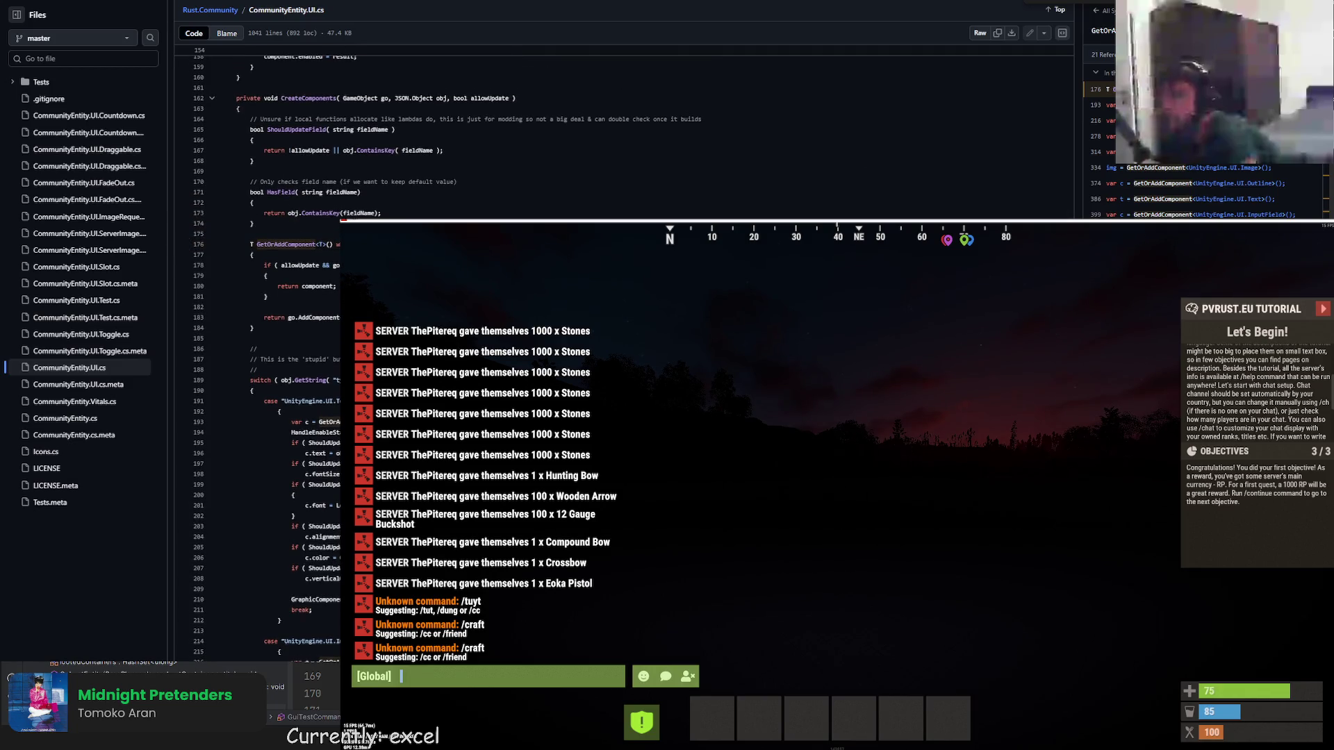
pyautogui.click(70, 367)
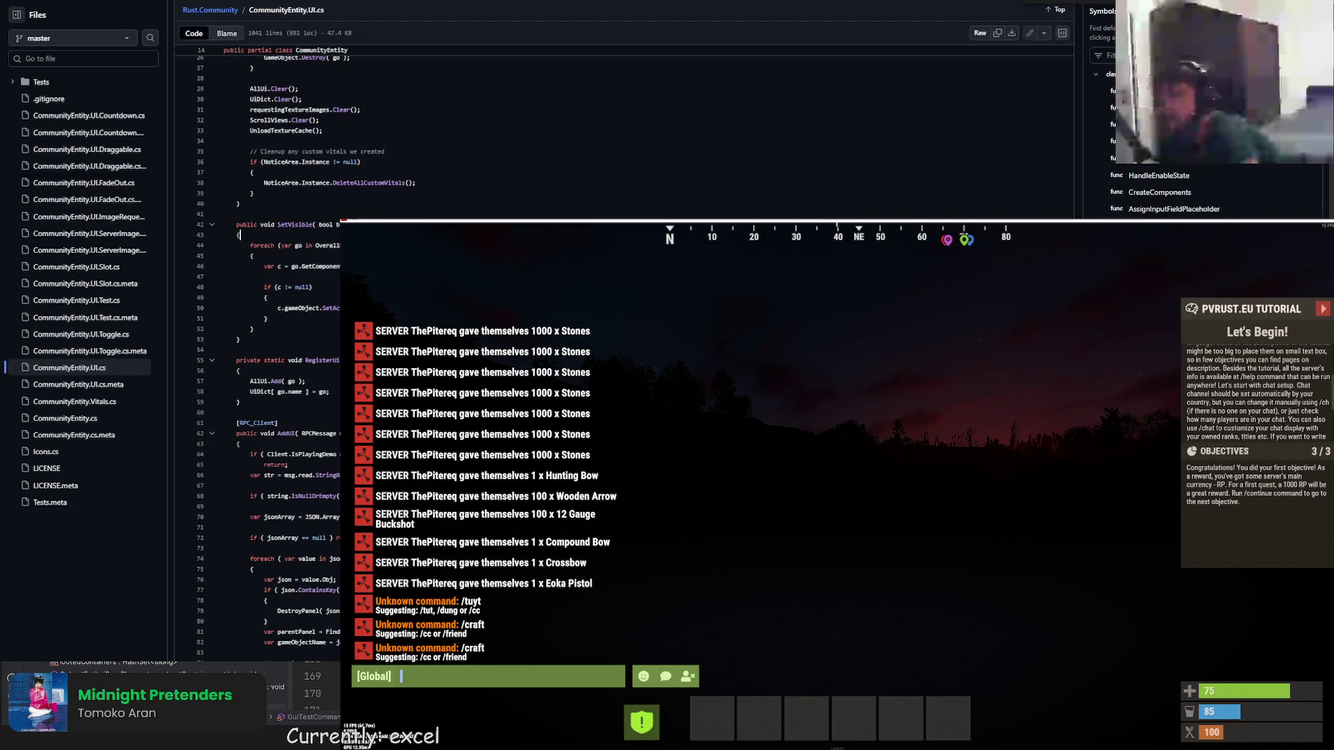
pyautogui.scroll(-10, 626, 125)
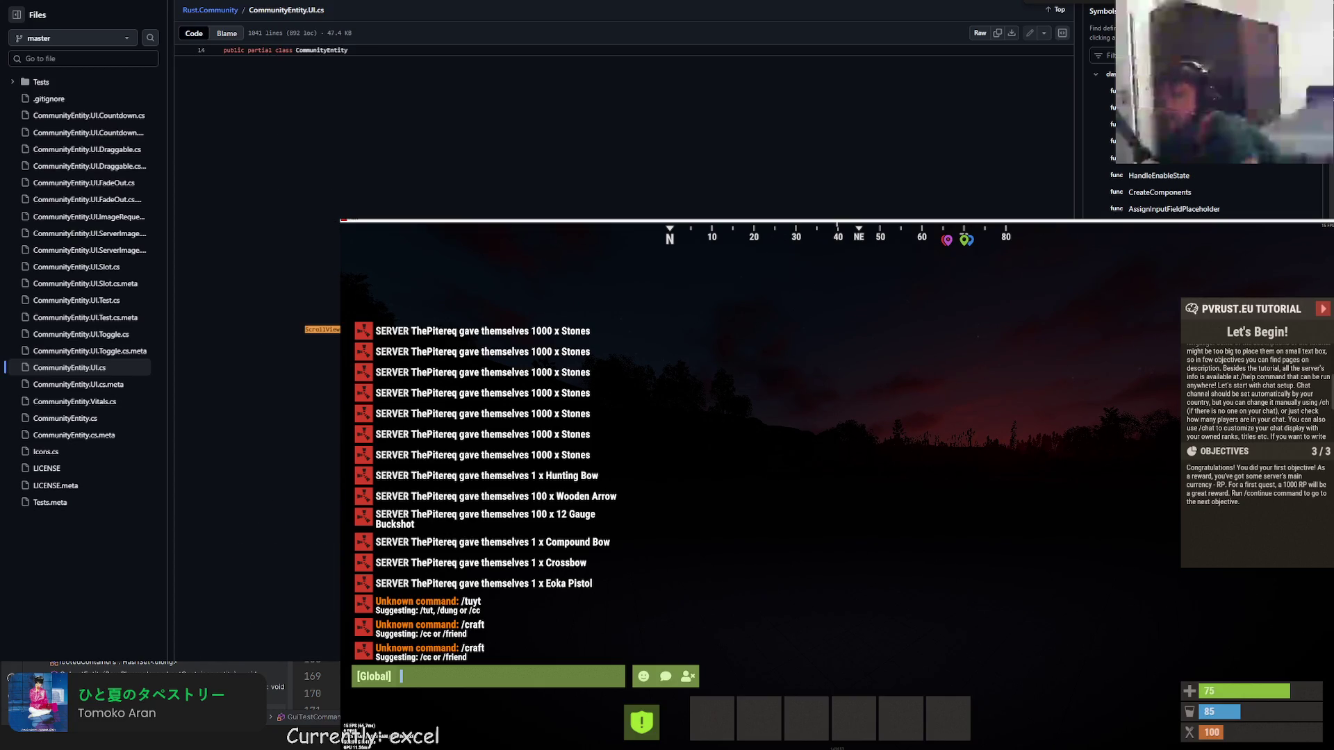
pyautogui.scroll(-15, 626, 125)
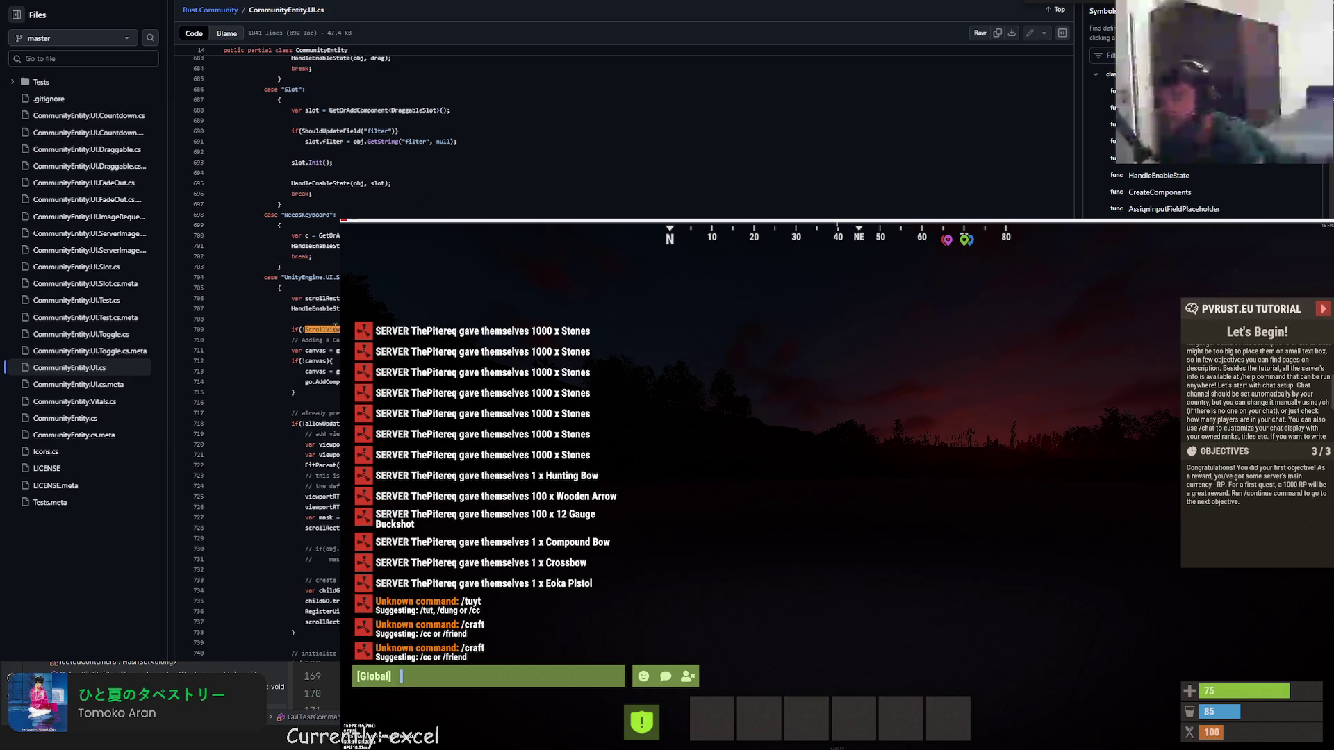
pyautogui.click(1159, 176)
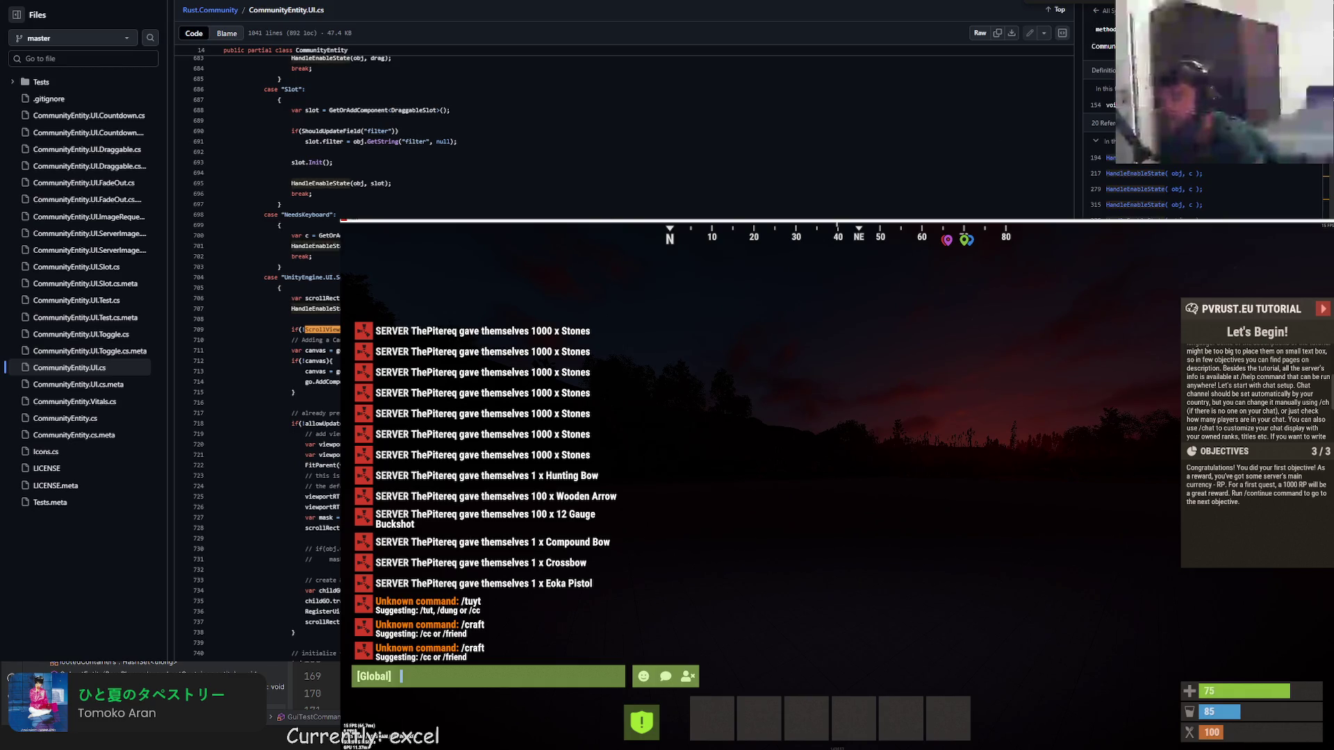
pyautogui.scroll(-2, 986, 155)
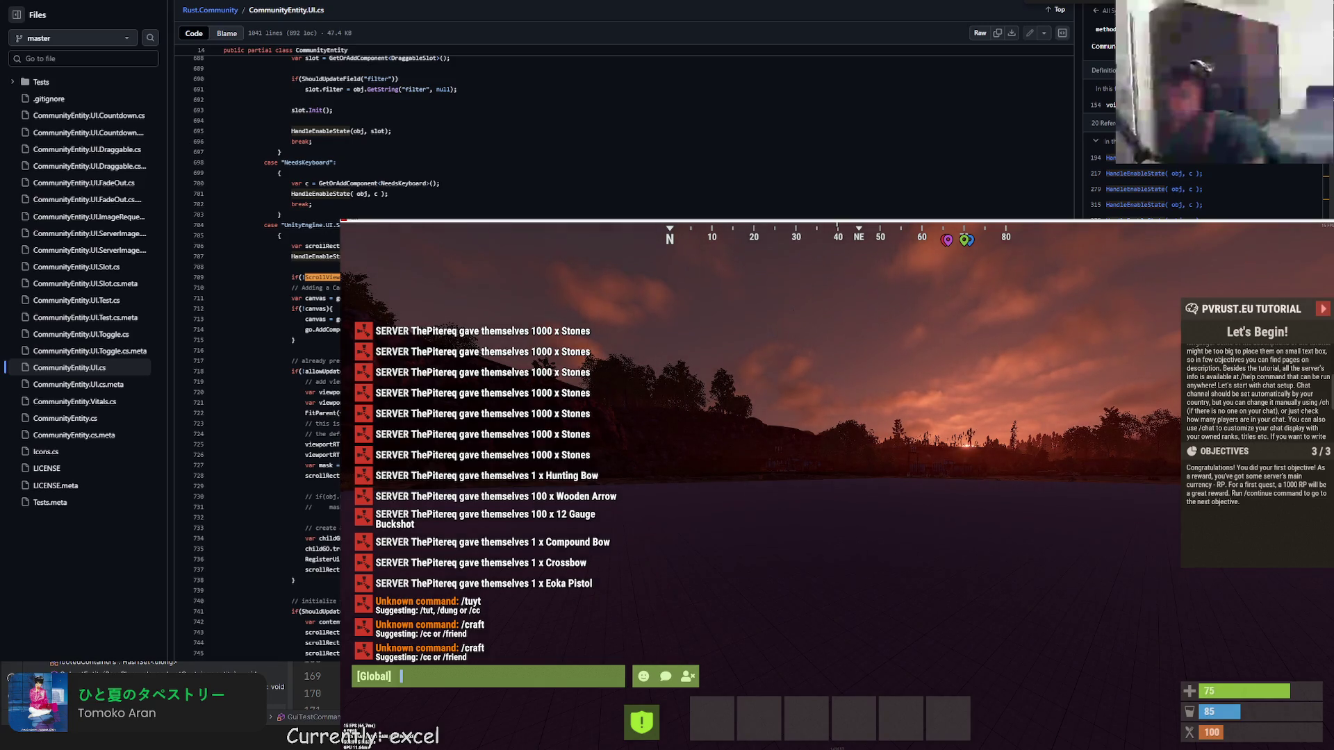
pyautogui.click(321, 414)
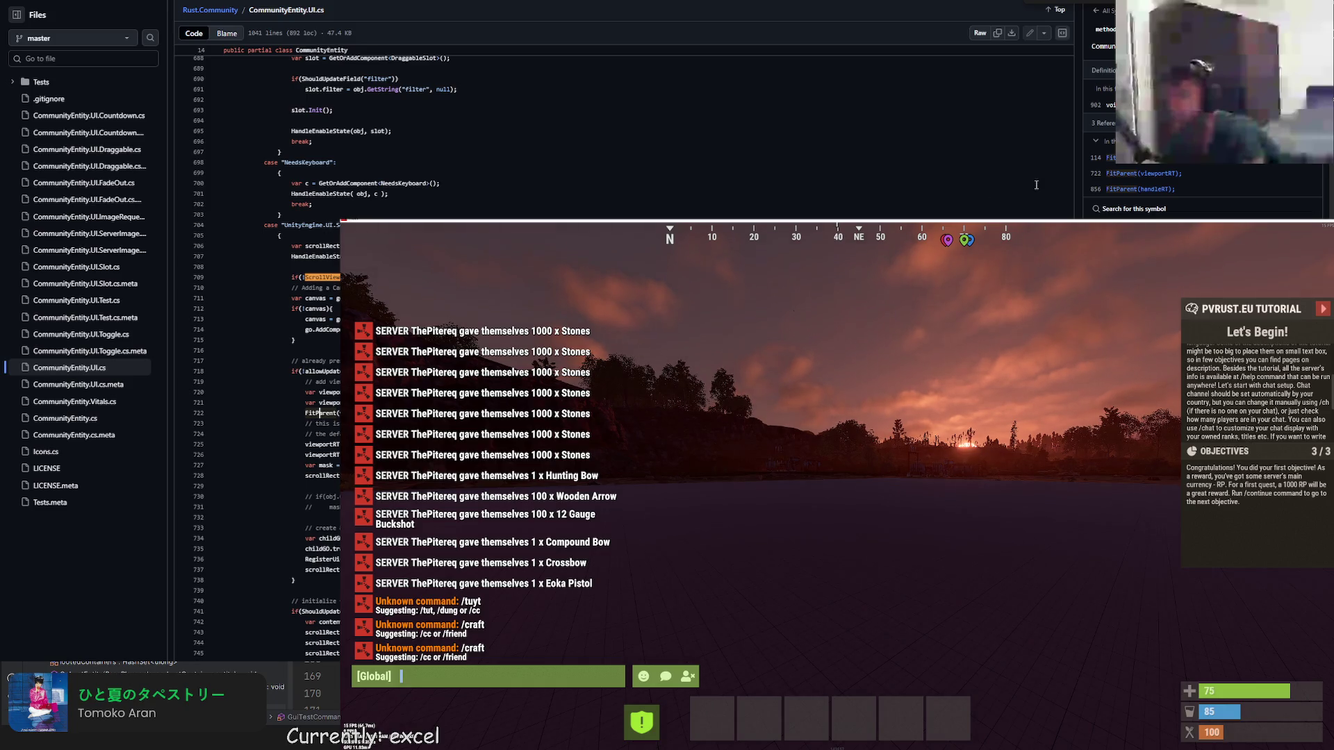
pyautogui.click(1107, 104)
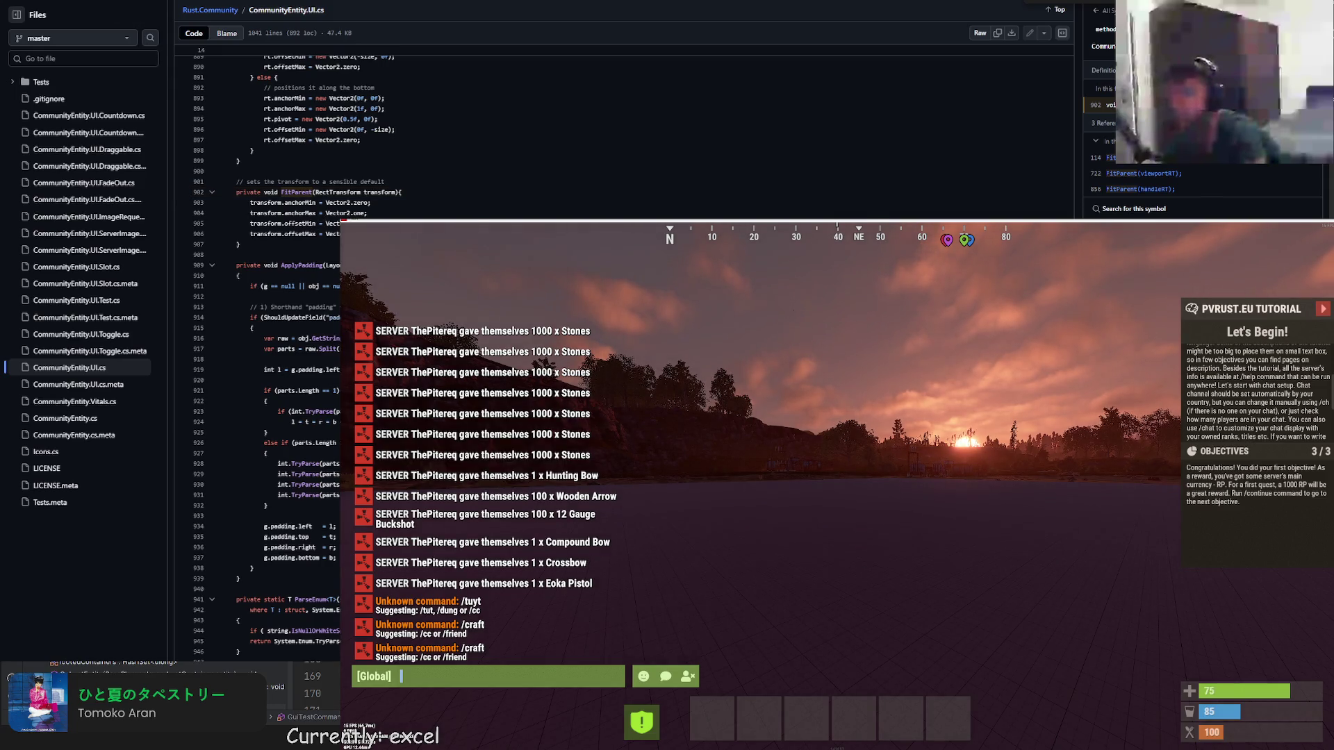
pyautogui.hotkey('alt', 'Left')
pyautogui.hotkey('alt', 'Right')
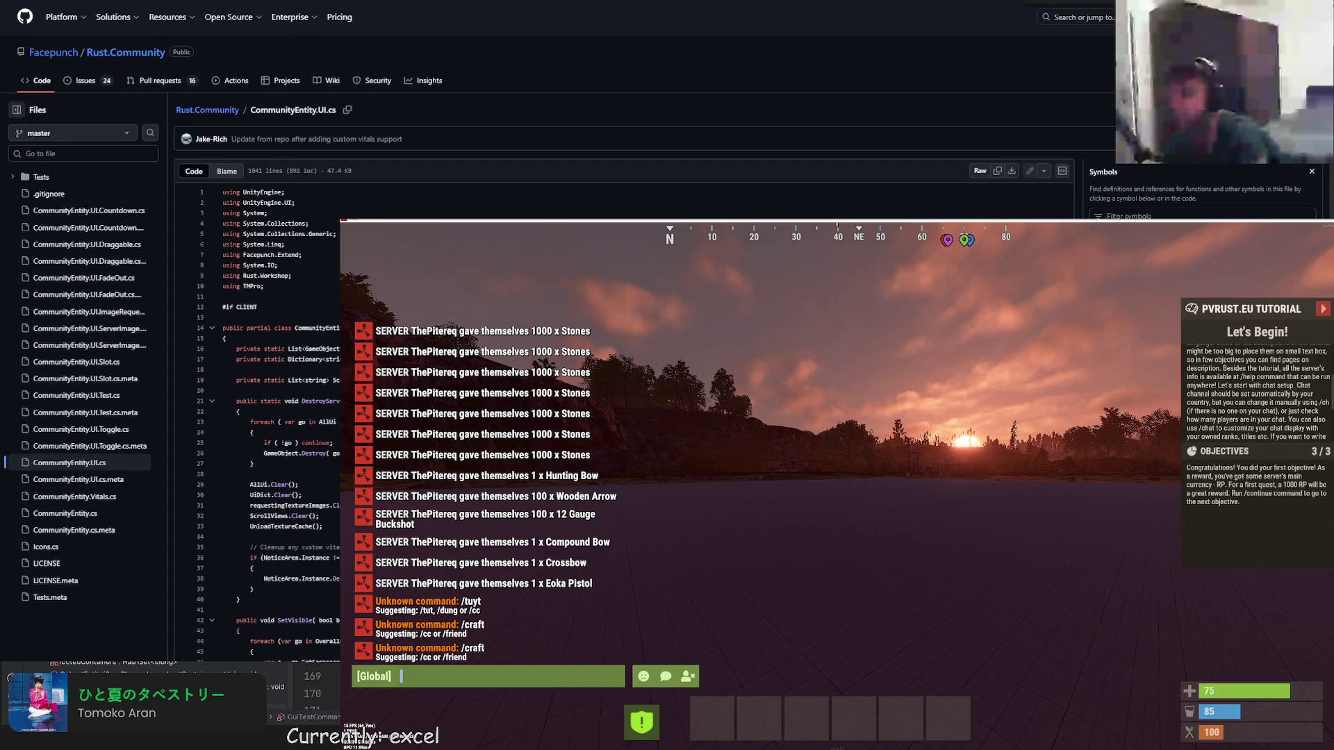
pyautogui.scroll(-15, 625, 156)
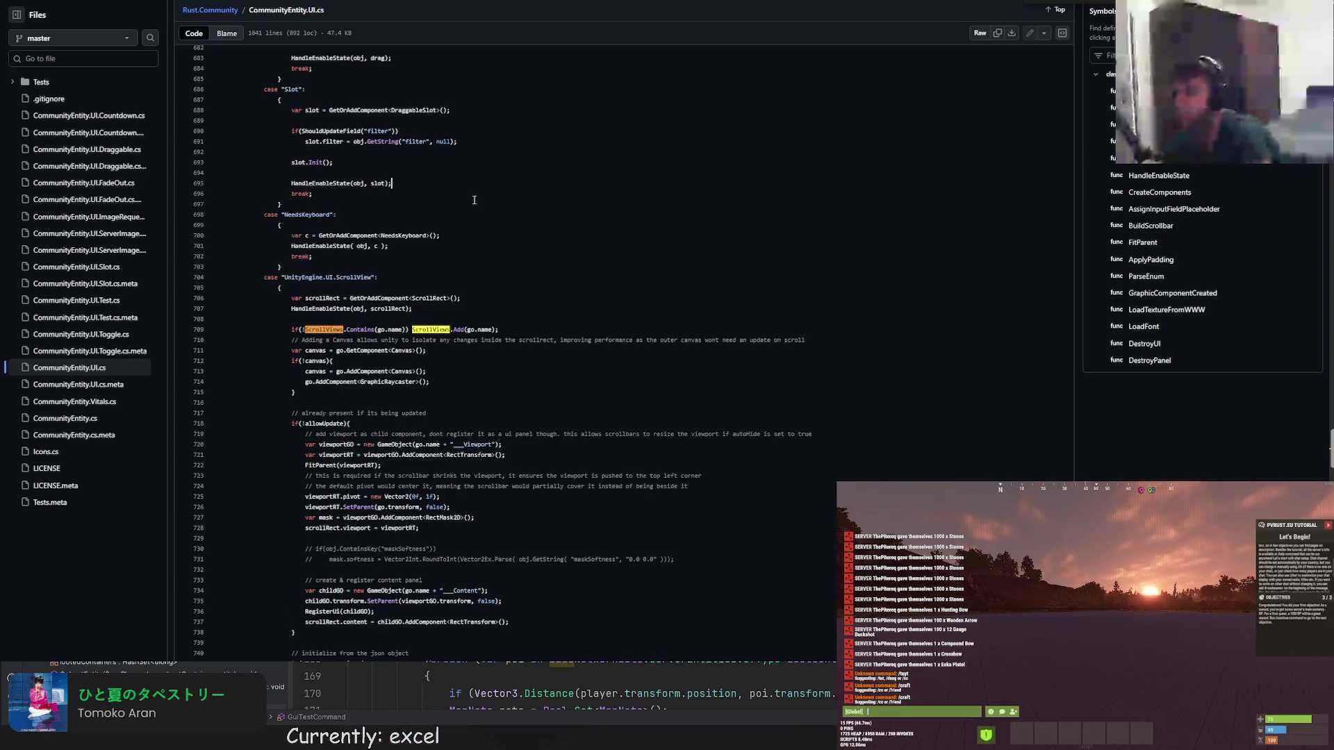
pyautogui.scroll(-3, 471, 310)
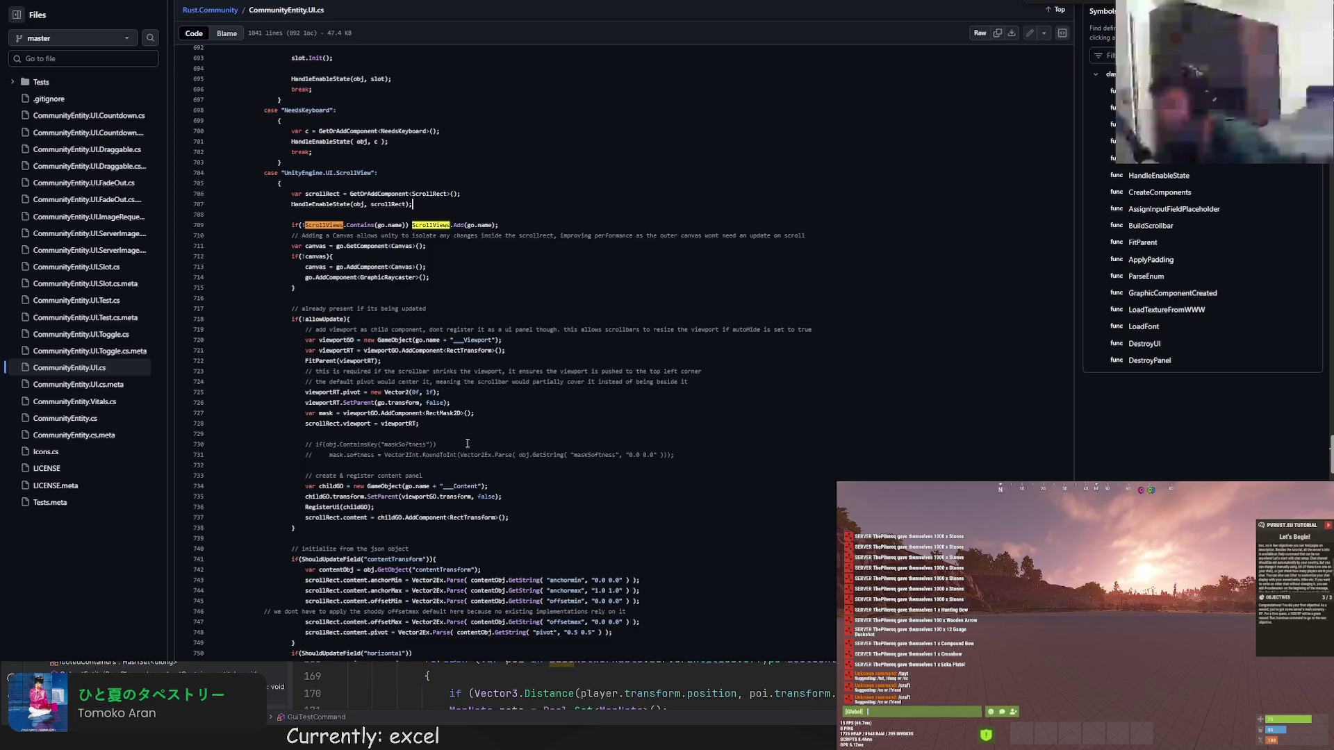
pyautogui.scroll(-3, 467, 444)
pyautogui.scroll(-3, 467, 444)
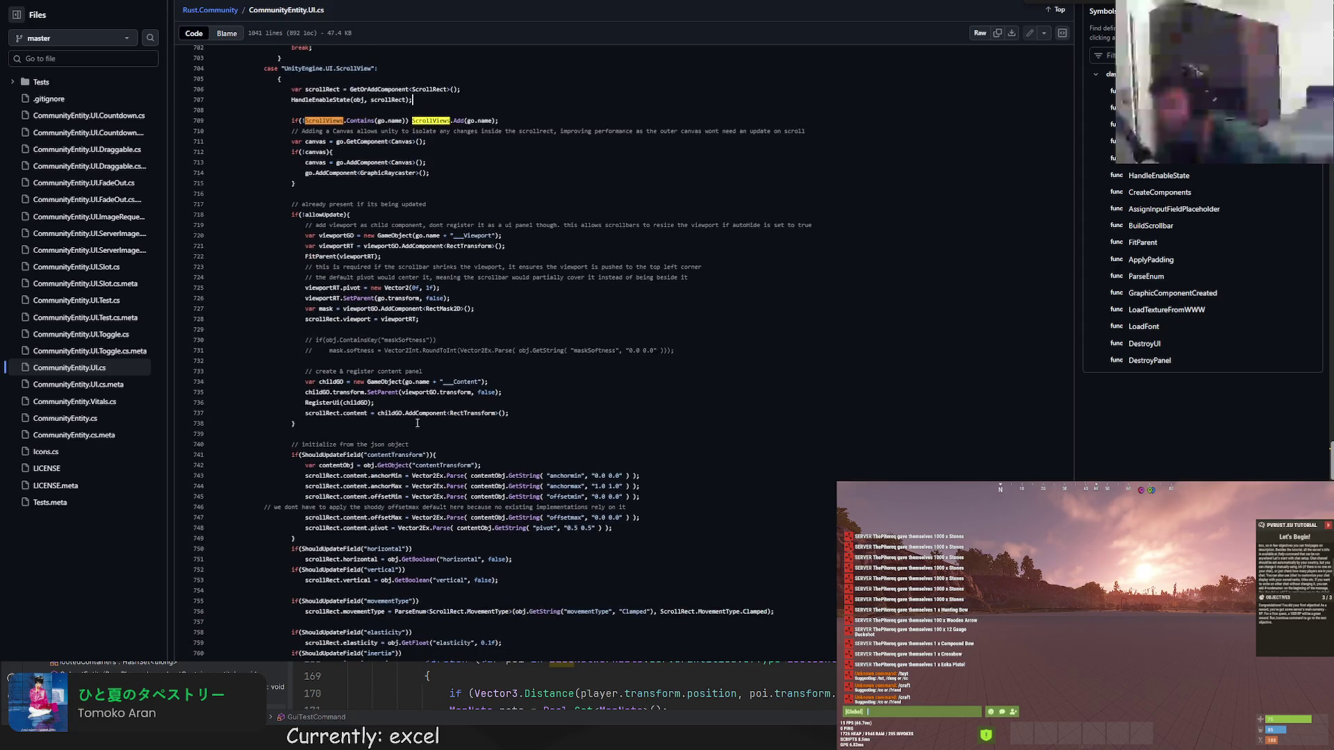
# Show the references for RegisterUI on line 736 in the symbols panel.
pyautogui.click(321, 402)
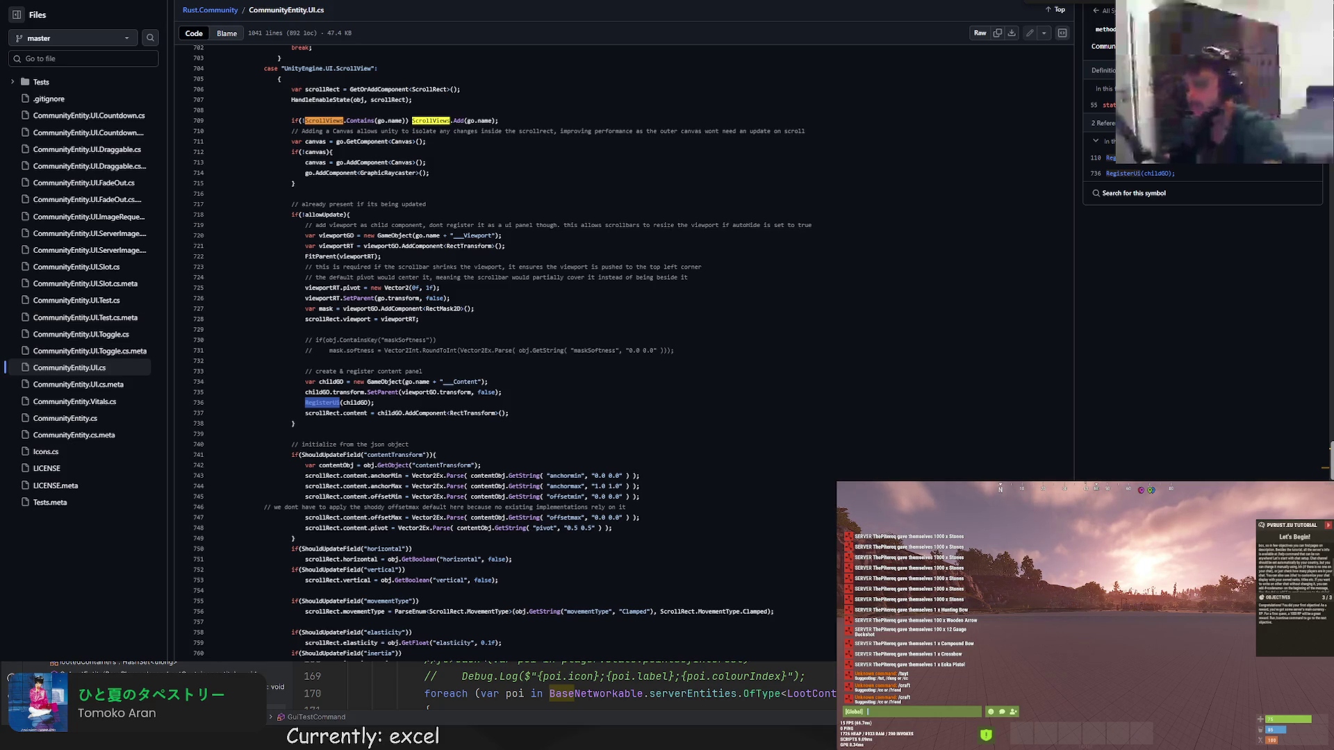
pyautogui.write('/')
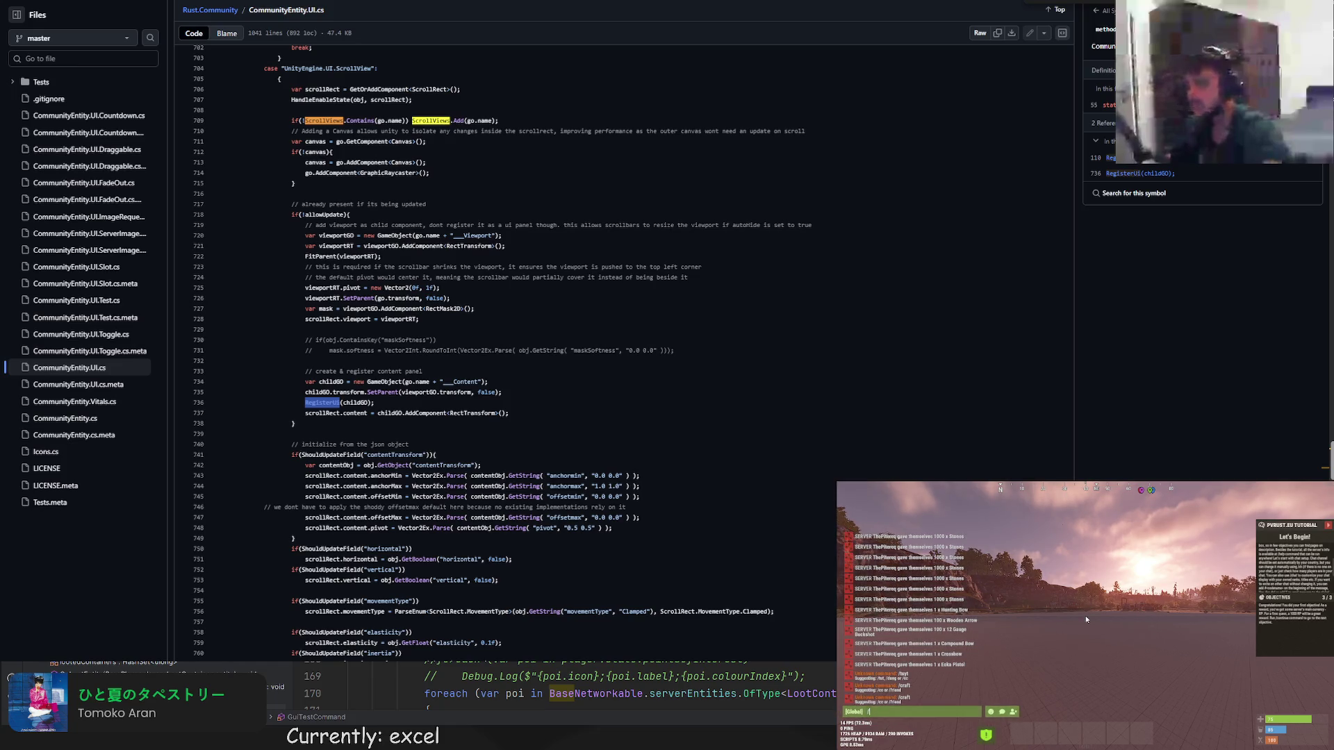
pyautogui.write('test')
# Run /test in Rust chat to show the red panel, dismiss it, and start a new browser tab.
pyautogui.press('Return')
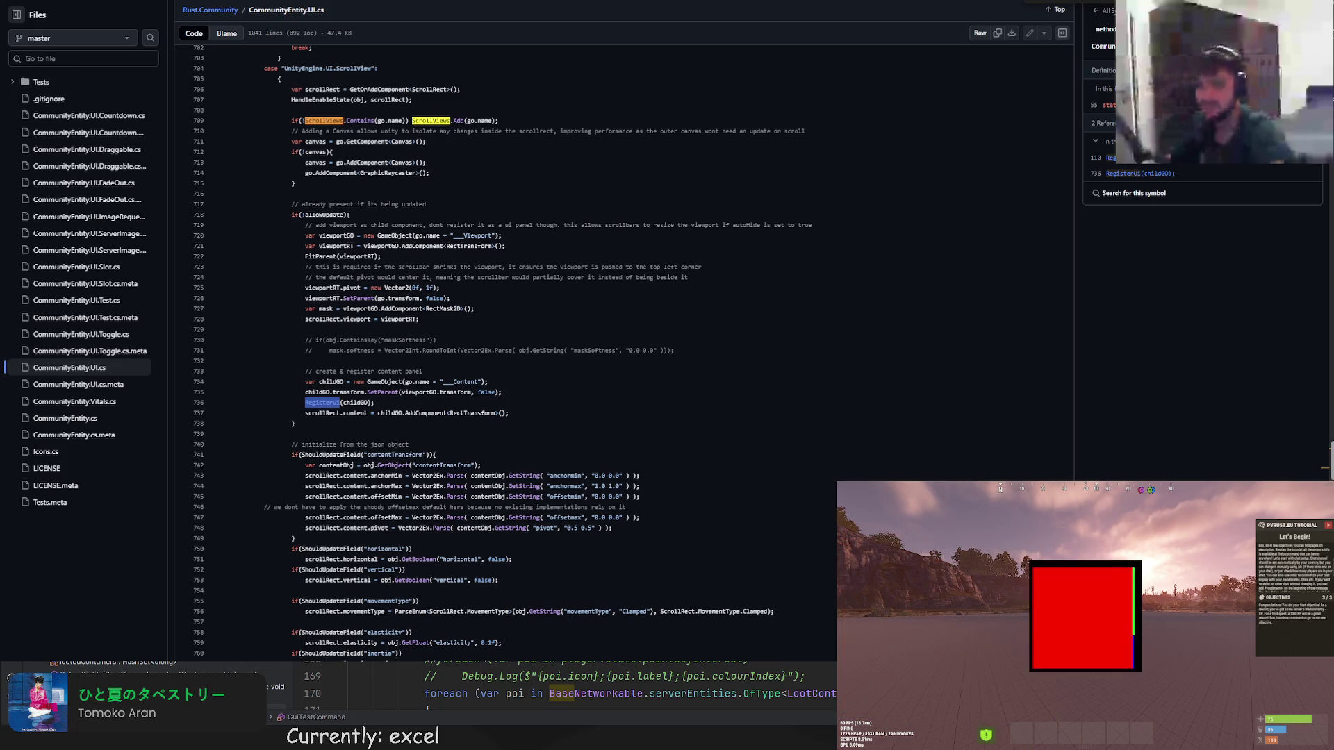
pyautogui.press('Escape')
pyautogui.press('Return')
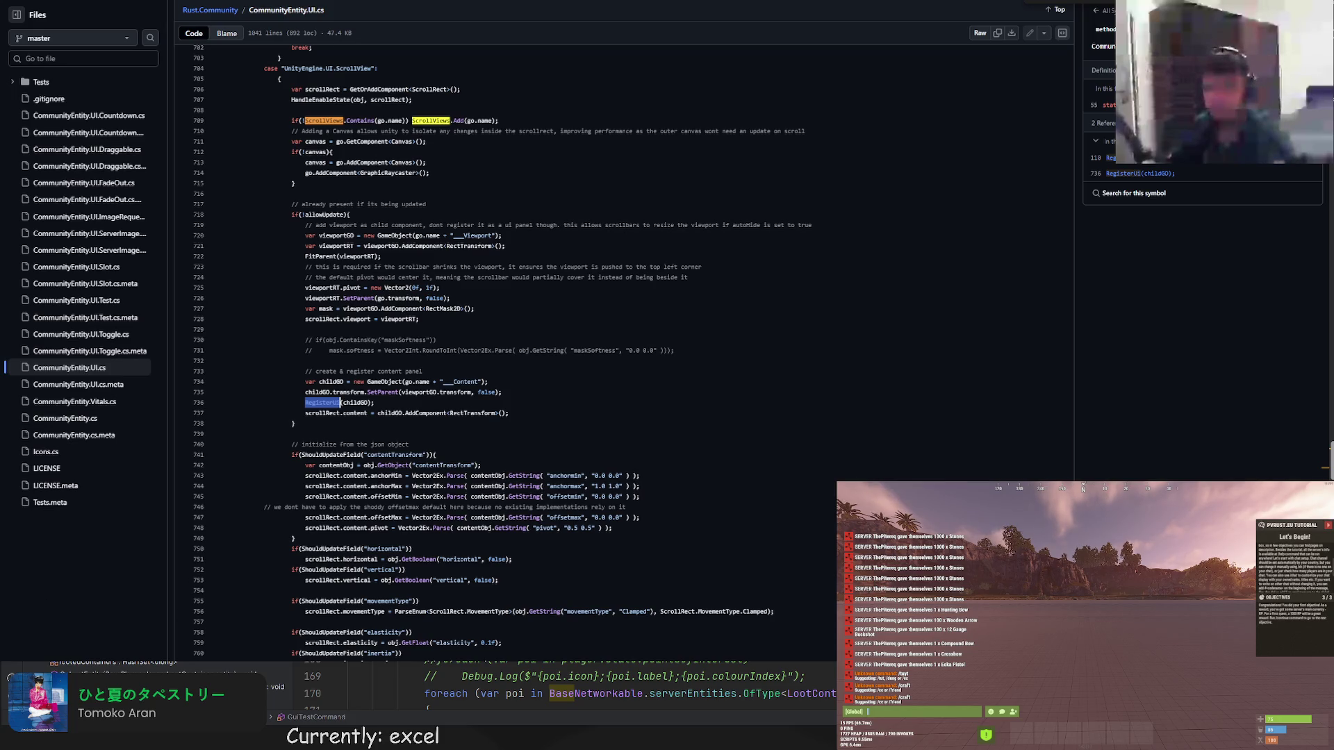
pyautogui.hotkey('ctrl', 't')
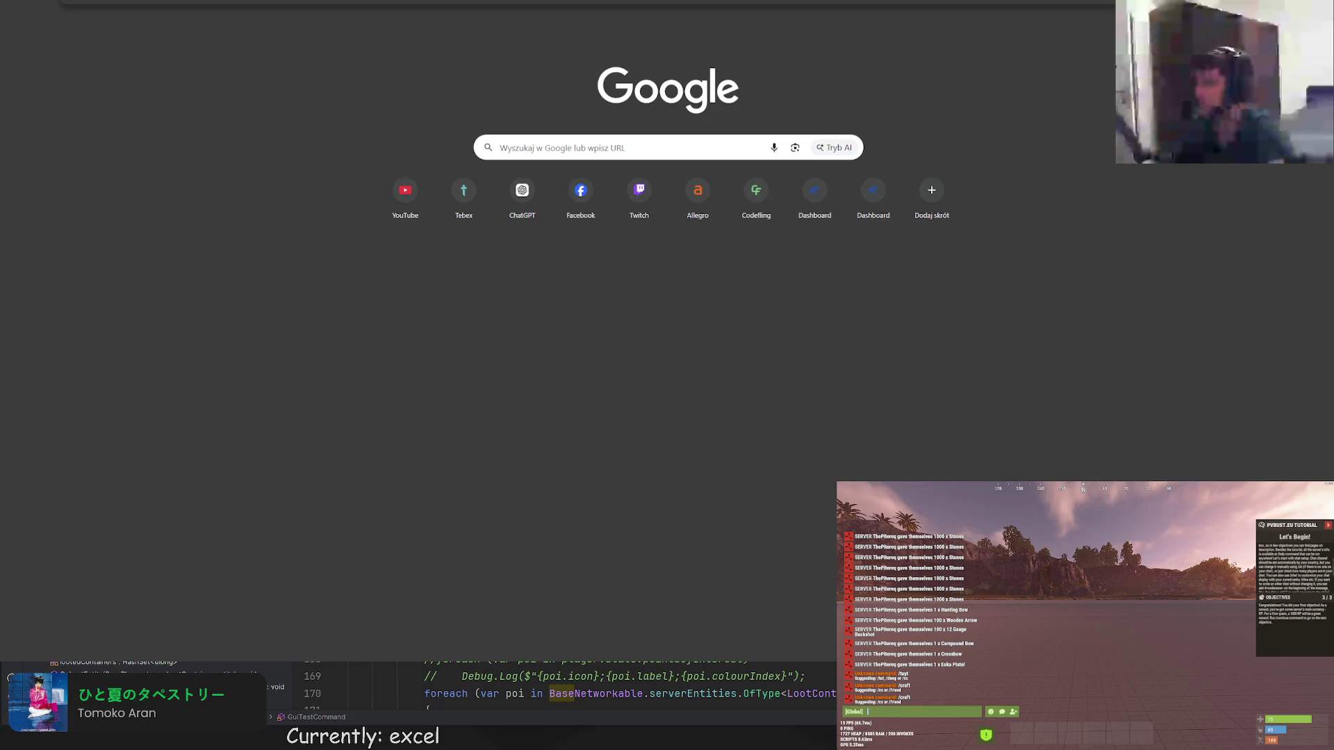
pyautogui.write('pjson parser')
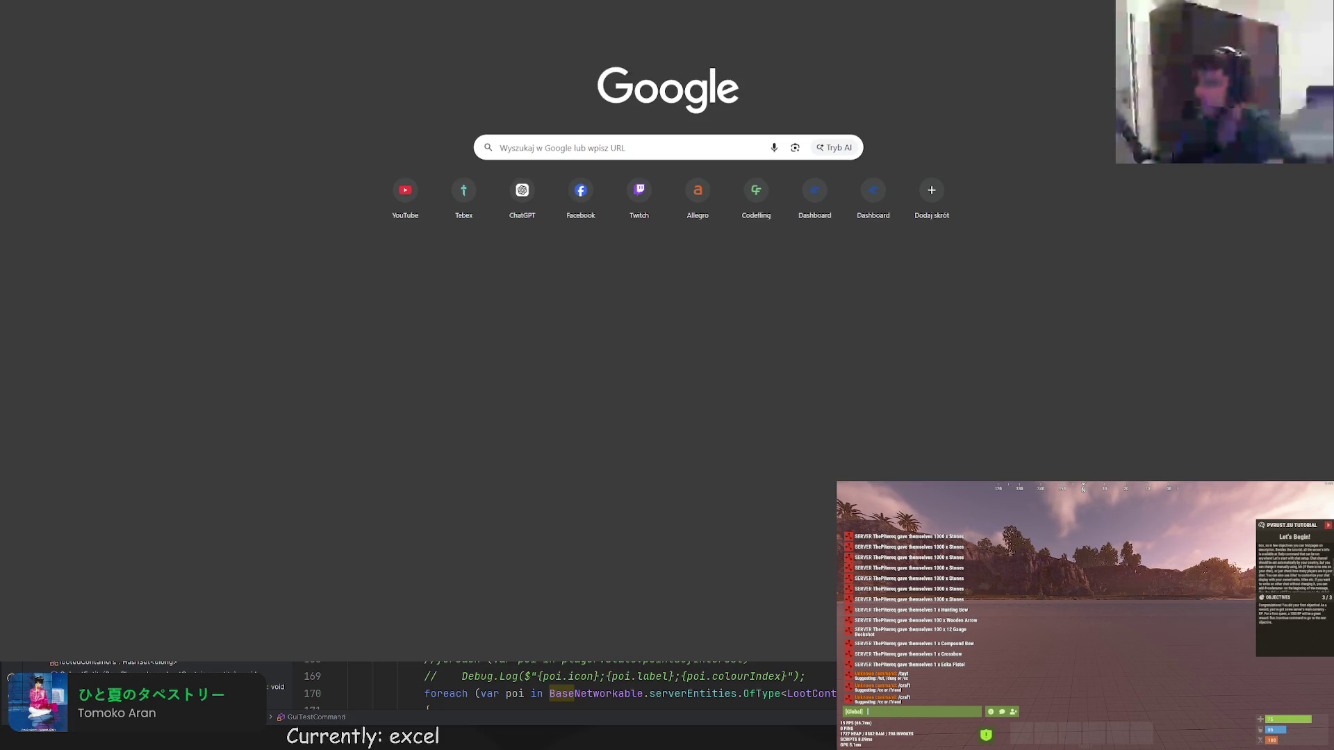
# Find a JSON parser on Google, go to jsonformatter.org and paste the TestUI JSON.
pyautogui.press('Return')
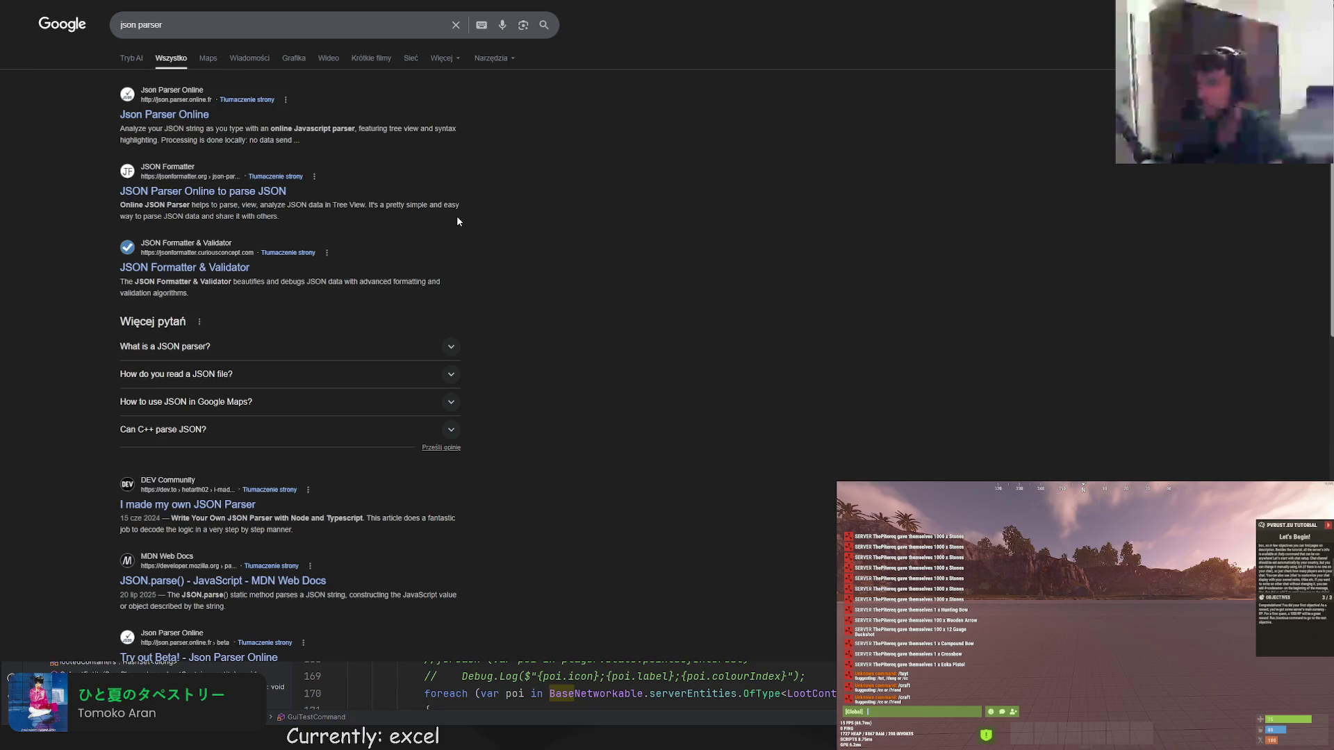
pyautogui.click(203, 192)
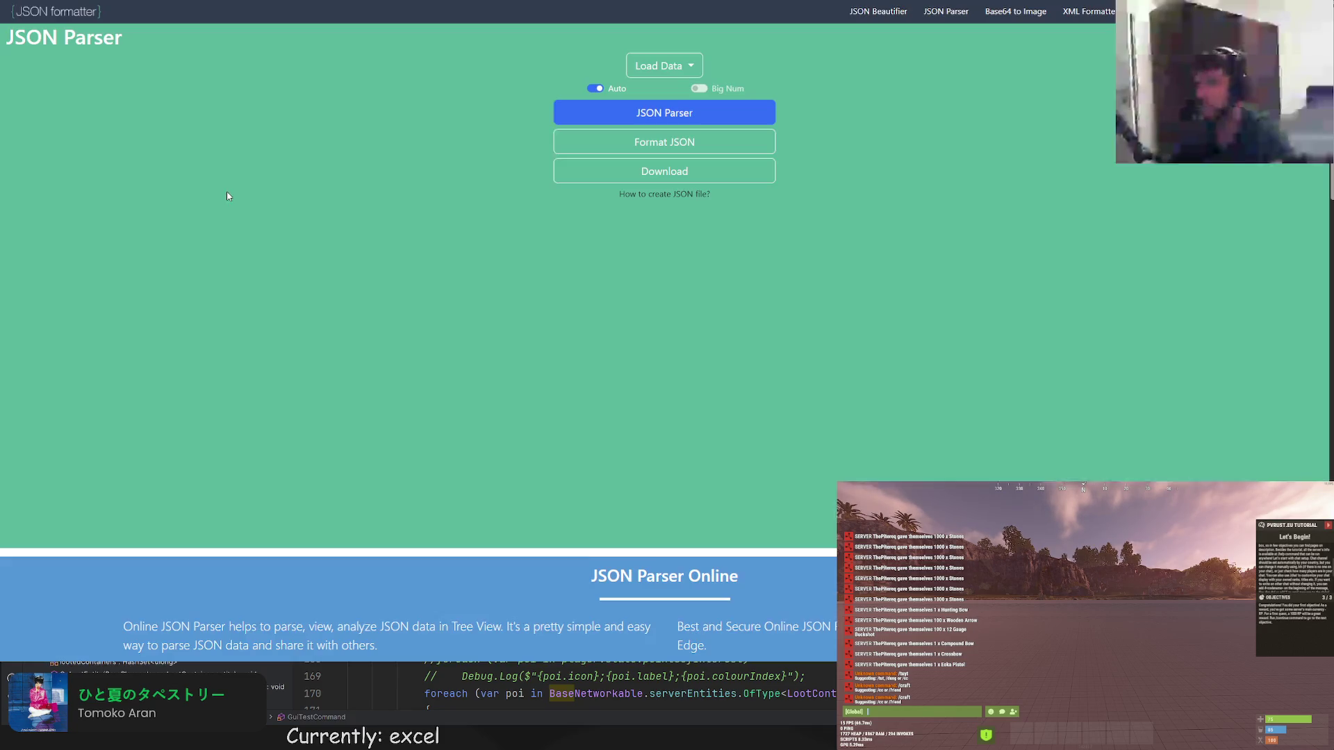
pyautogui.hotkey('ctrl', 'v')
pyautogui.click(665, 113)
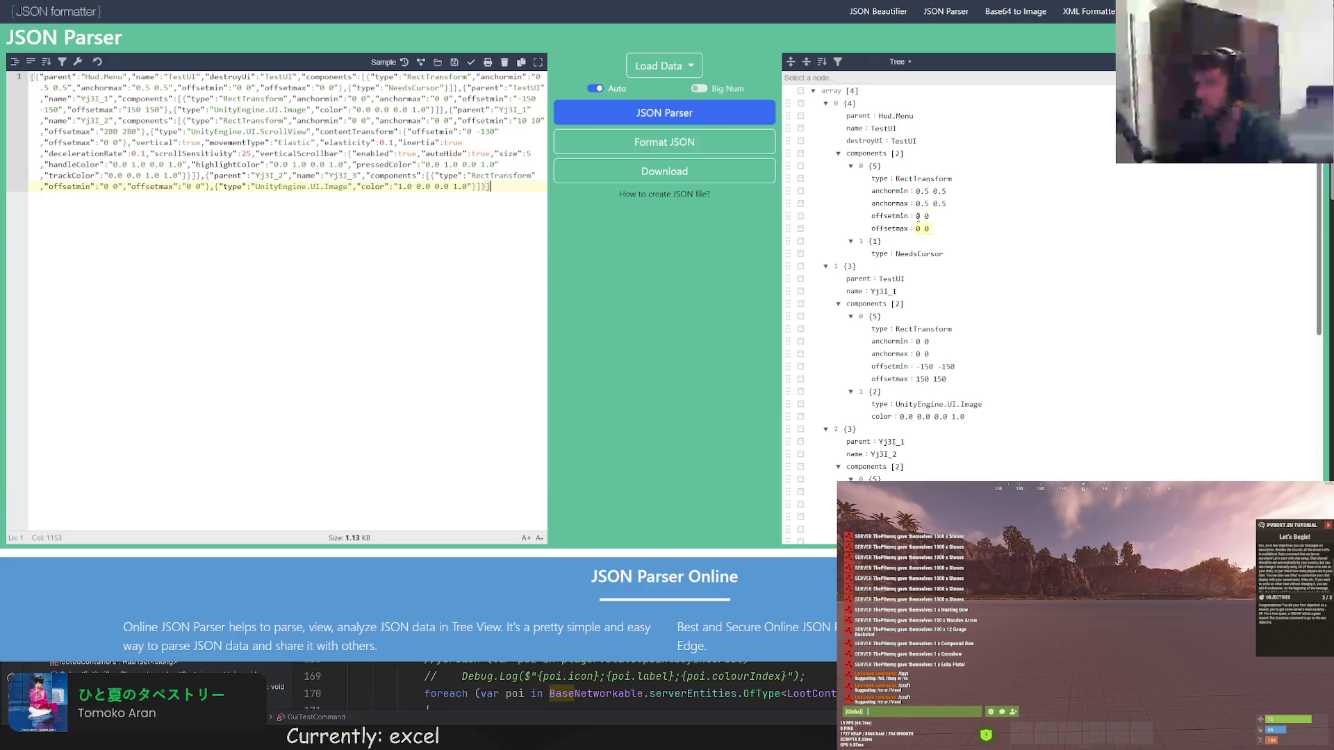
pyautogui.scroll(-2, 911, 262)
pyautogui.scroll(-2, 883, 263)
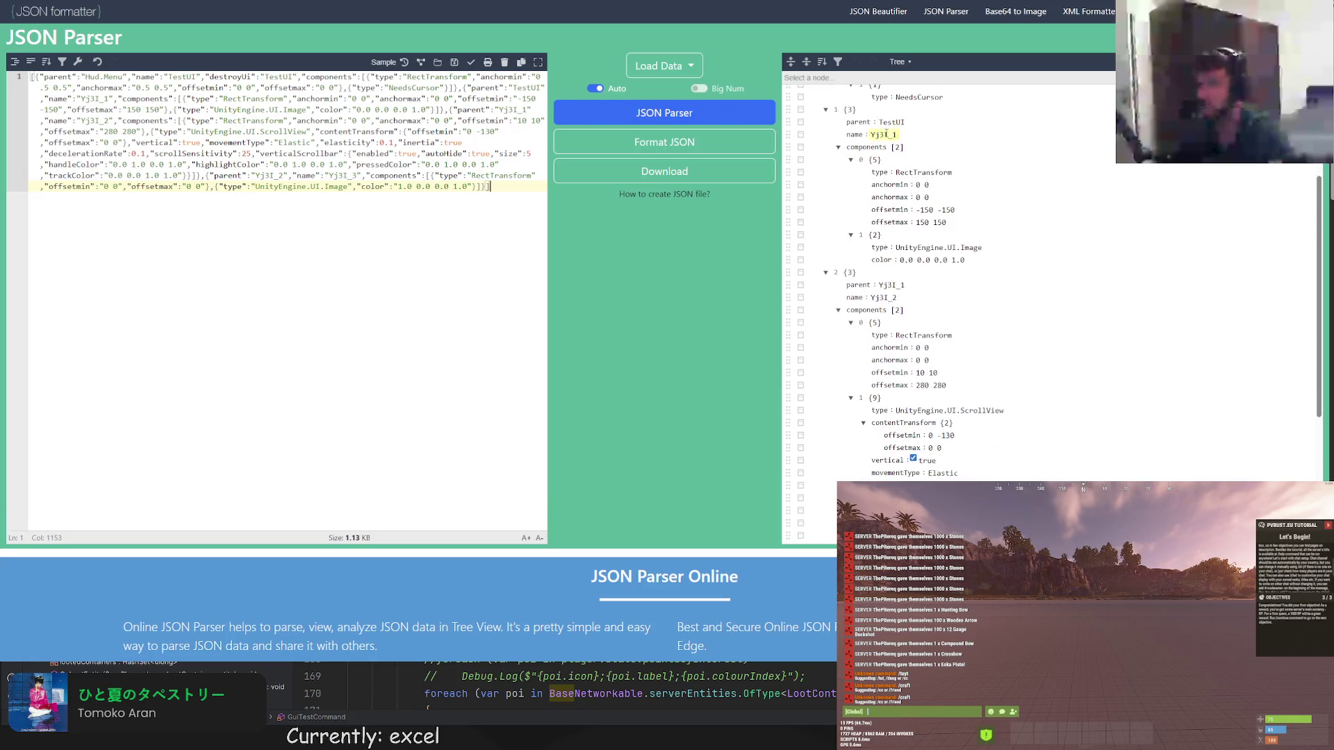
pyautogui.scroll(-3, 883, 262)
pyautogui.scroll(-2, 883, 208)
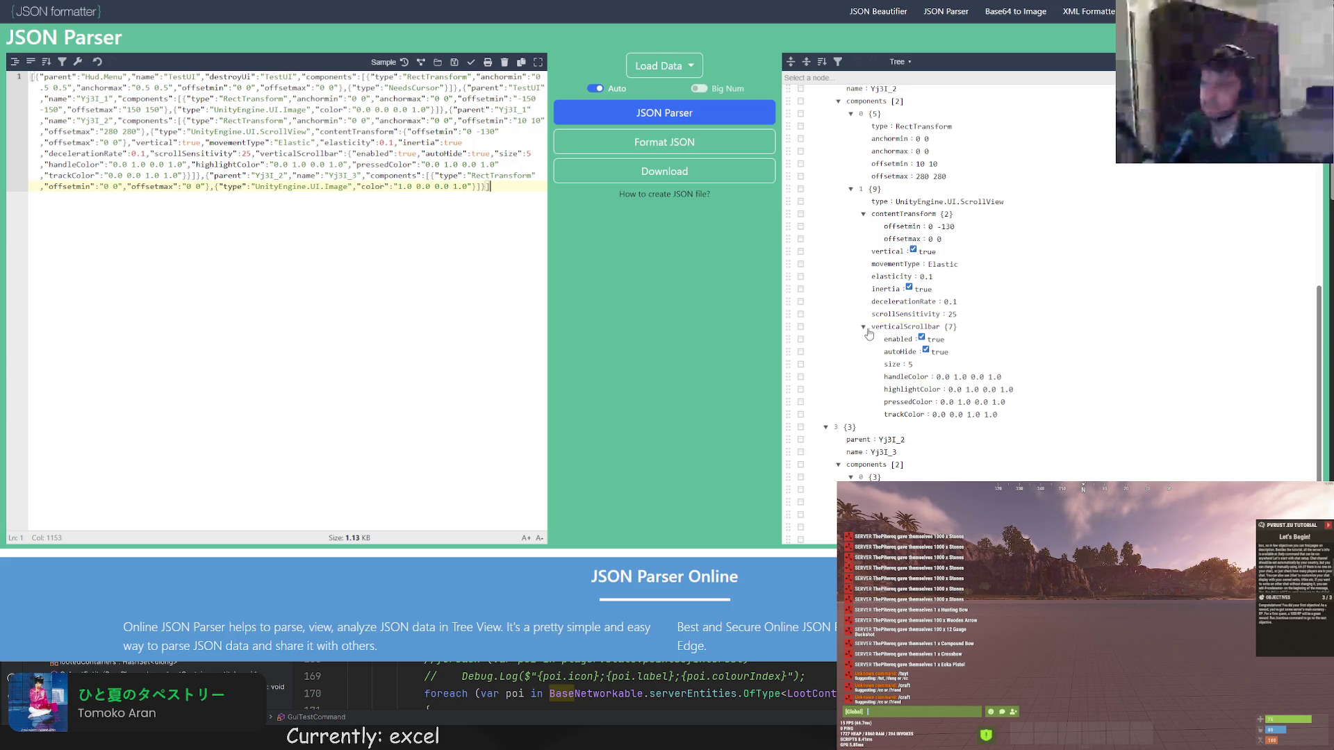
# Collapse and expand the ScrollView, contentTransform and verticalScrollbar nodes to inspect the tree.
pyautogui.click(864, 329)
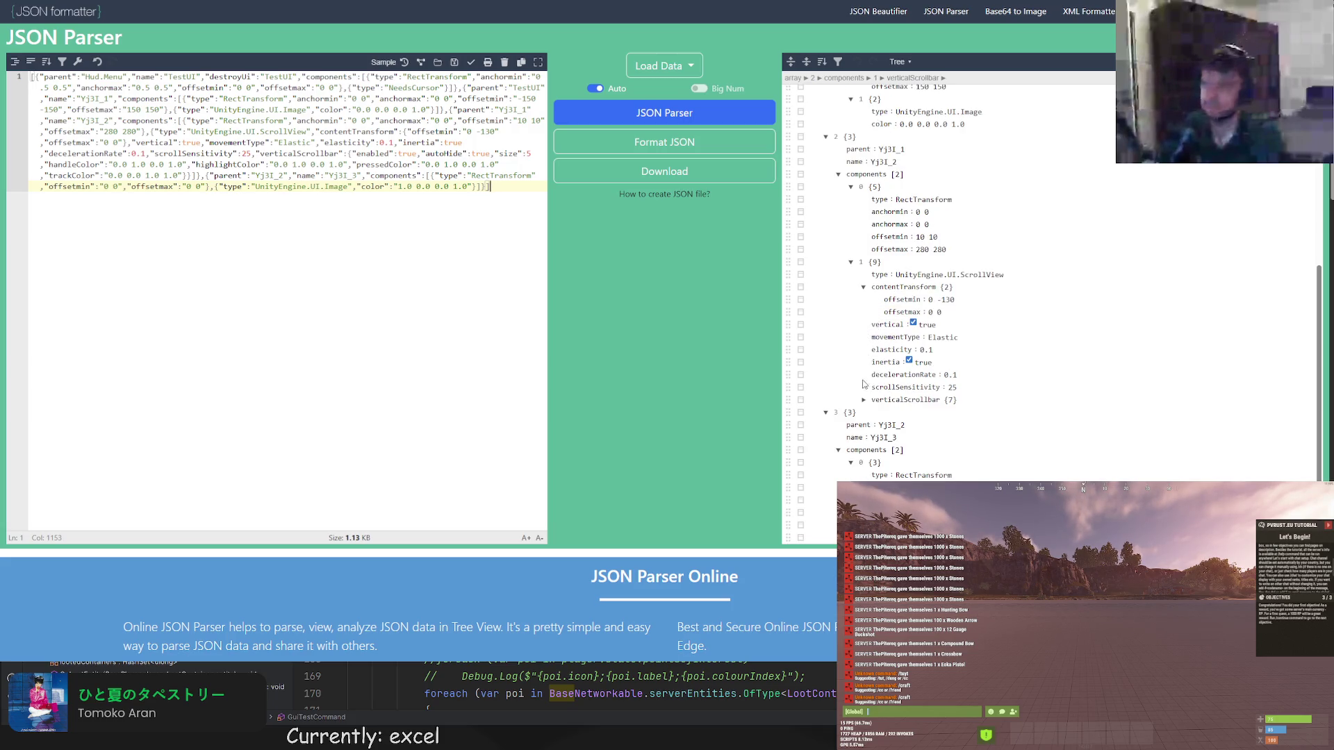
pyautogui.click(861, 290)
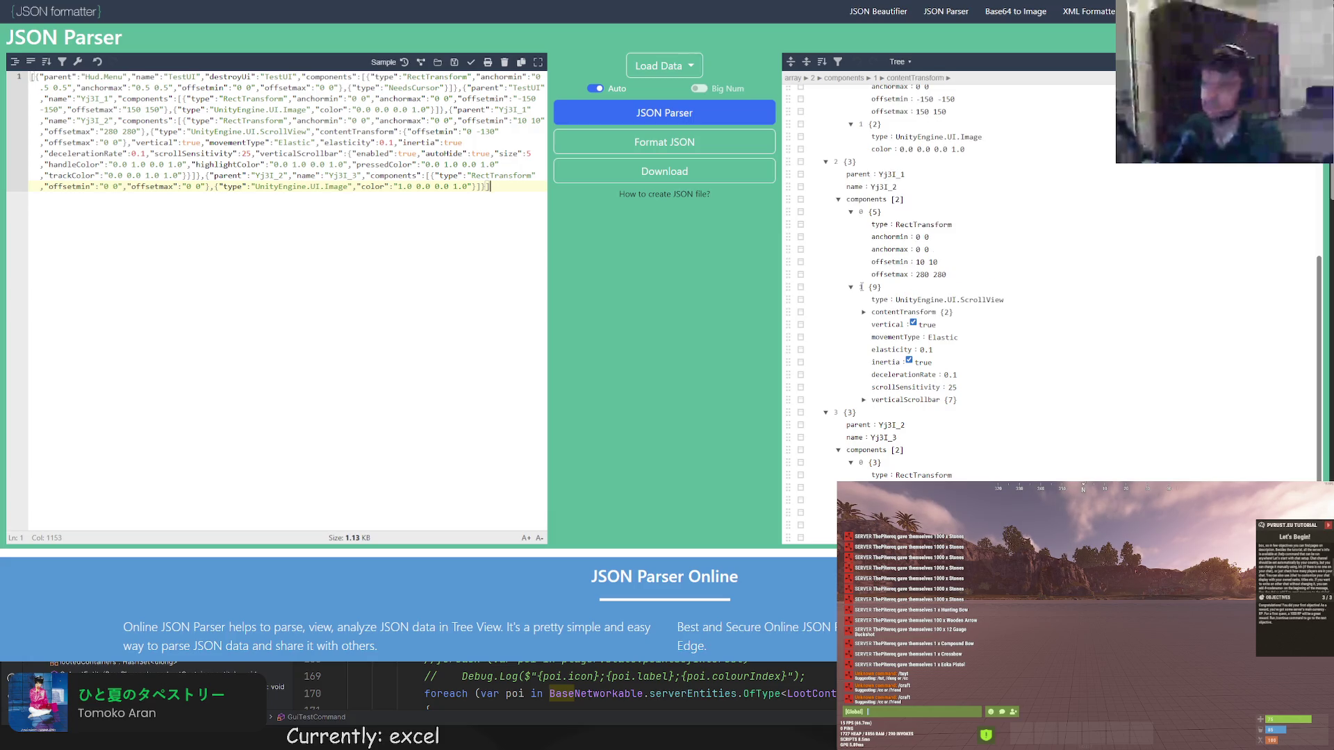
pyautogui.click(853, 292)
pyautogui.click(852, 401)
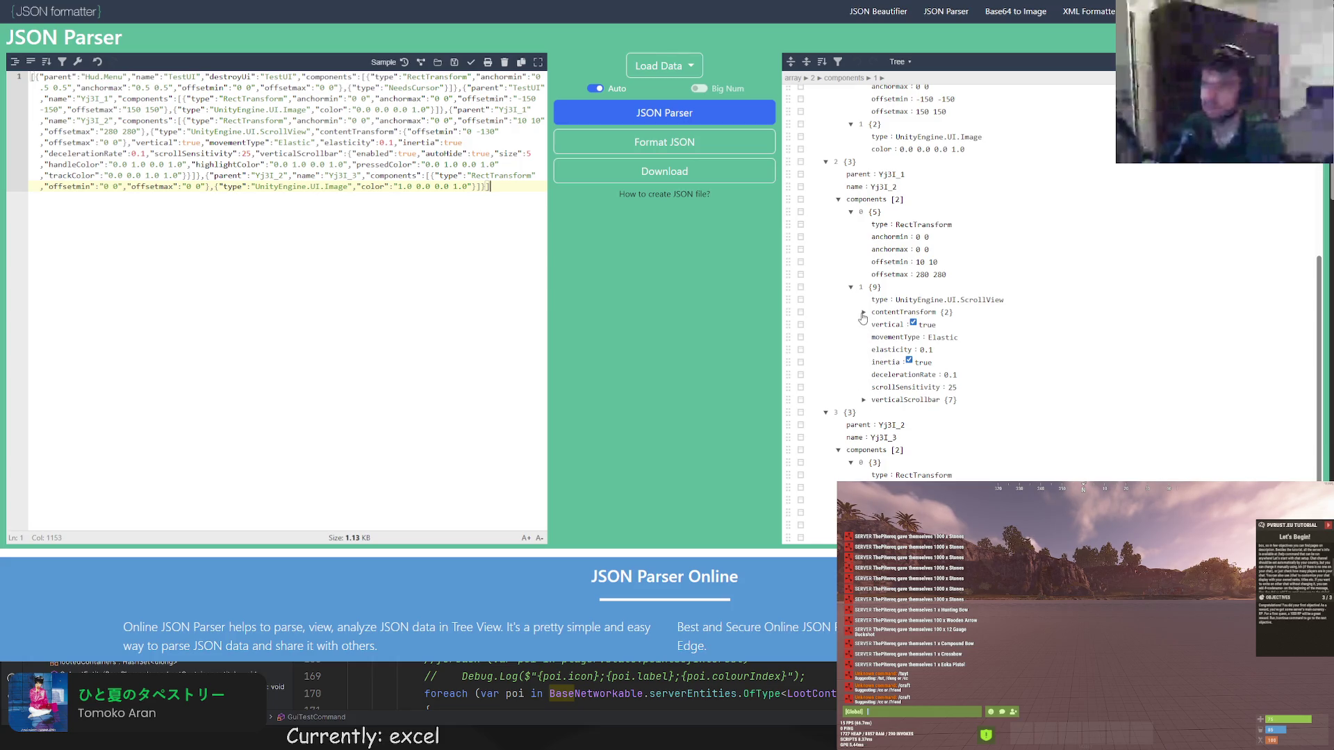
pyautogui.scroll(-1, 851, 295)
pyautogui.click(863, 260)
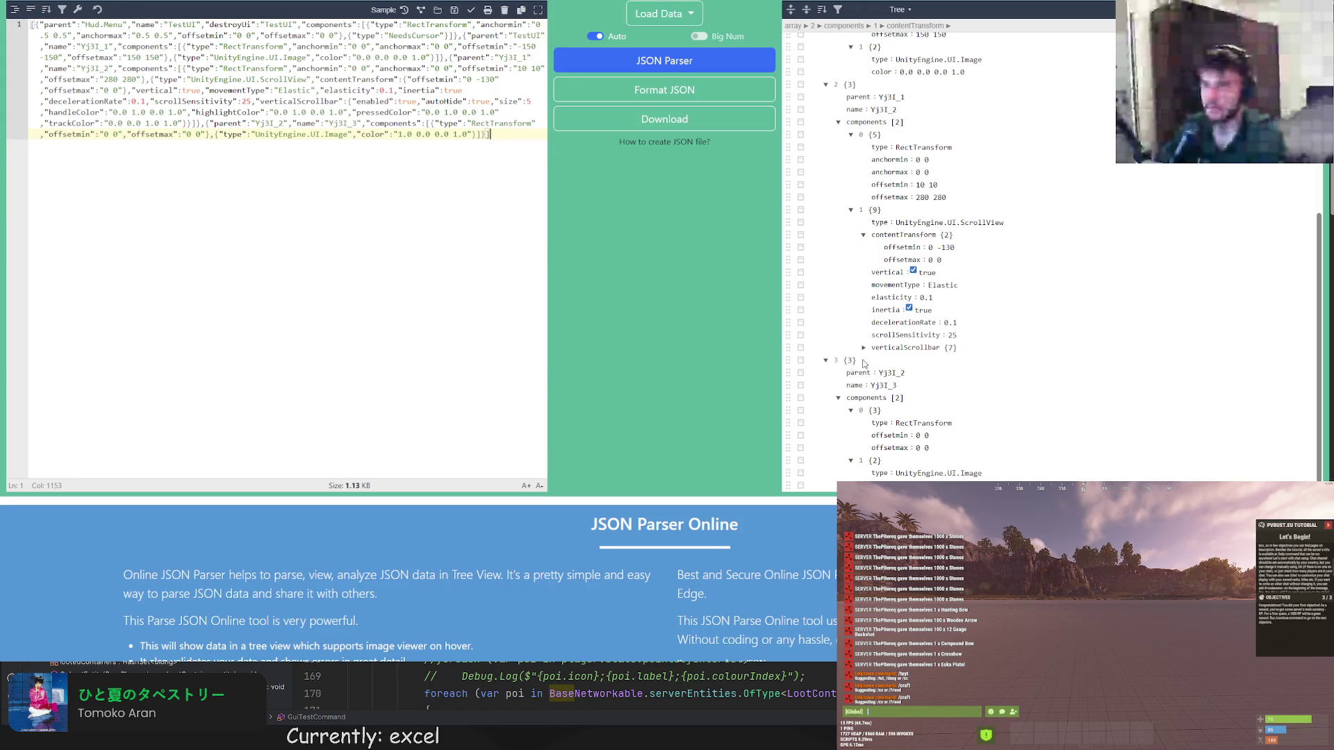
pyautogui.scroll(-4, 881, 353)
pyautogui.scroll(-2, 881, 354)
pyautogui.scroll(1, 938, 297)
pyautogui.scroll(5, 935, 300)
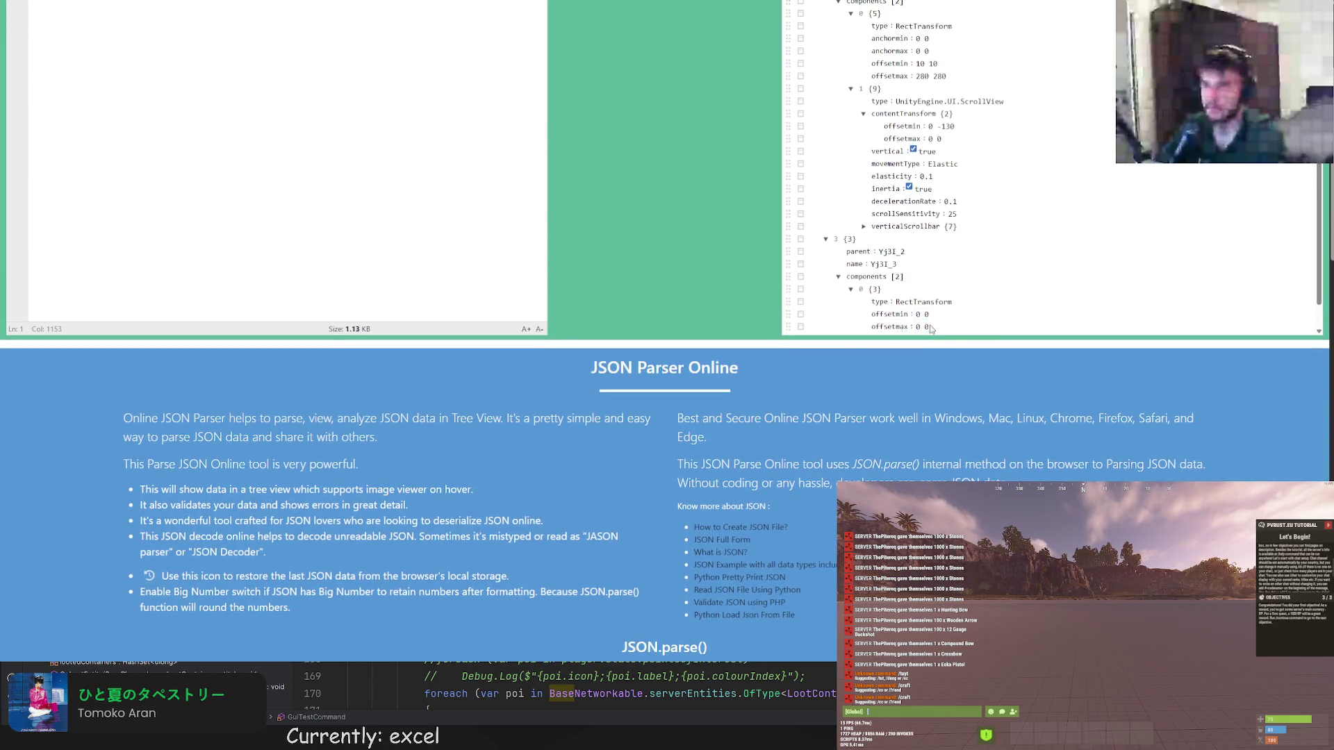
pyautogui.scroll(3, 936, 299)
pyautogui.scroll(4, 935, 298)
pyautogui.scroll(2, 934, 299)
pyautogui.scroll(5, 860, 318)
pyautogui.scroll(2, 861, 318)
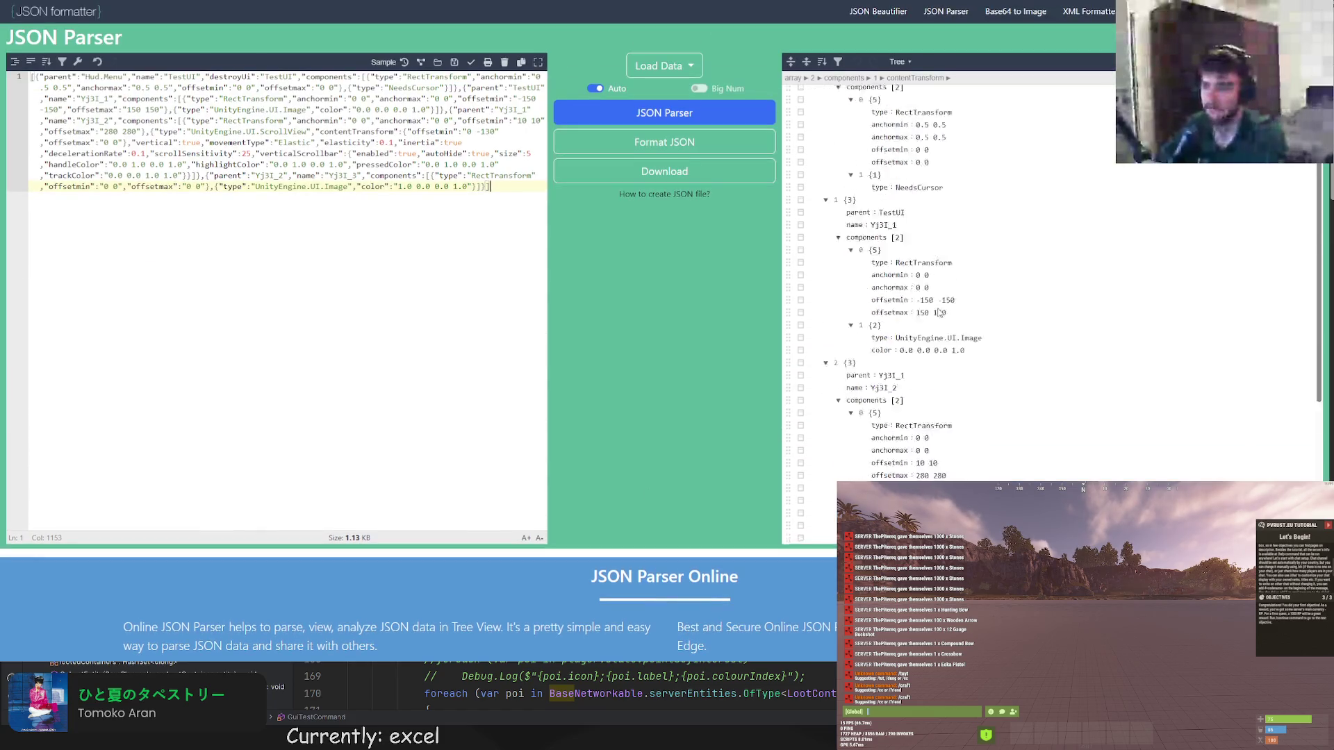
pyautogui.scroll(3, 861, 318)
pyautogui.scroll(2, 861, 318)
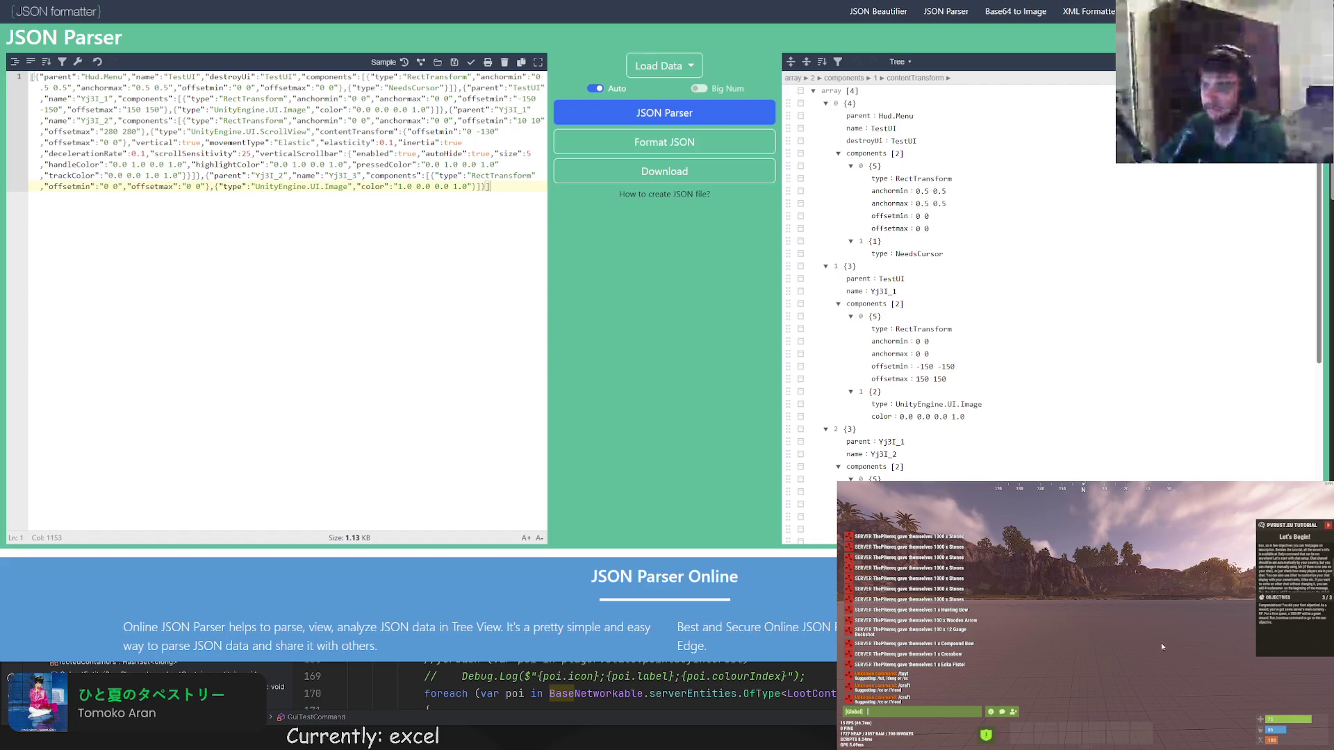
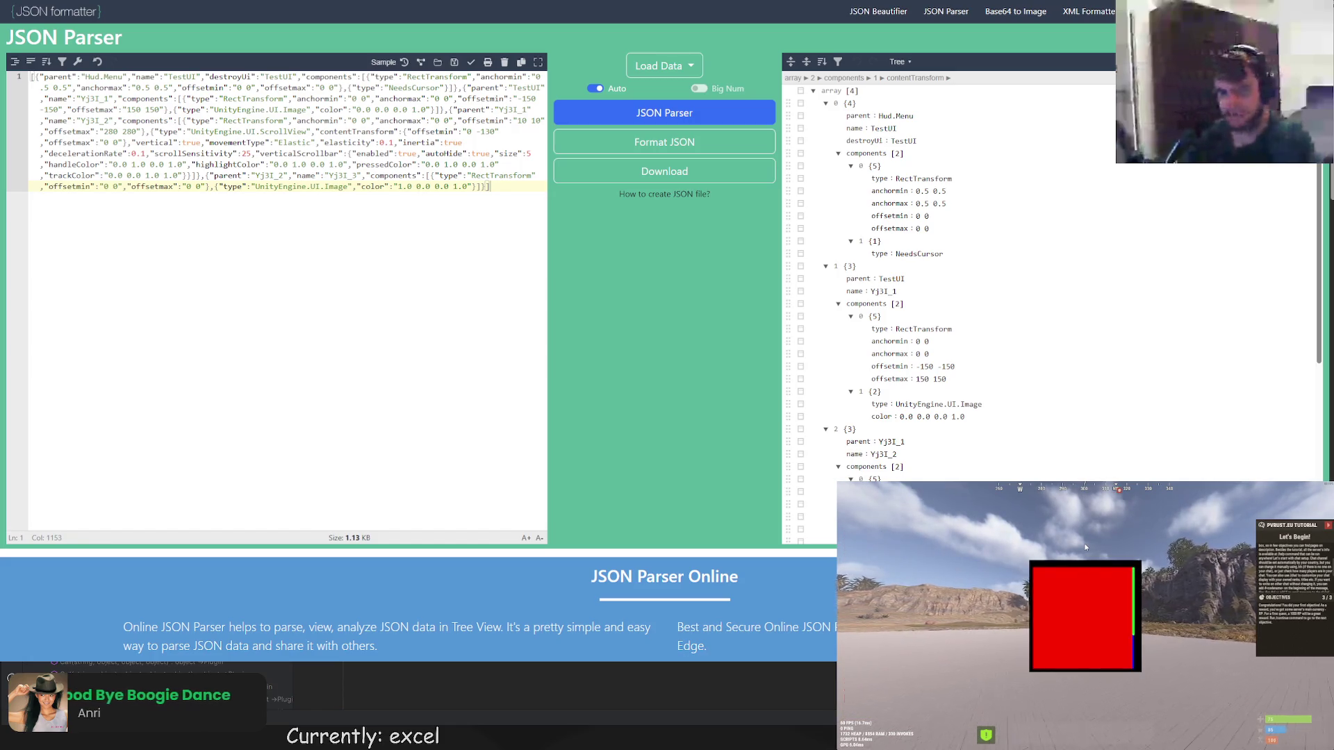
# Run disconnect then connect localhost:28020 in the F1 console to rejoin the test server.
pyautogui.press('F1')
pyautogui.press('Return')
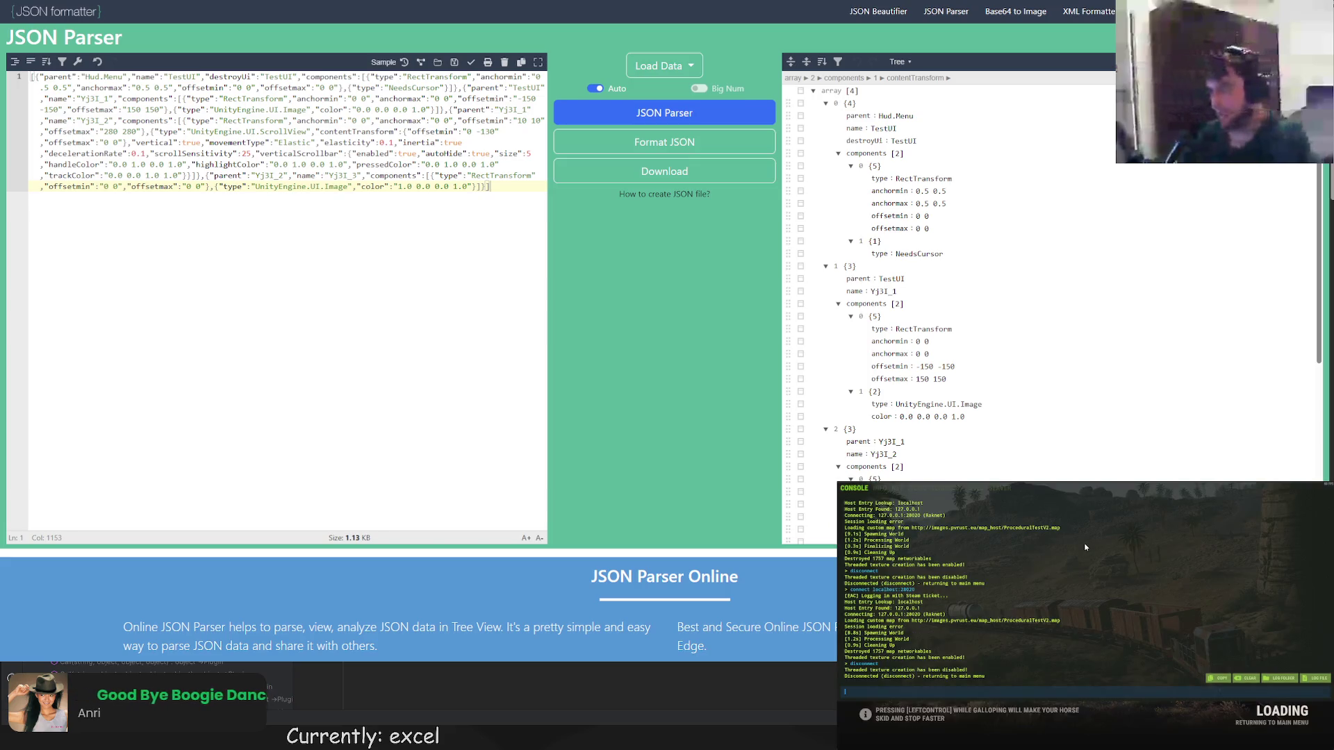
pyautogui.write('connect localhost:28020')
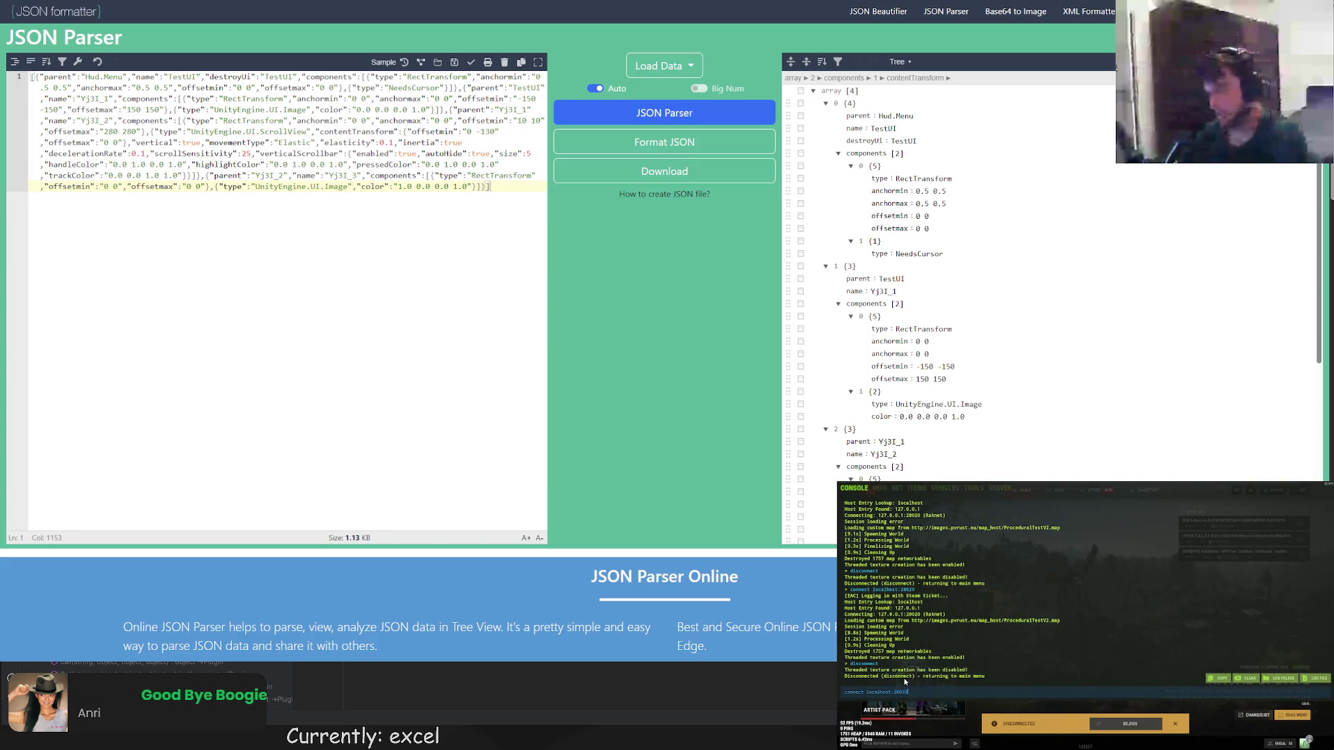
pyautogui.press('Return')
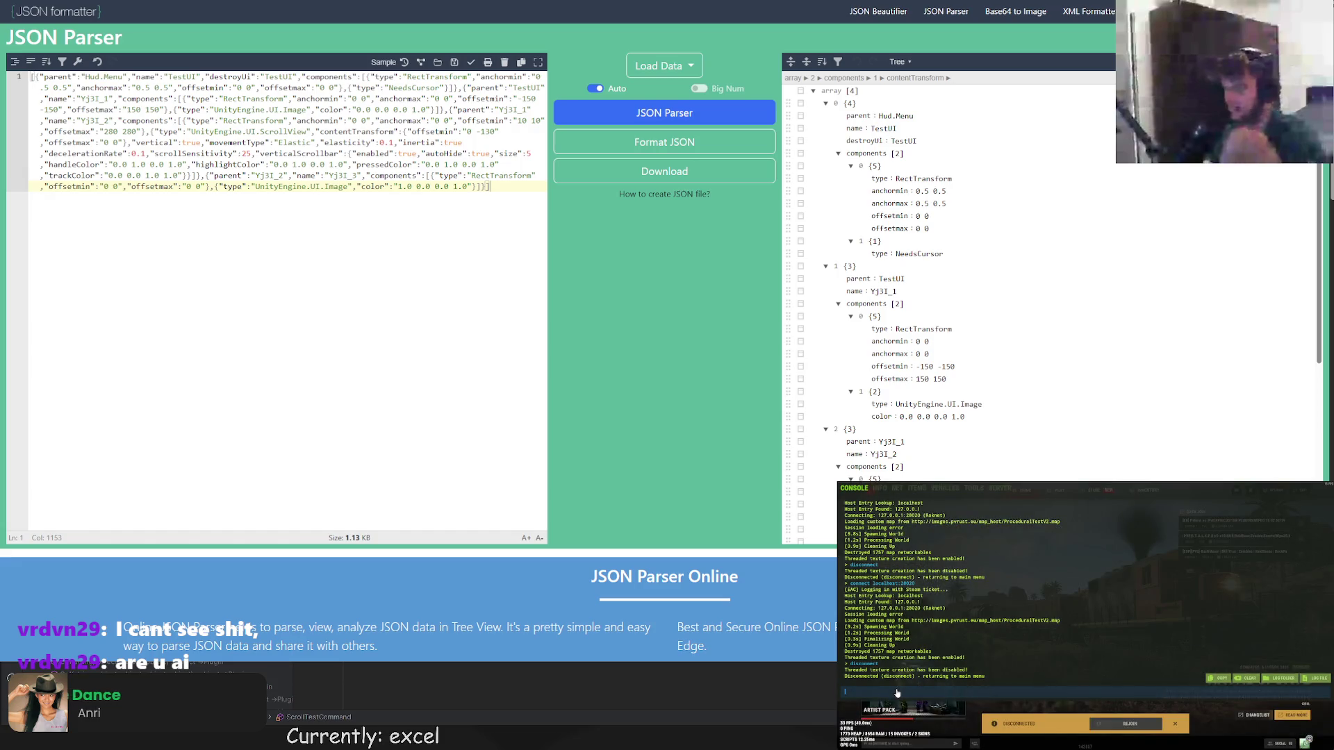
pyautogui.write('localhost:28020')
pyautogui.press('Return')
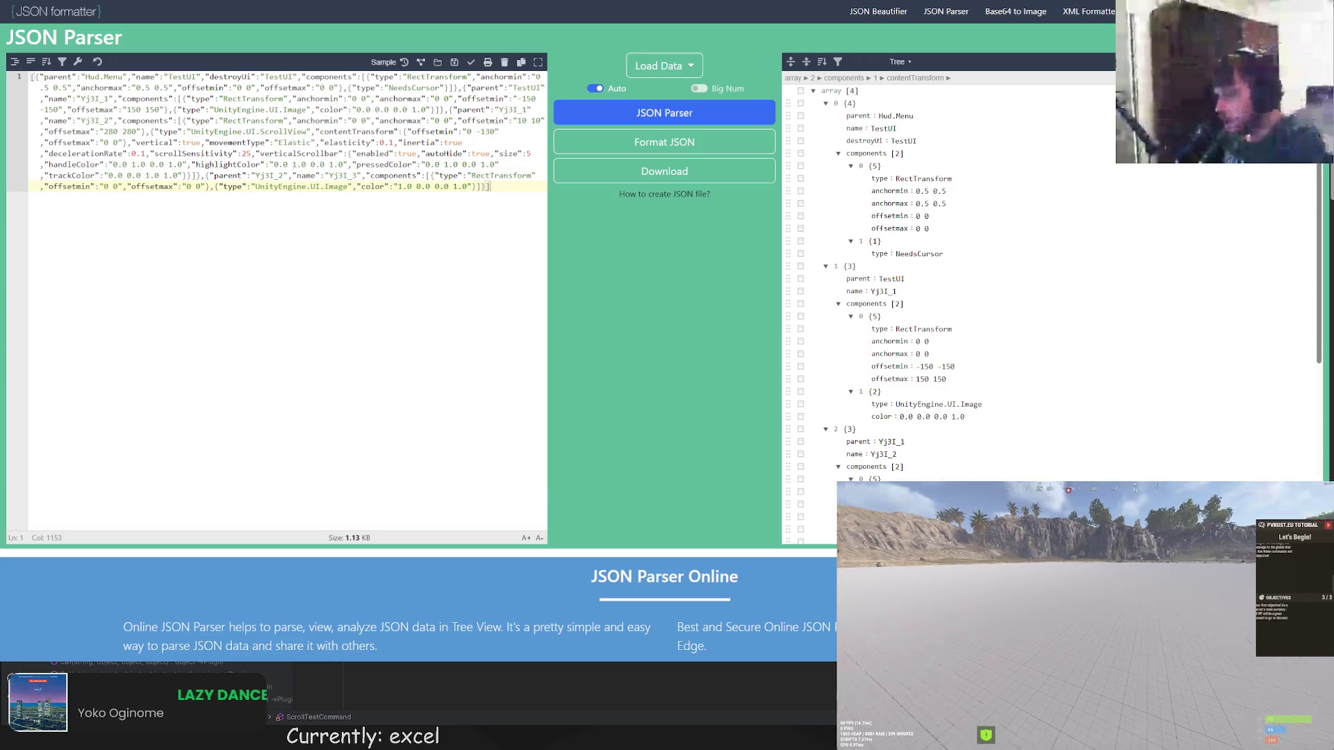
# Bring up the in-game chat once the local server at localhost:28020 has loaded.
pyautogui.press('Return')
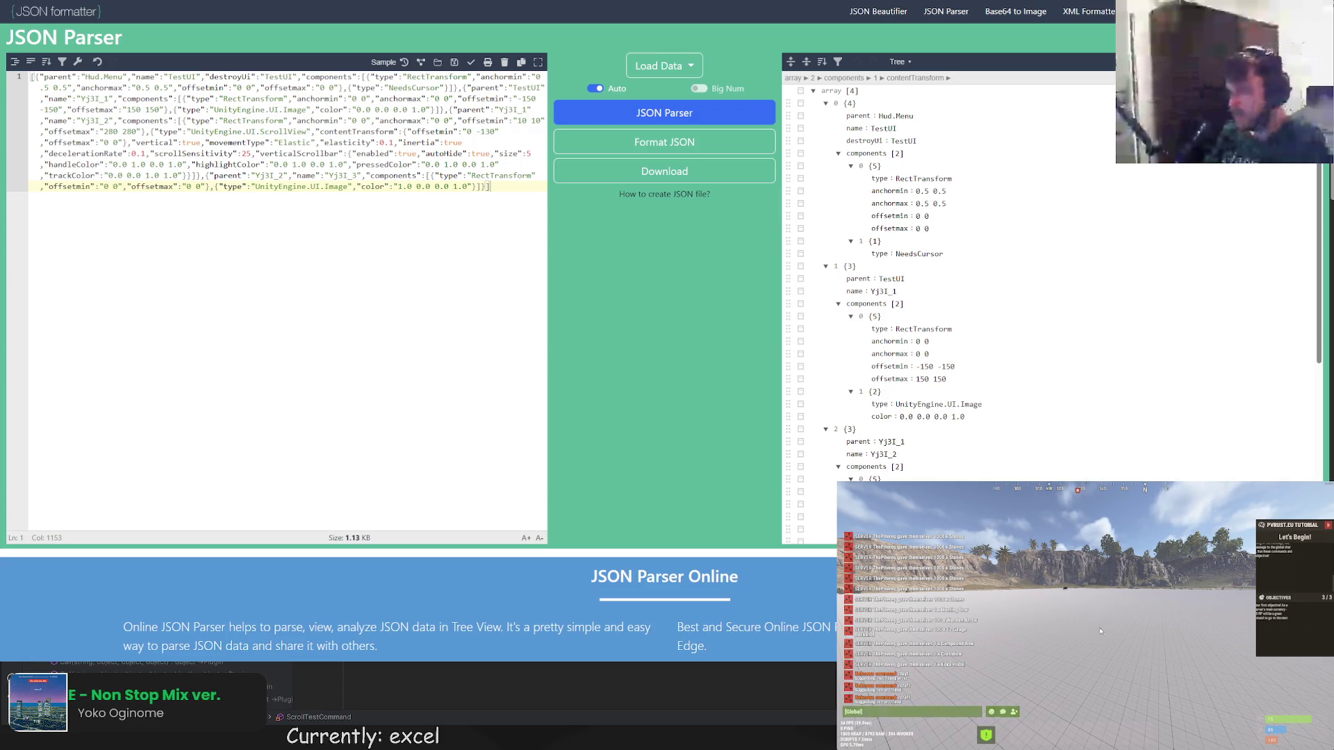
pyautogui.write('/scrolltest')
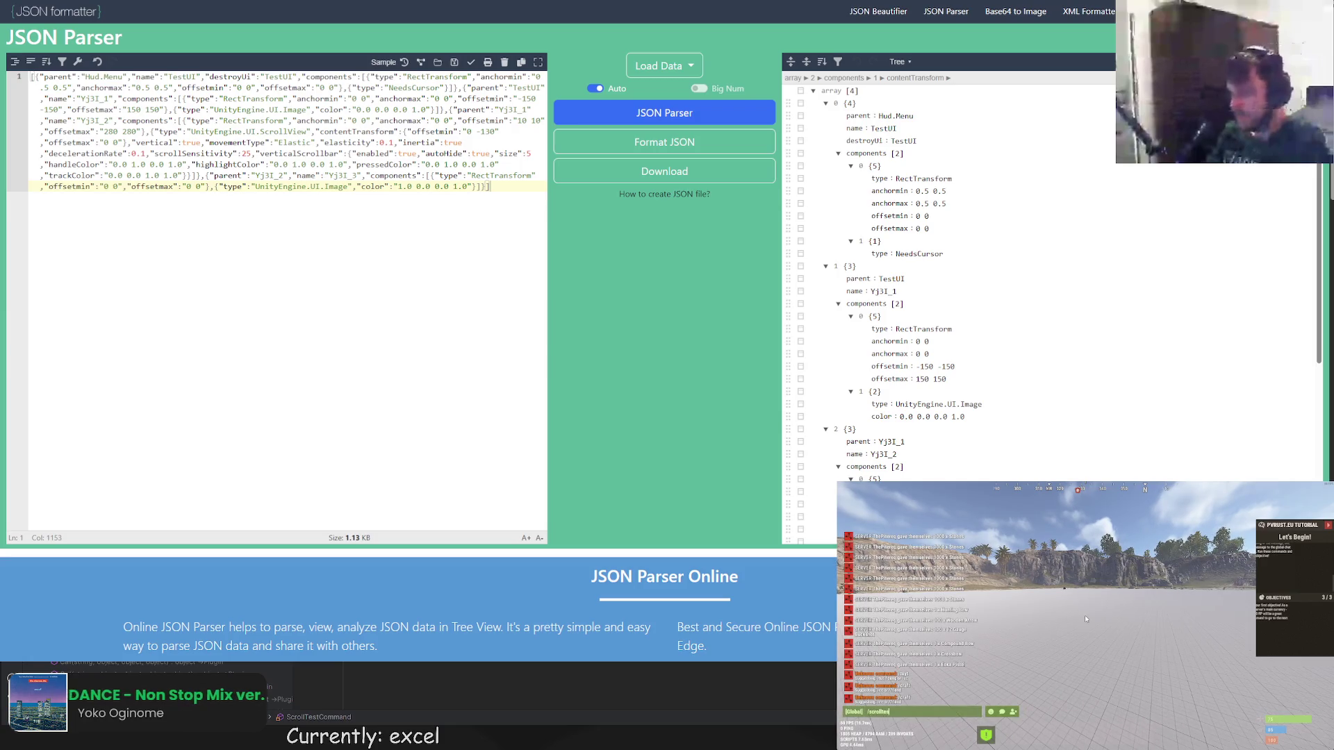
# Show the red scroll panel via /scroll twice, dismissing it each time, then reach the console.
pyautogui.press('Return')
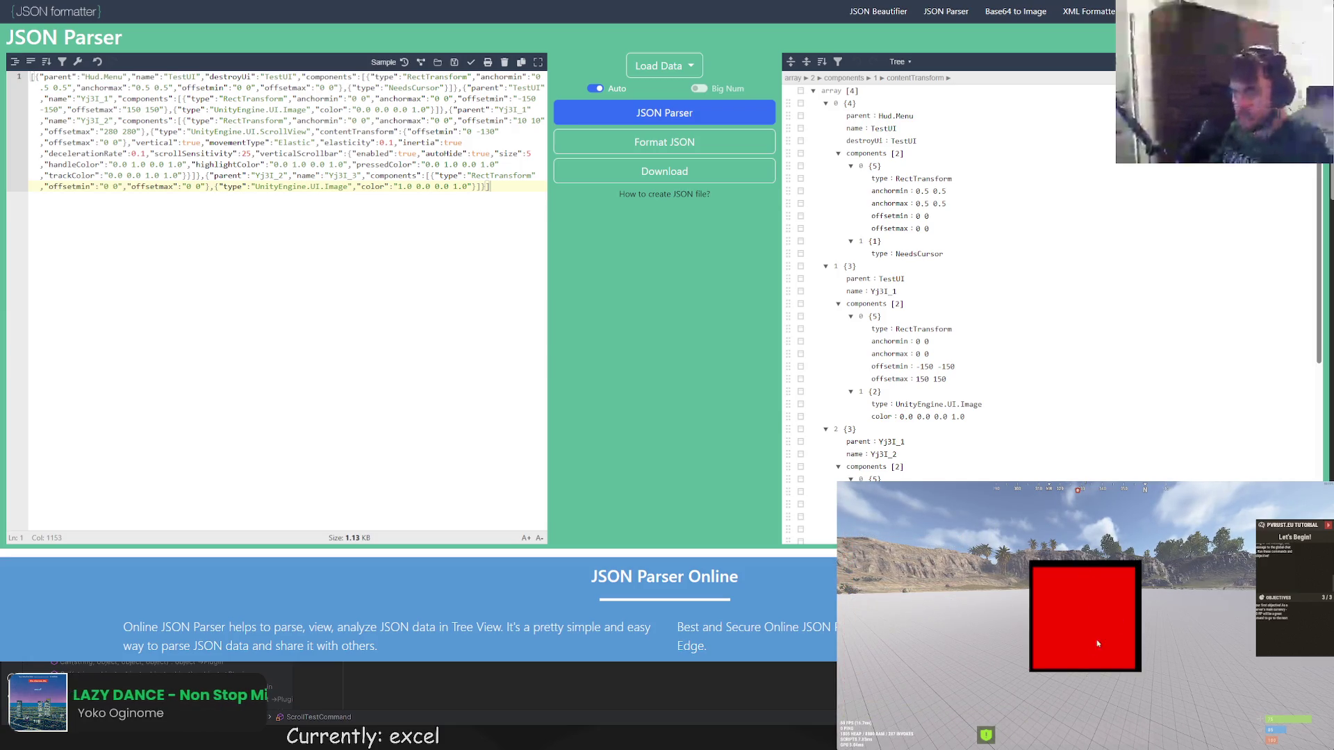
pyautogui.click(1086, 574)
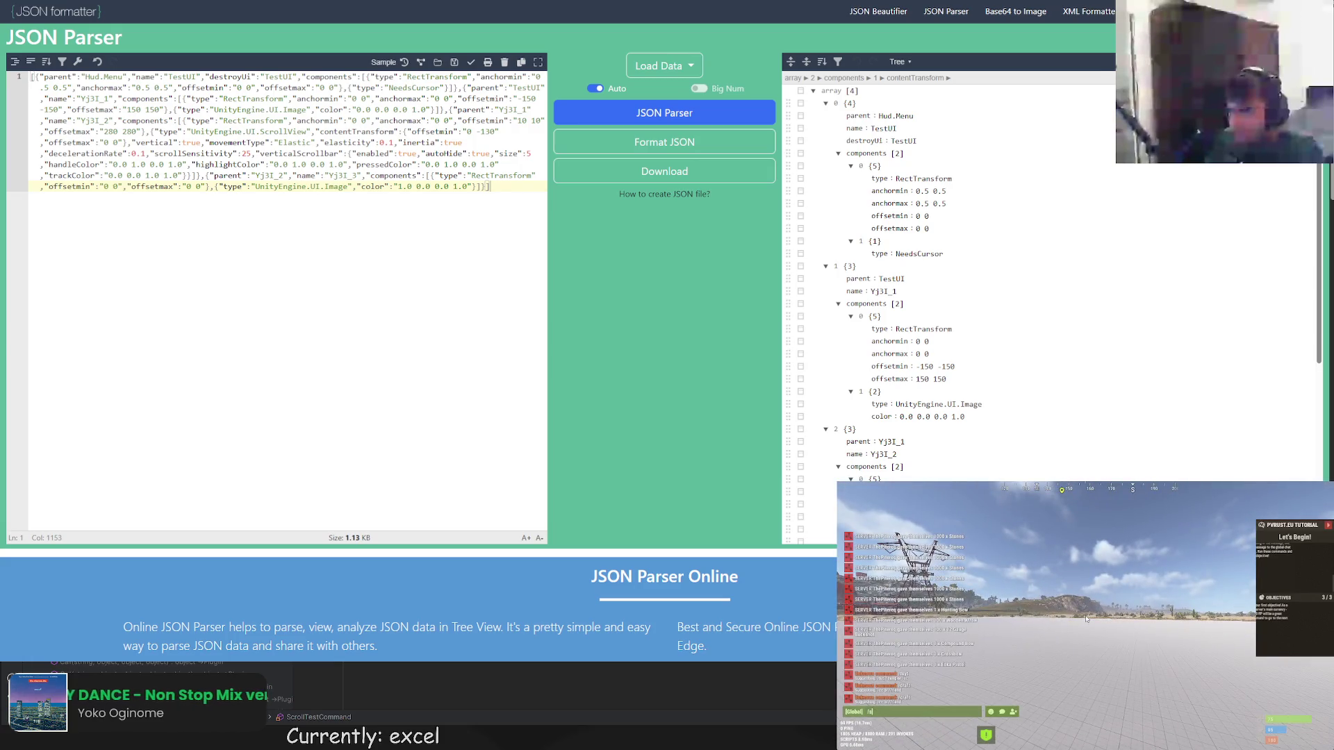
pyautogui.press('Return')
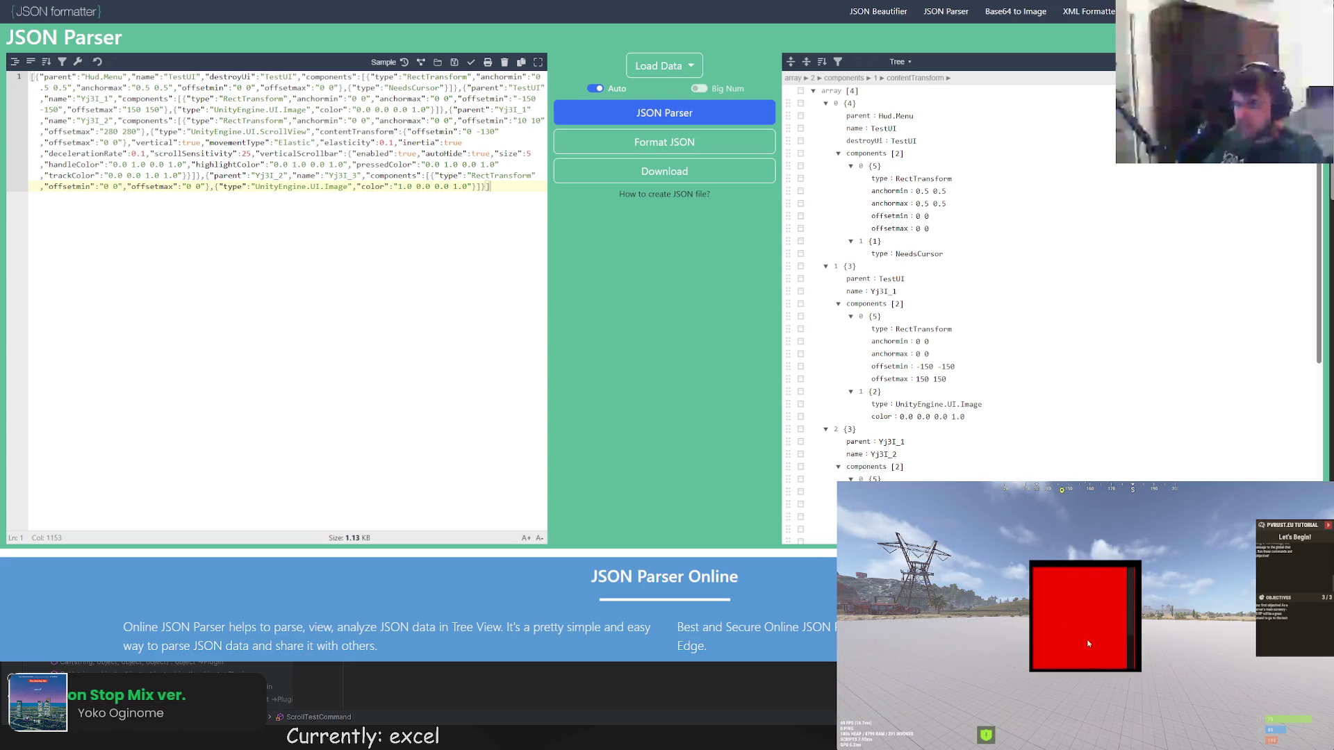
pyautogui.press('Escape')
pyautogui.press('F1')
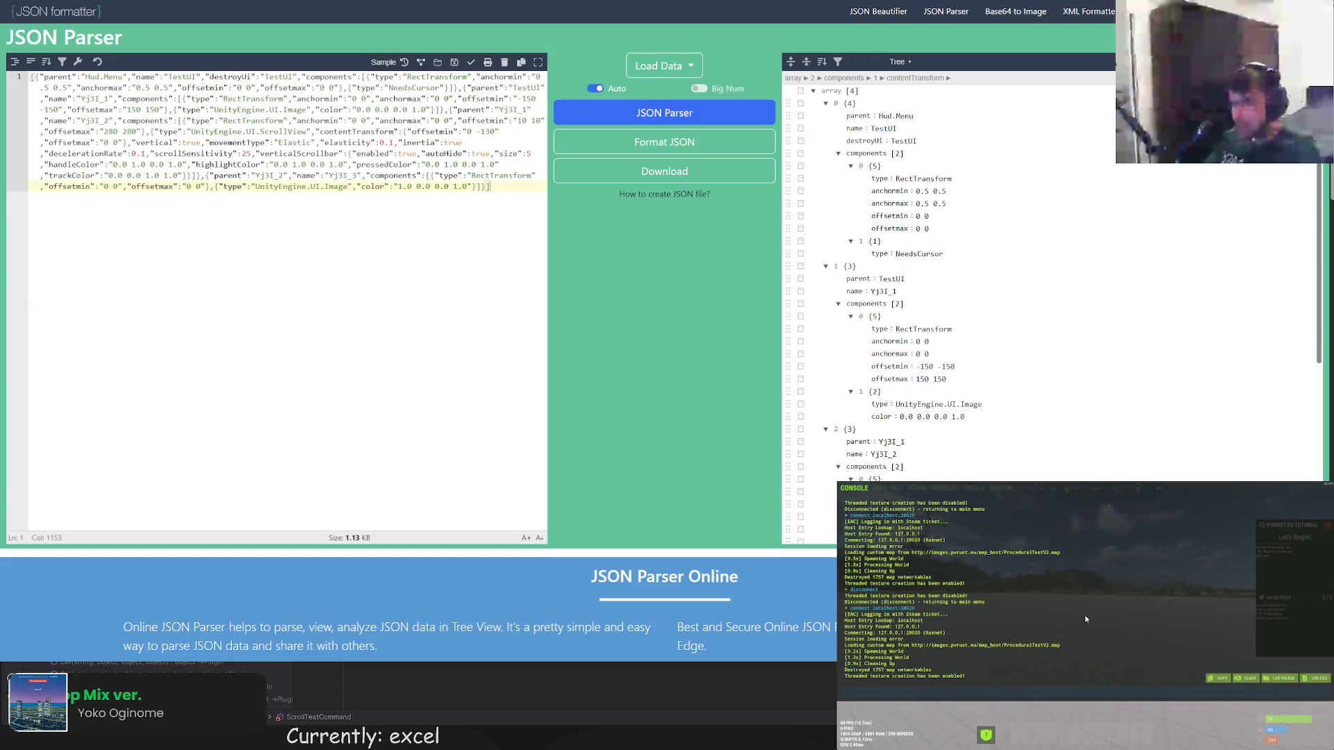
# Disconnect, reconnect to localhost:28020 with the rejoin retry, and send /scroll again.
pyautogui.press('Return')
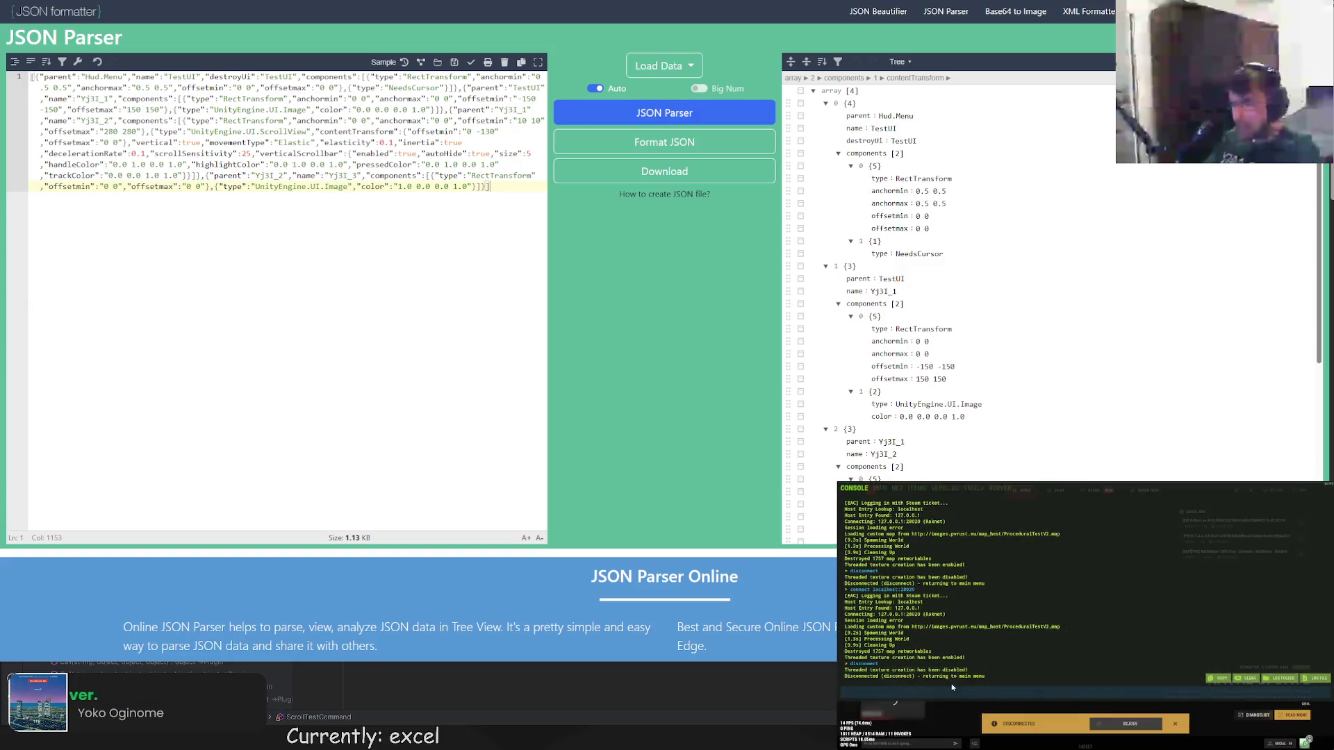
pyautogui.write('connect localhost:28020')
pyautogui.press('Return')
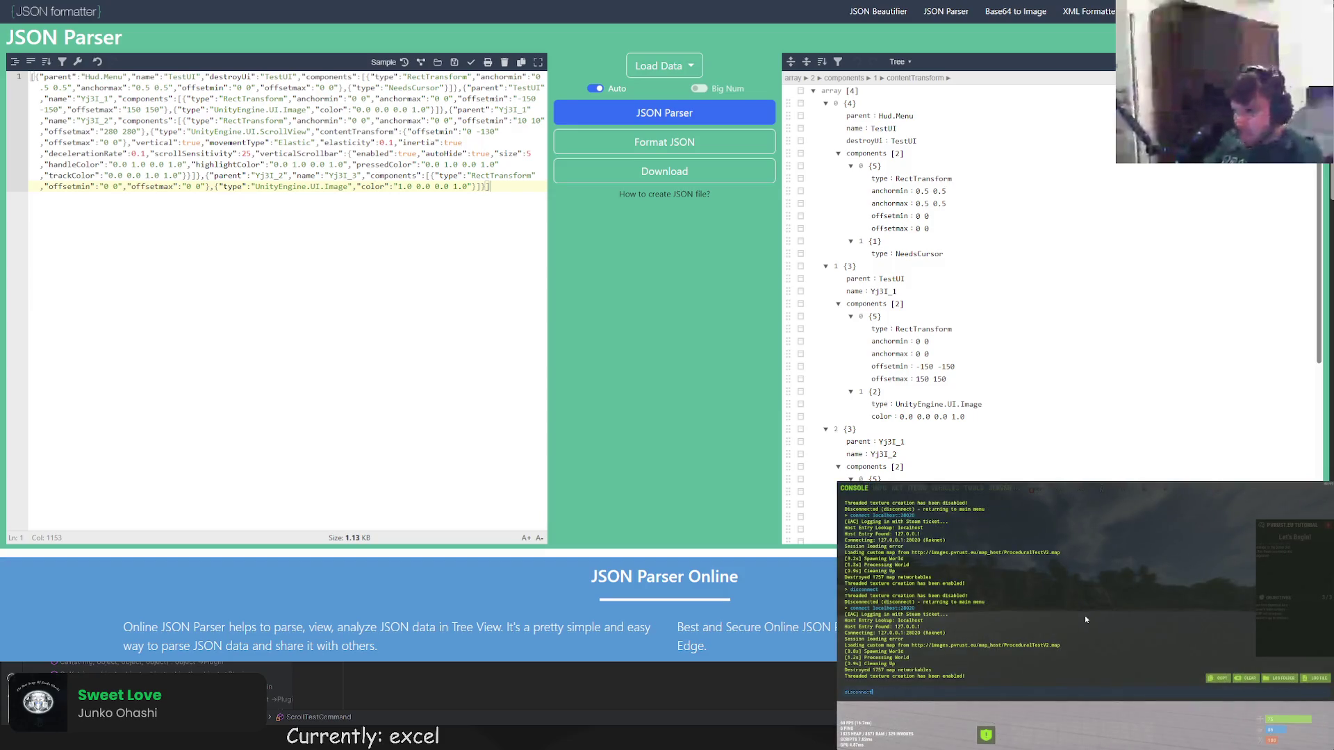
pyautogui.click(1128, 724)
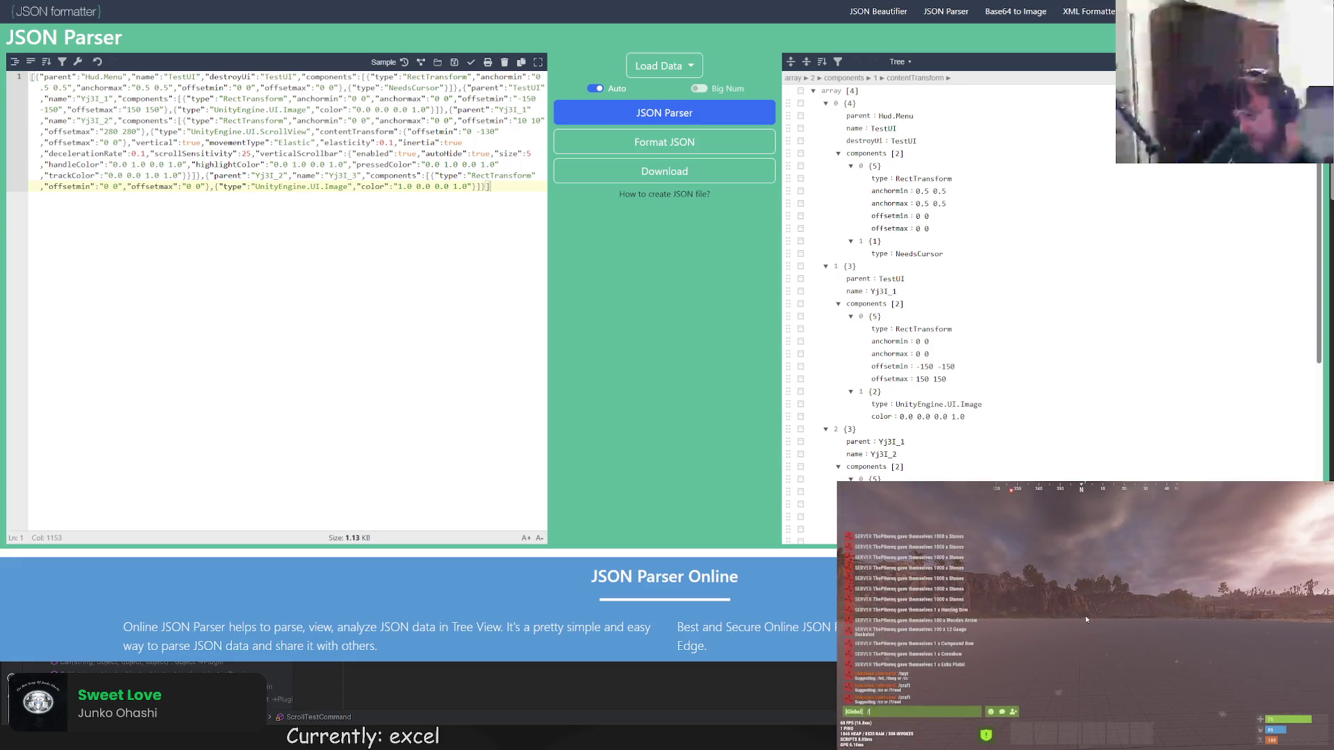
pyautogui.press('Return')
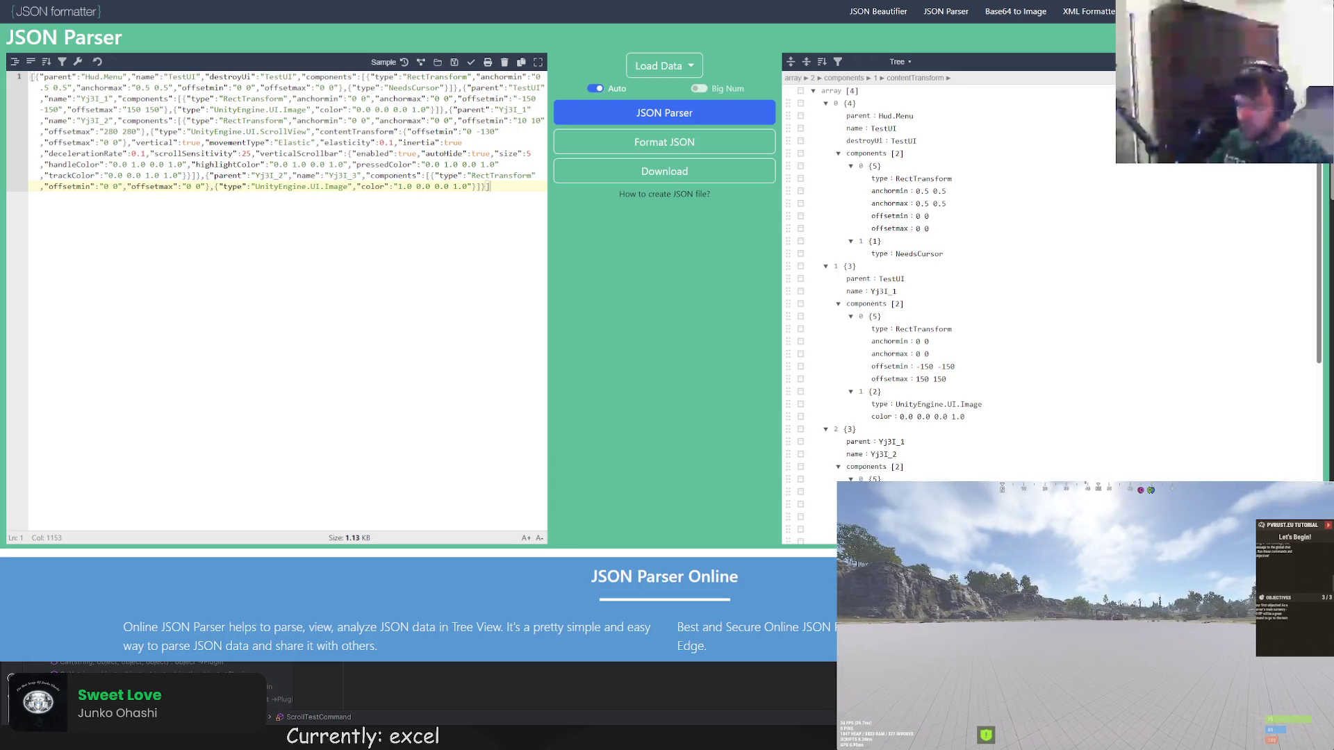
# Send /scroll to show the red panel, then run disconnect from the F1 console.
pyautogui.press('Return')
pyautogui.write('/scrolltest')
pyautogui.press('Return')
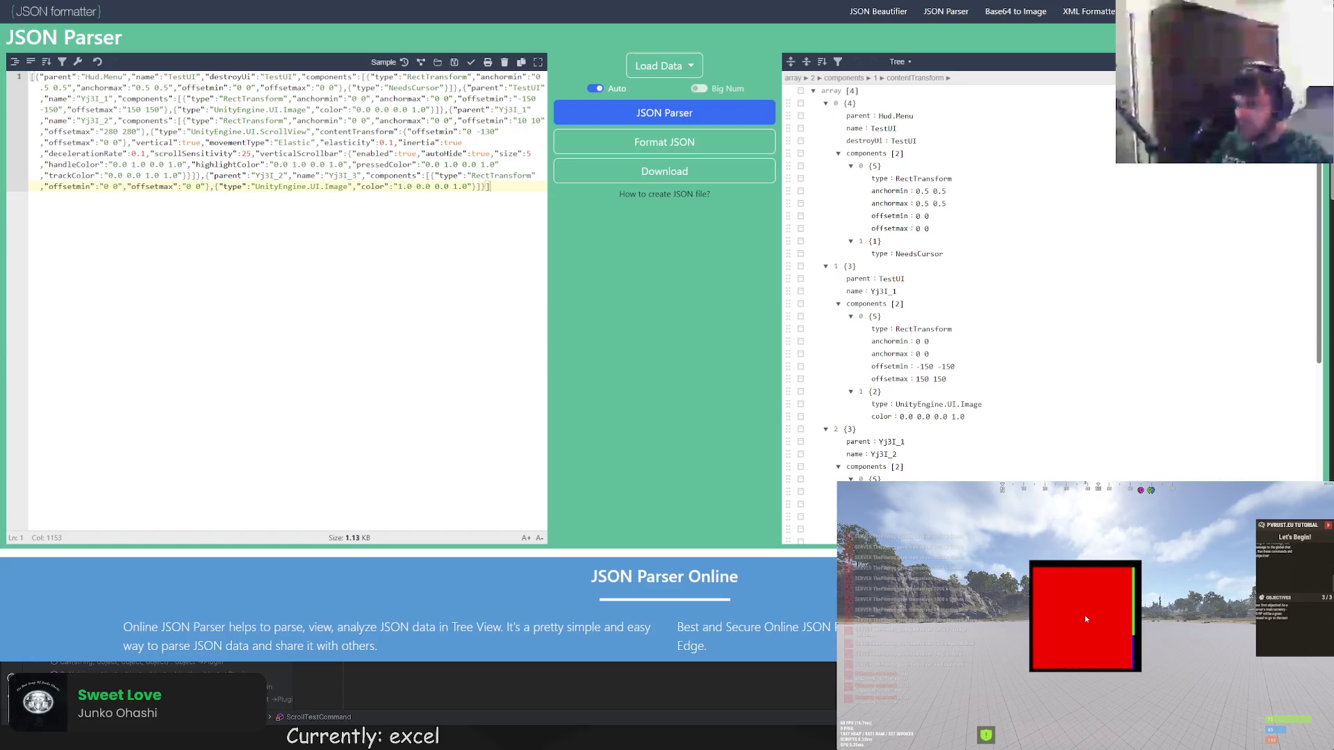
pyautogui.press('F1')
pyautogui.write('disconnect')
pyautogui.press('Return')
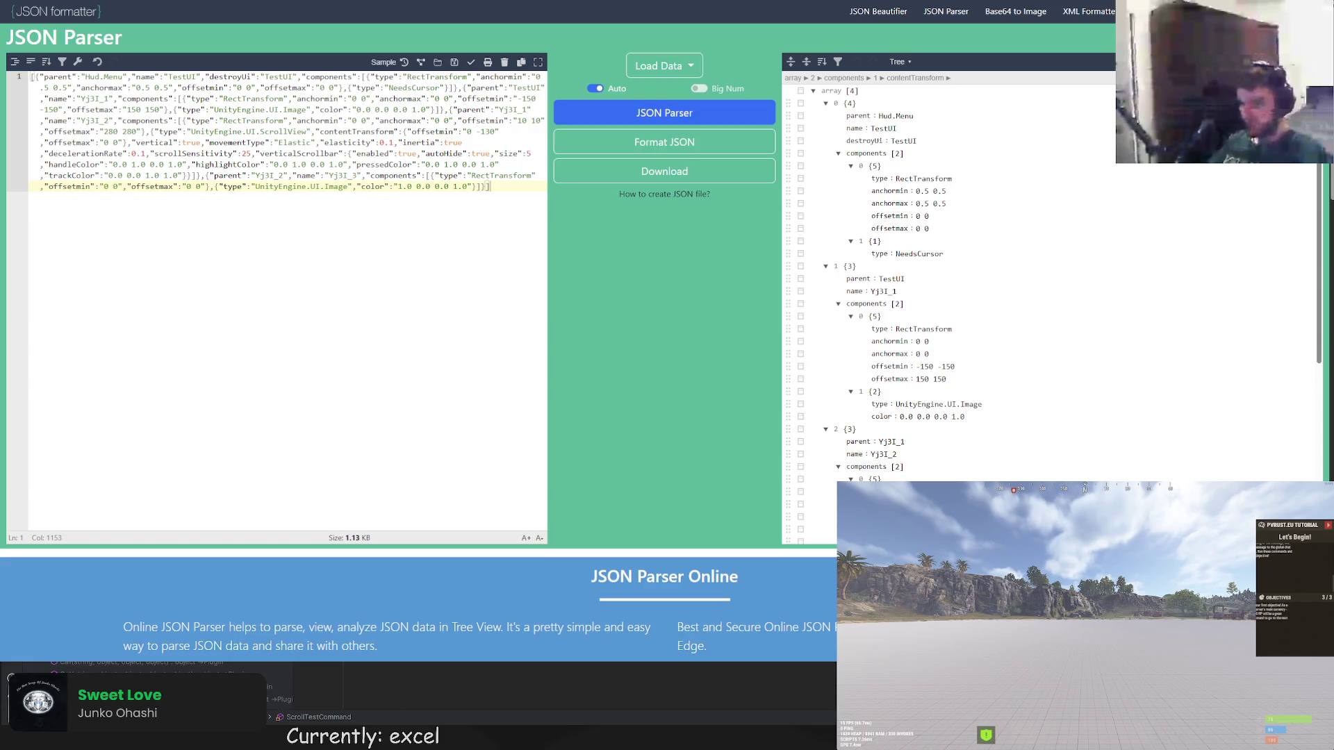
# Check the game console over the reloaded world, then return to ScrollError.cs in Rider.
pyautogui.press('F1')
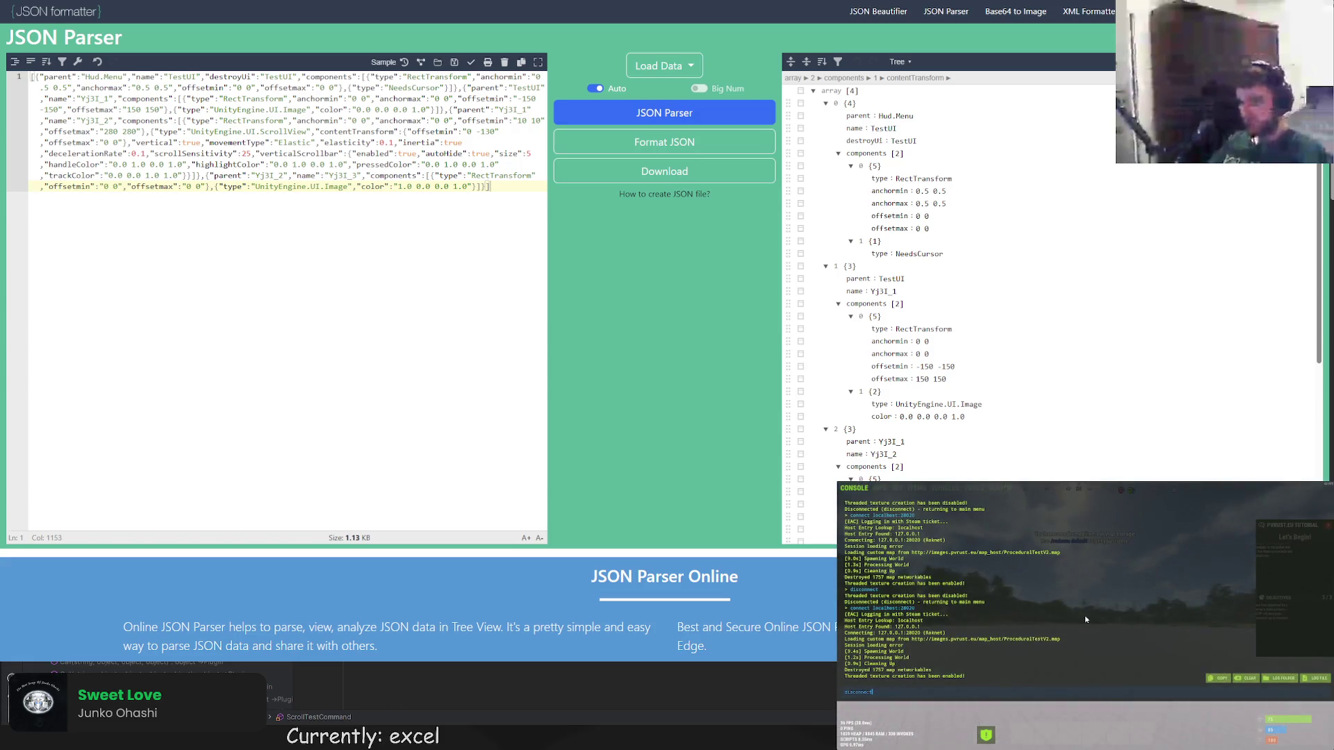
pyautogui.press('F1')
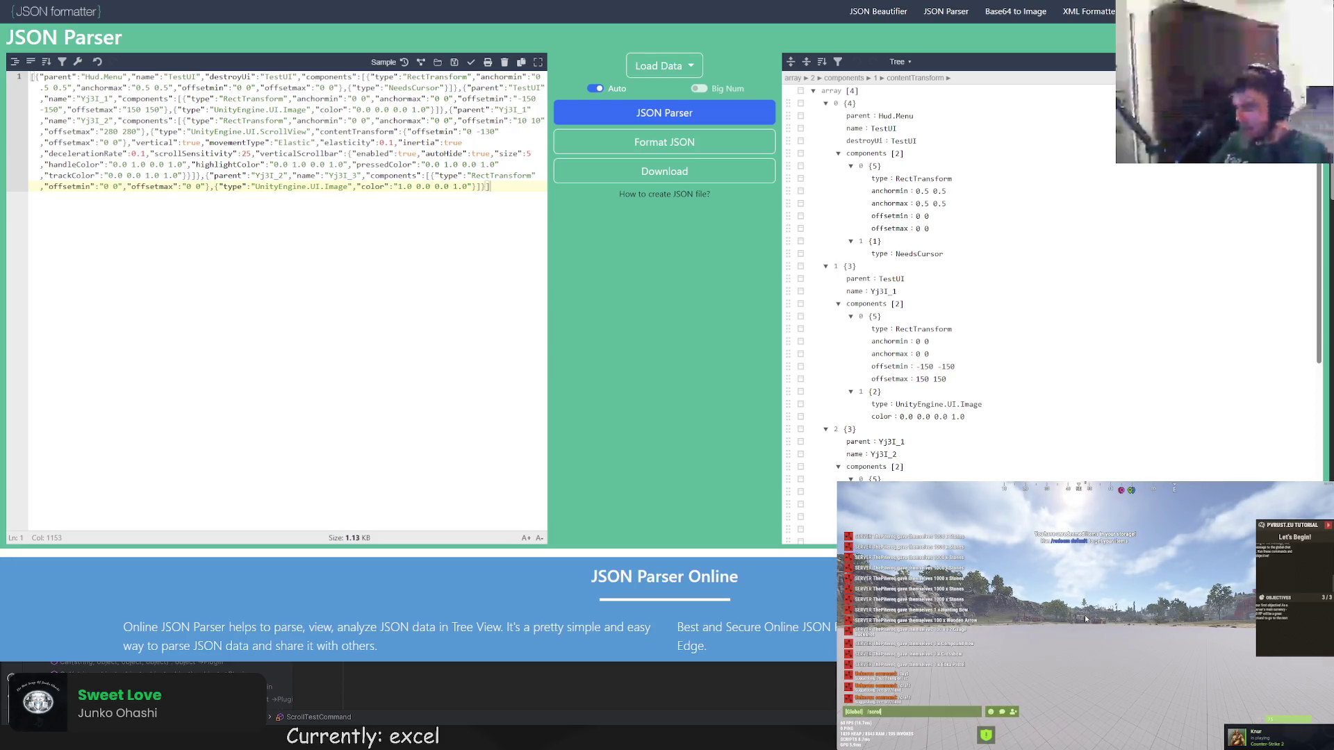
pyautogui.press('F1')
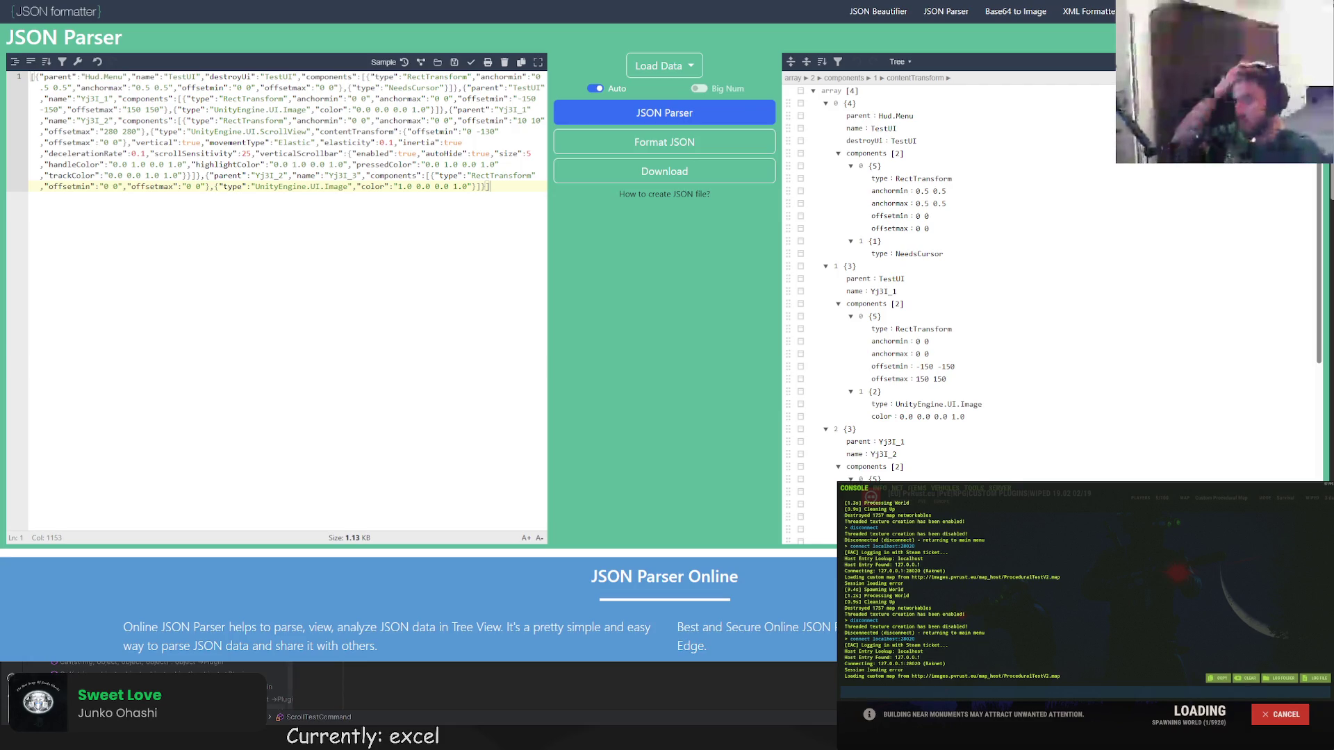
pyautogui.hotkey('alt', 'Tab')
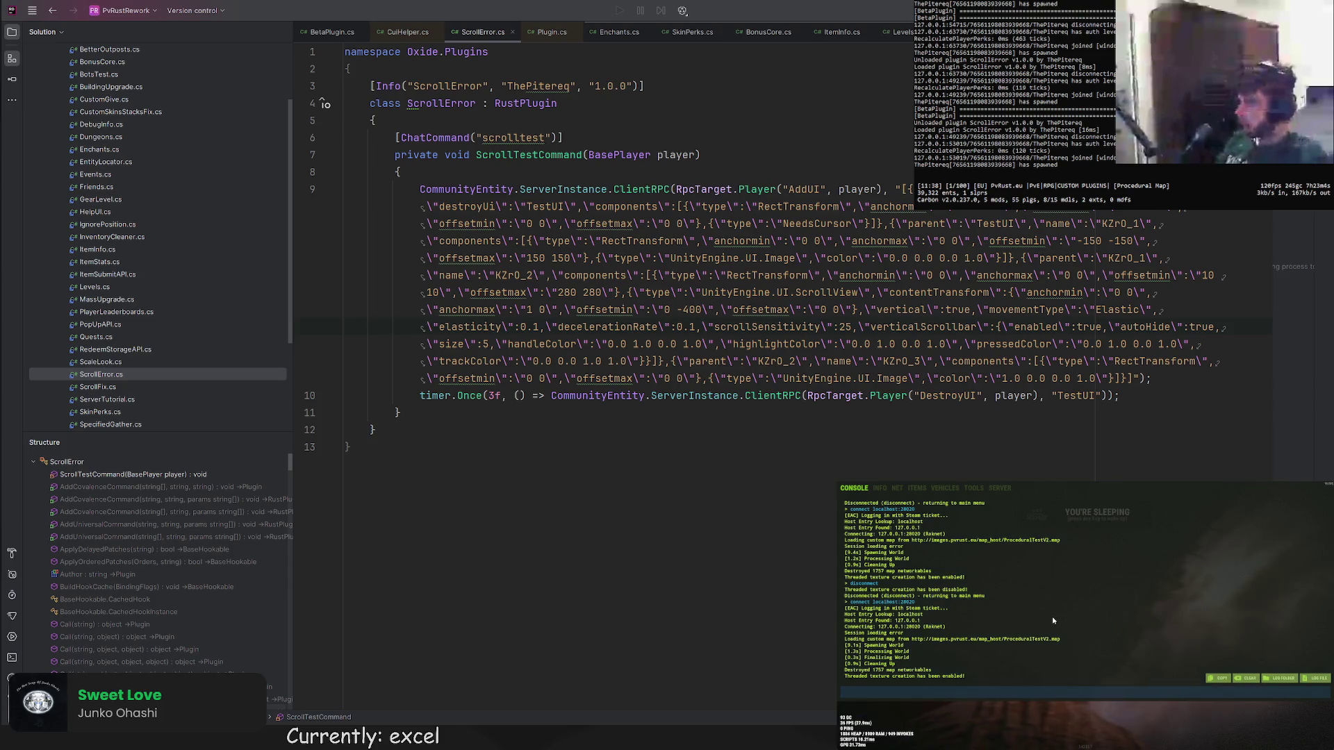
# Send /scrolltest in Rust chat to show the panel, then focus the ScrollError.cs code.
pyautogui.press('F1')
pyautogui.press('Return')
pyautogui.write('scrolltest')
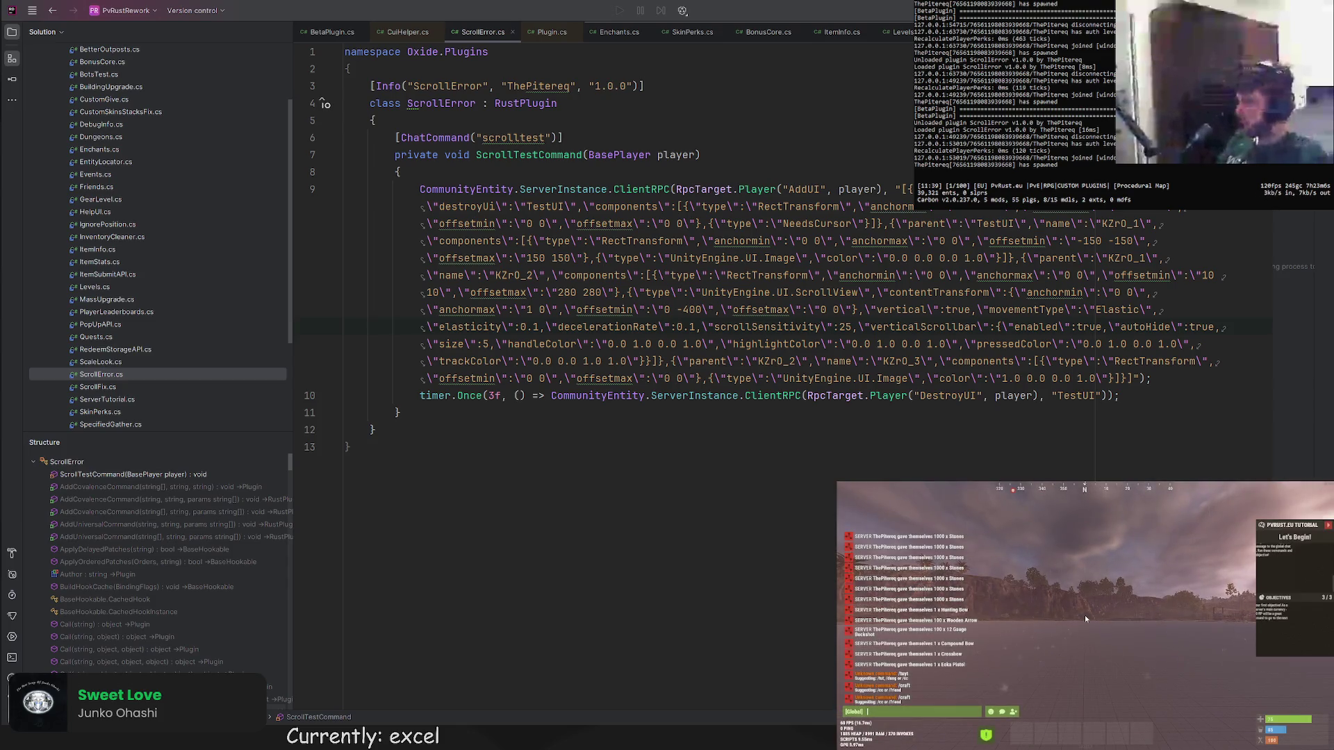
pyautogui.click(1086, 616)
pyautogui.press('Return')
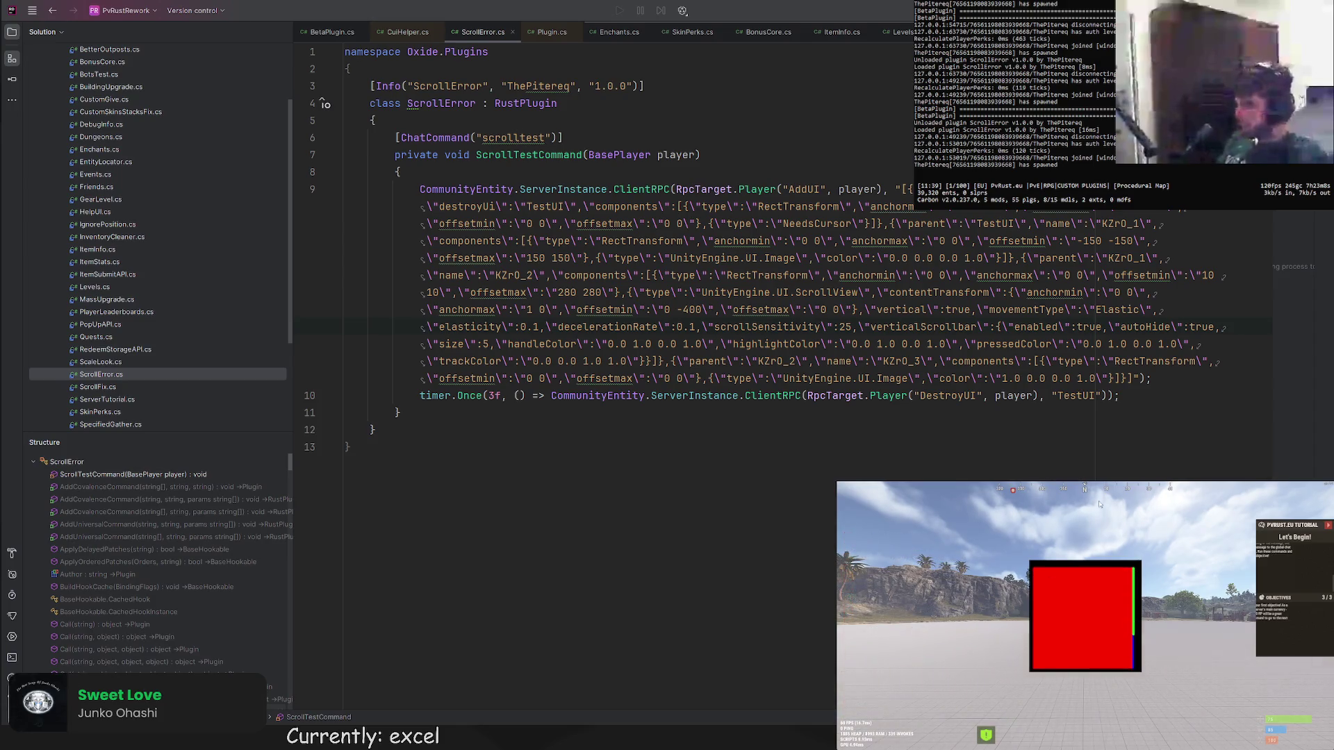
pyautogui.click(753, 276)
# Add the inertia setting after elasticity in the scroll view JSON, save, and bring up CommunityEntity.UI.cs.
pyautogui.click(542, 326)
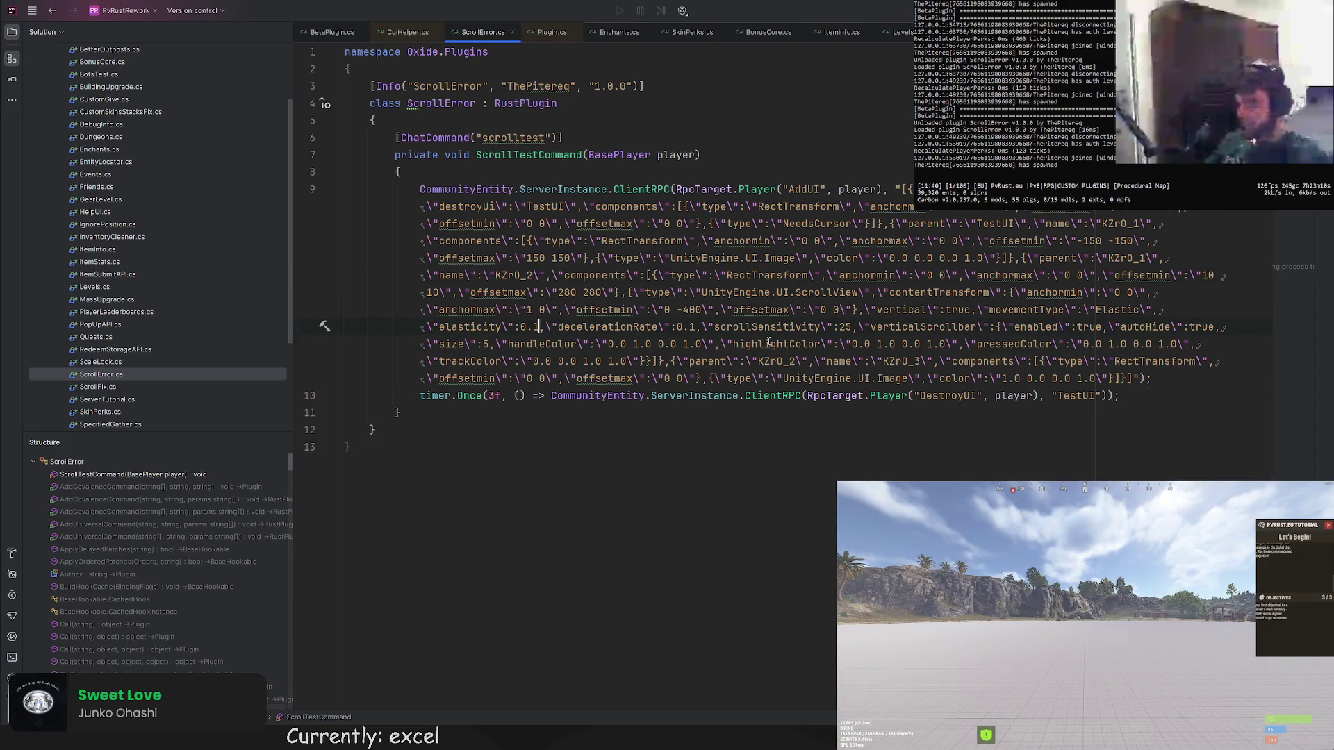
pyautogui.hotkey('ctrl', 'z')
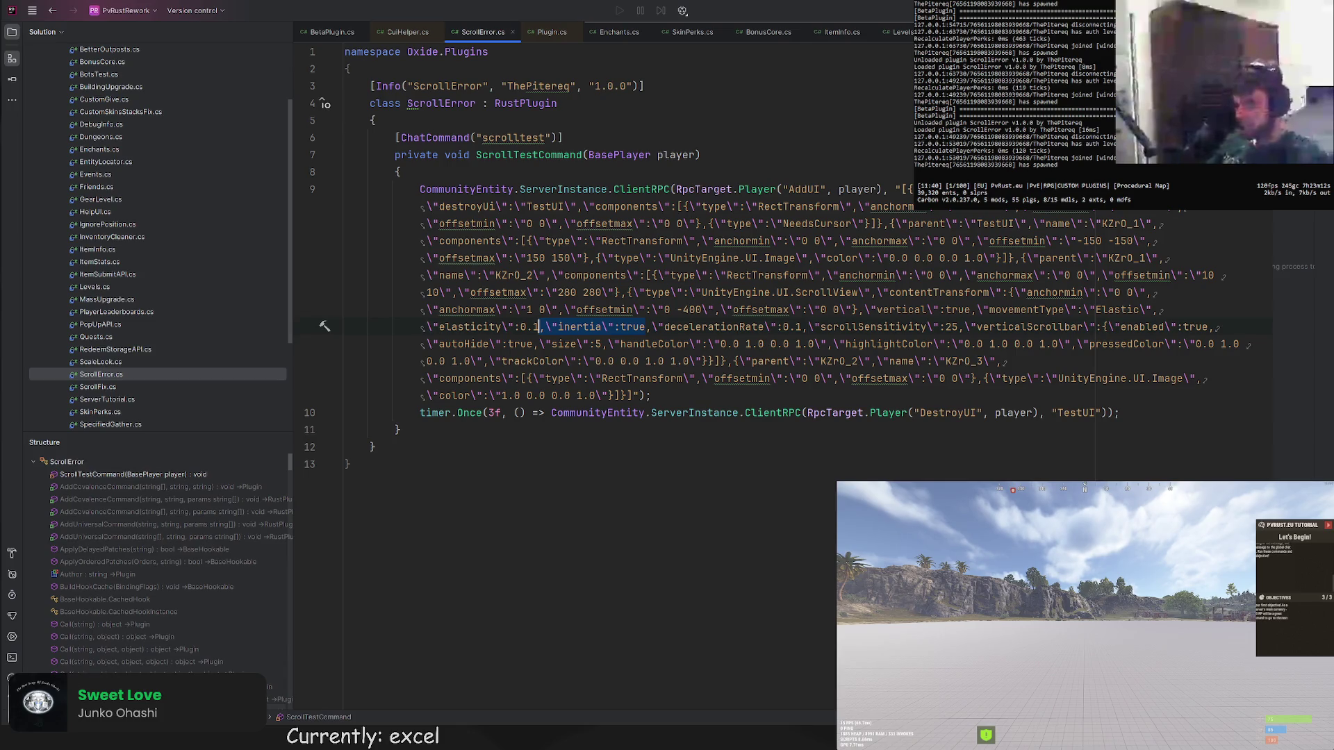
pyautogui.hotkey('ctrl', 's')
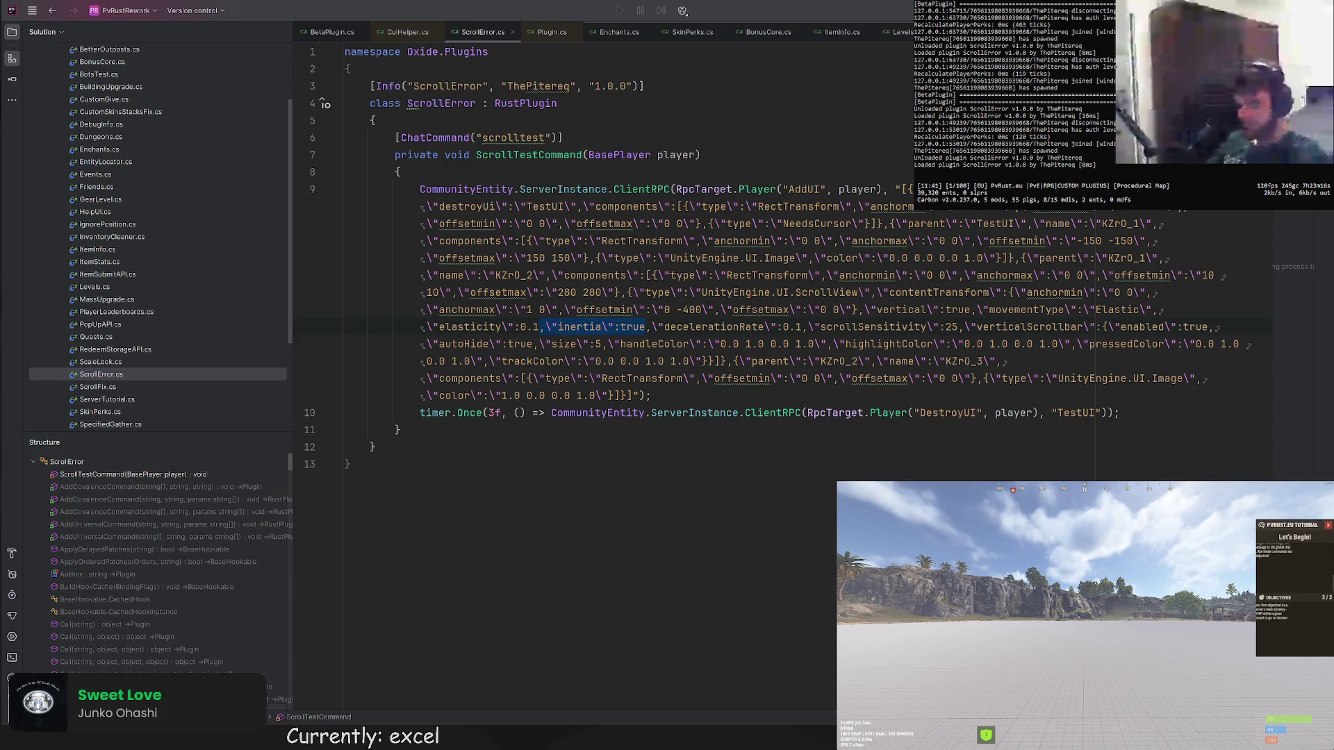
pyautogui.hotkey('alt', 'Tab')
pyautogui.hotkey('ctrl', 'Tab')
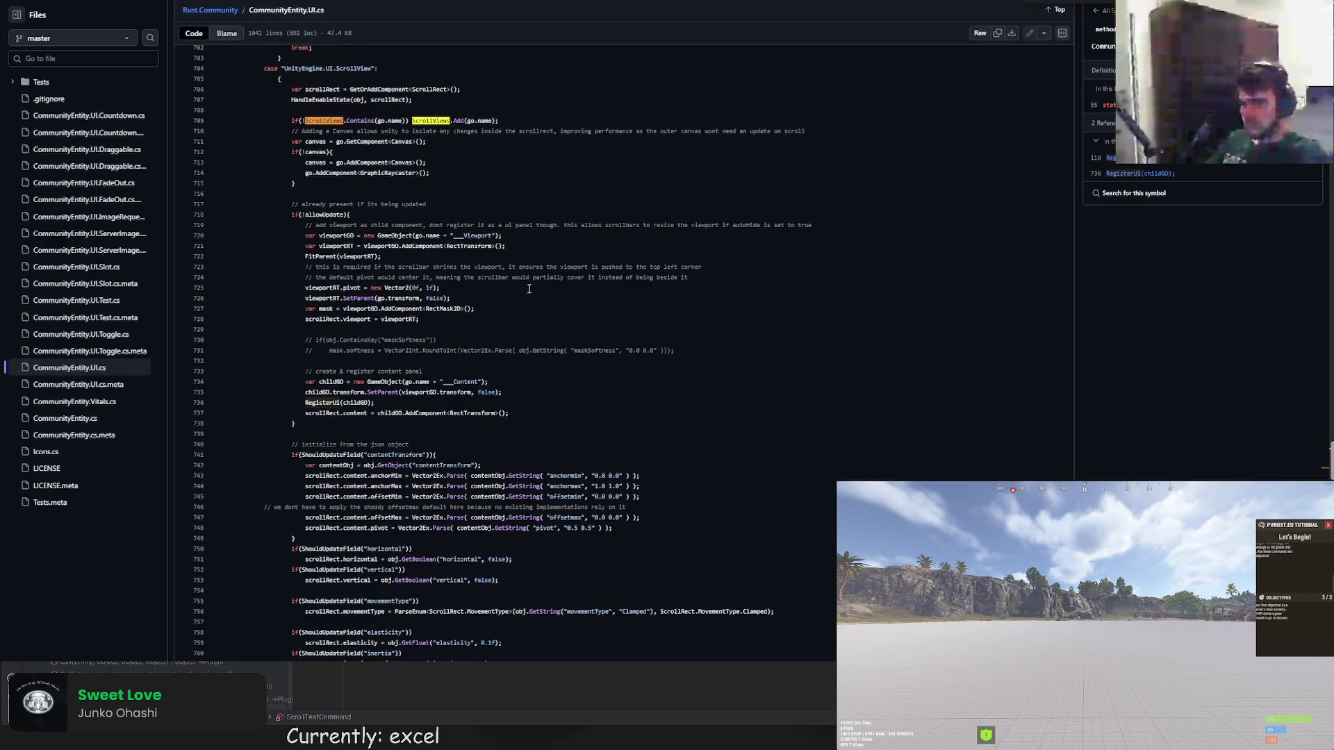
pyautogui.write('inertia')
pyautogui.scroll(-8, 501, 273)
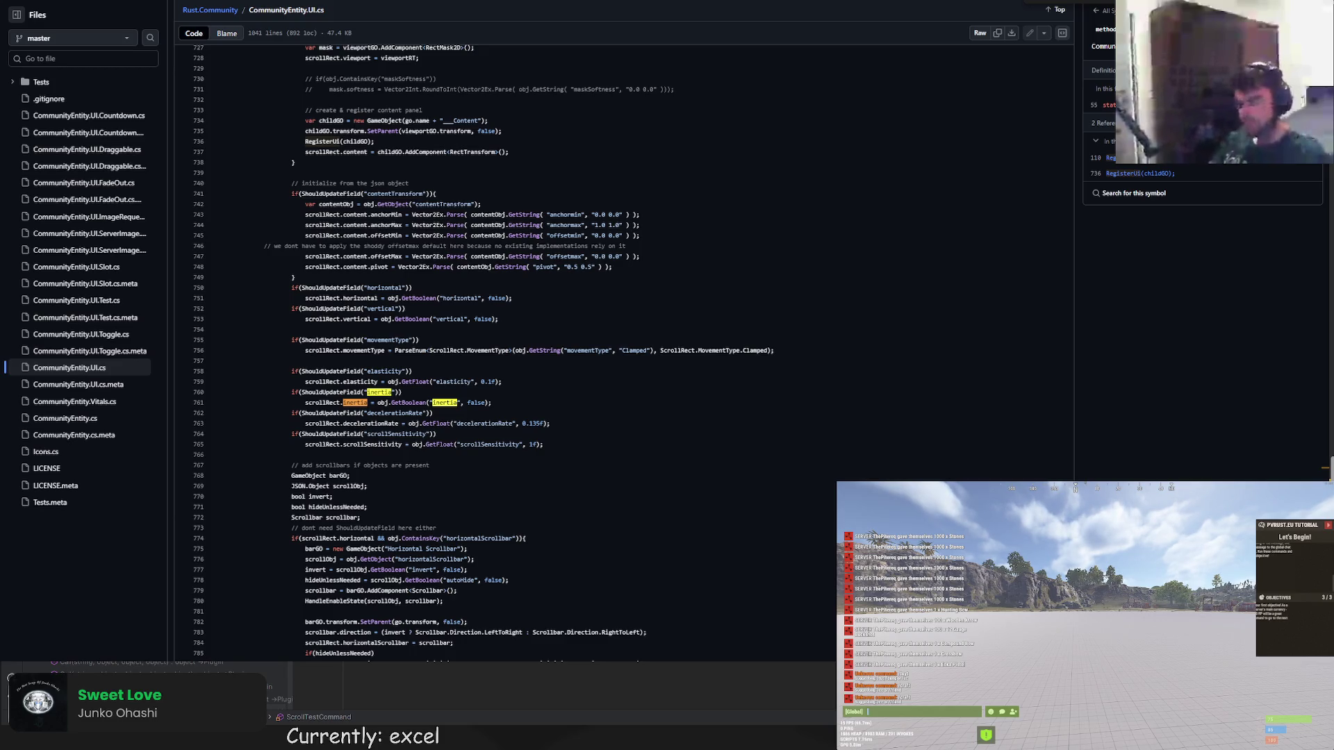
# Start a fresh browser tab with a cleared address bar after locating the inertia handling.
pyautogui.hotkey('ctrl', 't')
pyautogui.write('umod')
pyautogui.press('Escape')
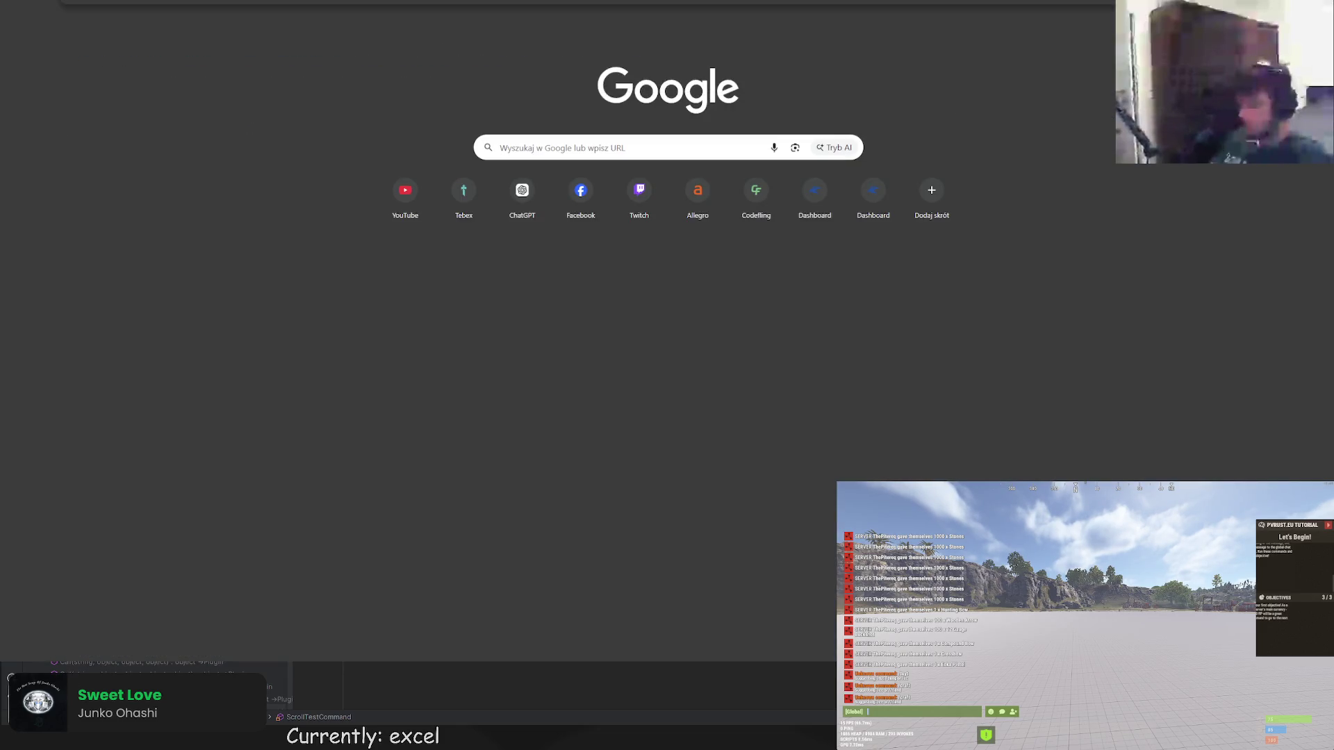
pyautogui.write('unity scroll inertia')
# Search Google for 'unity scroll inertia', then send /scrolltest in Rust and reopen chat.
pyautogui.press('Return')
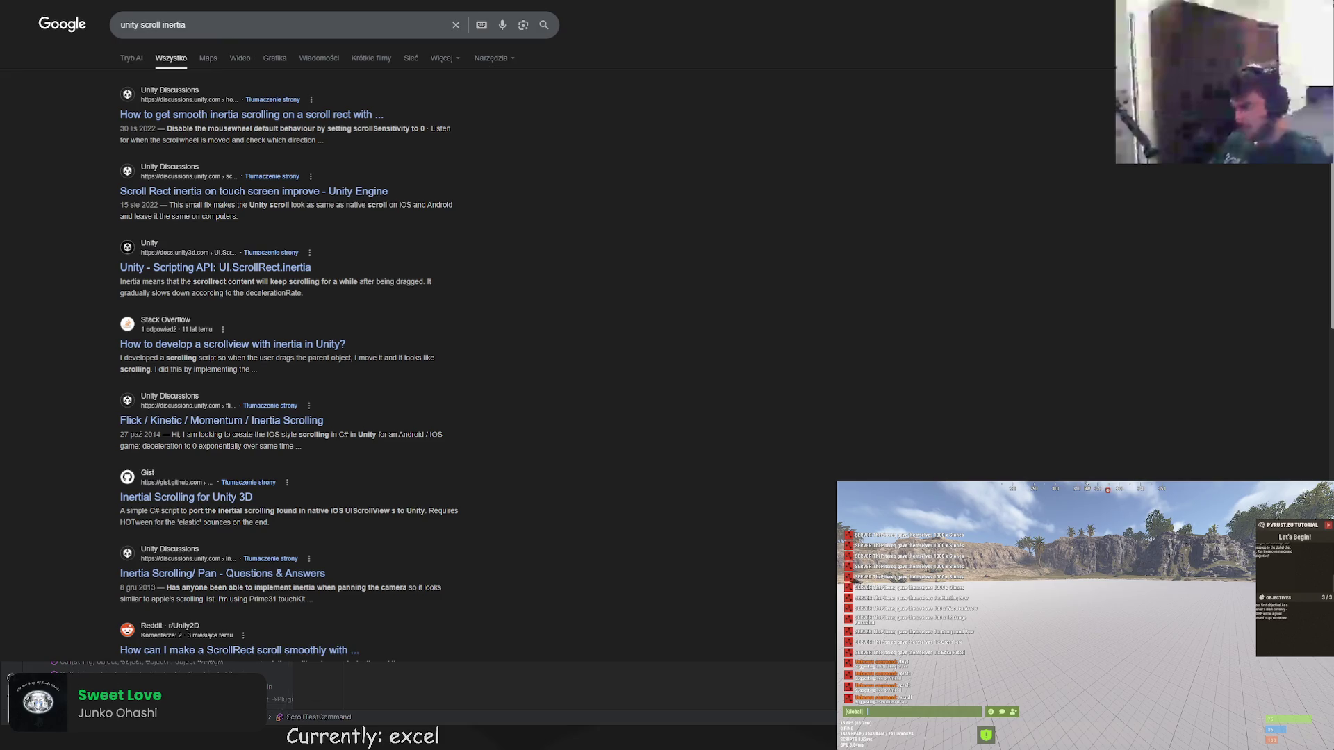
pyautogui.write('/scrollte')
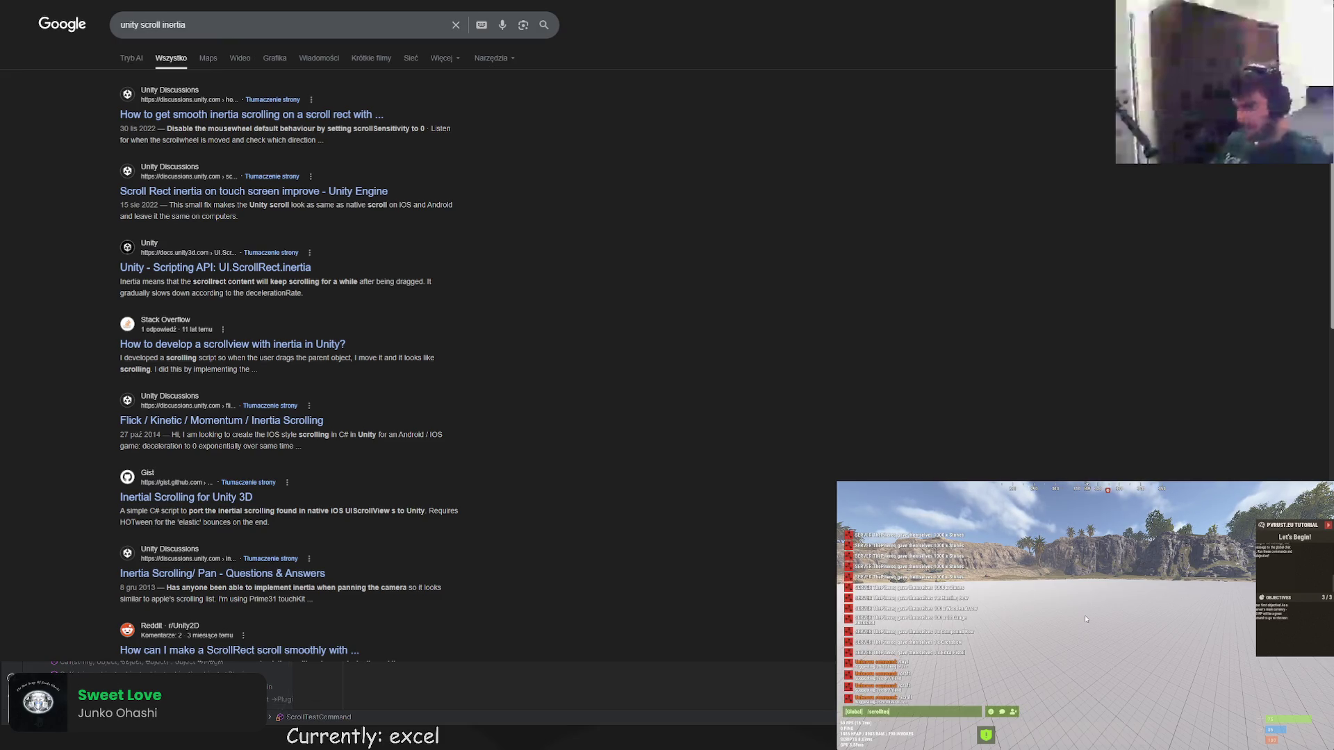
pyautogui.press('Return')
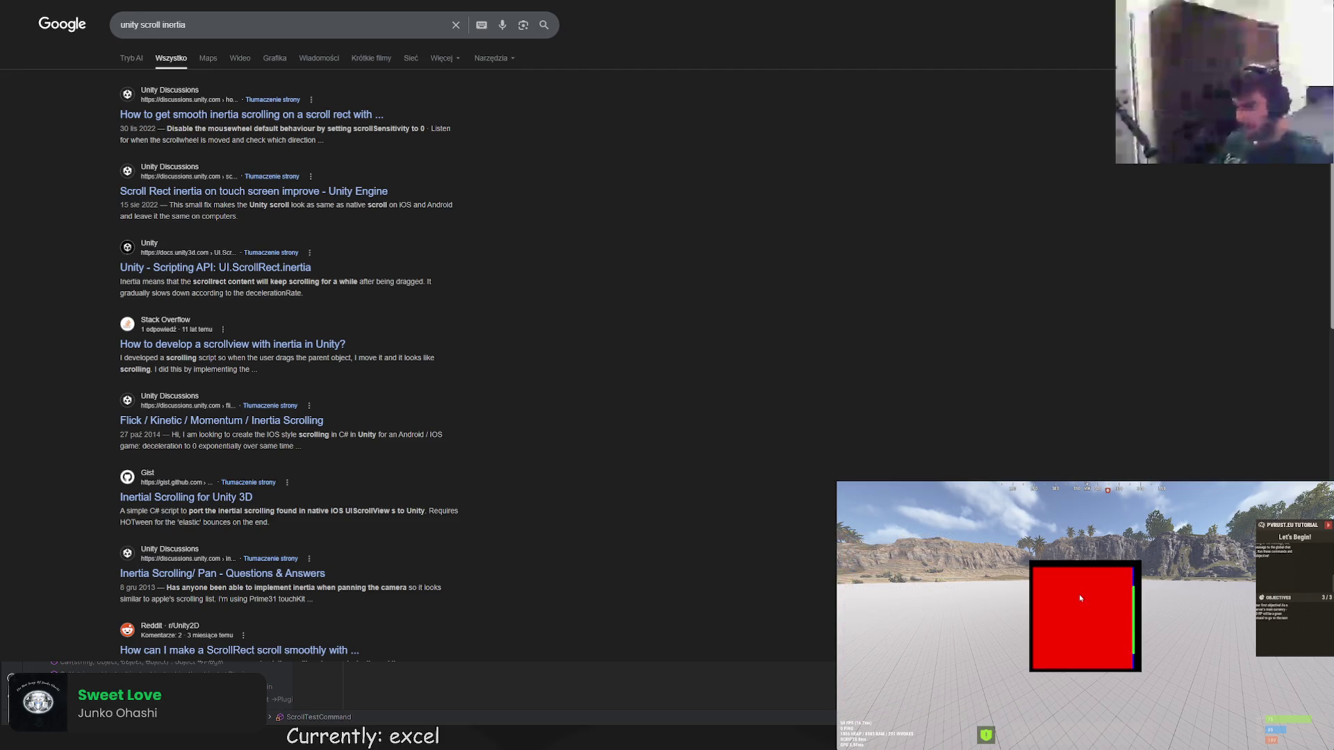
pyautogui.press('Escape')
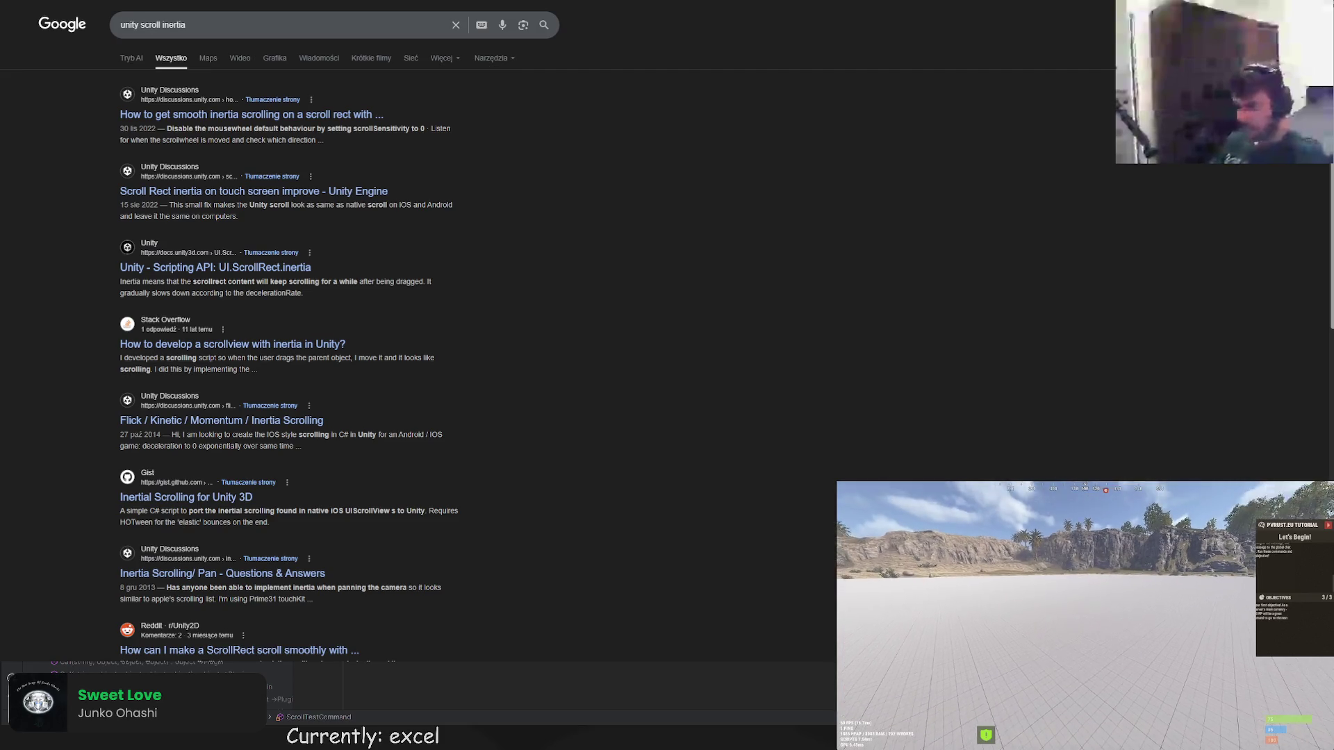
pyautogui.press('Return')
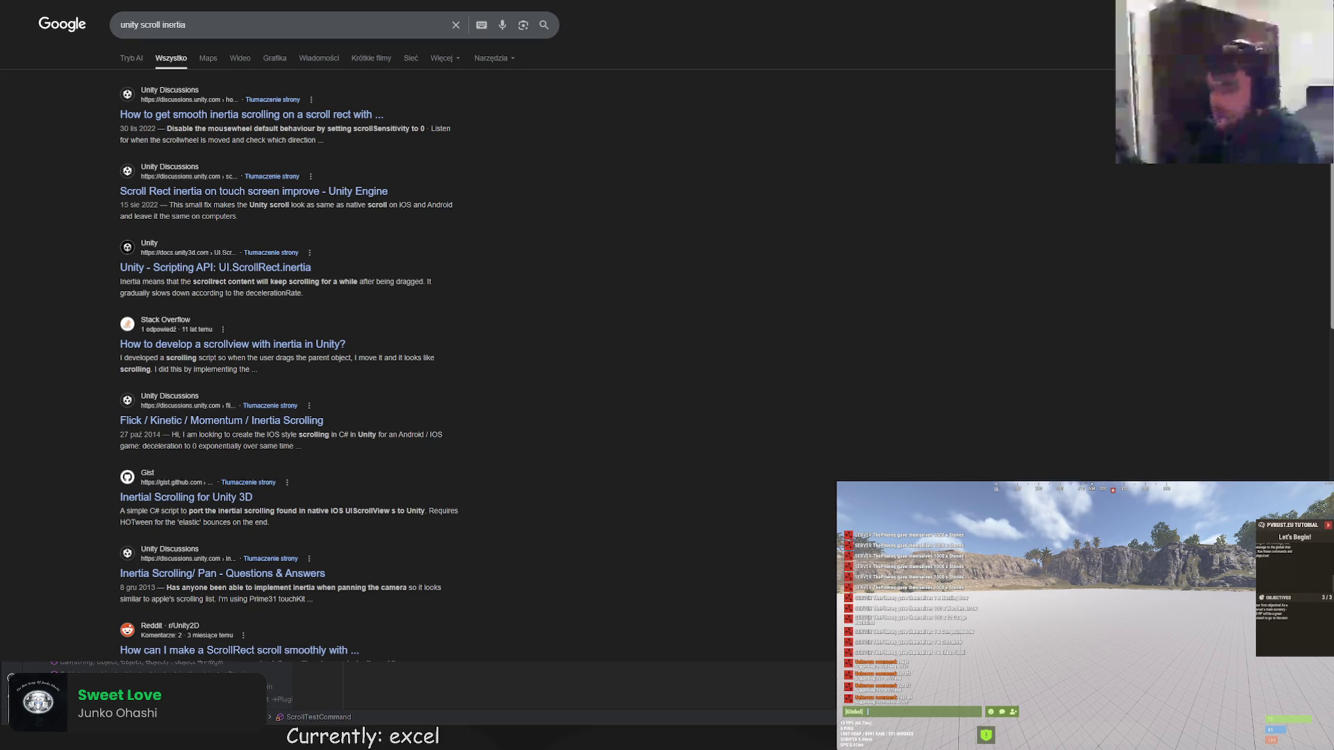
pyautogui.write('/scrolltest')
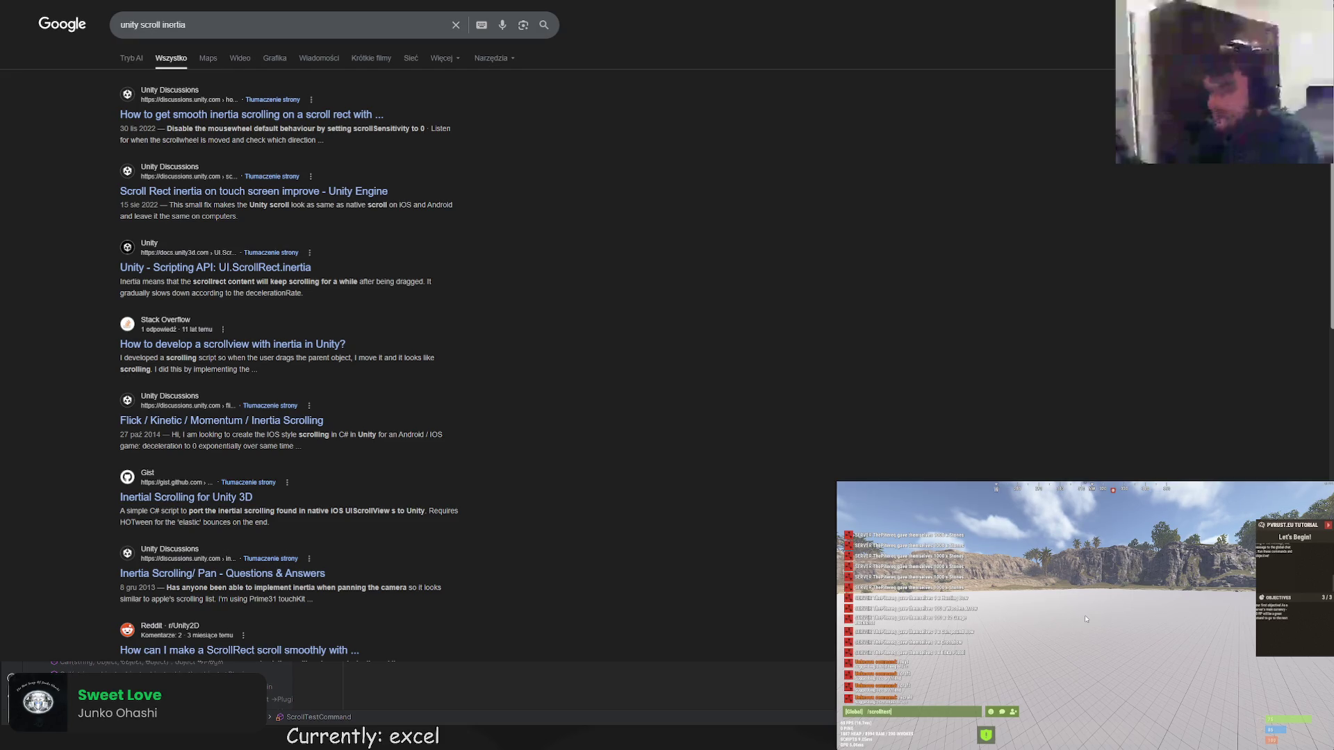
# Send /scrolltest to display the red scroll panel and dismiss it.
pyautogui.press('Return')
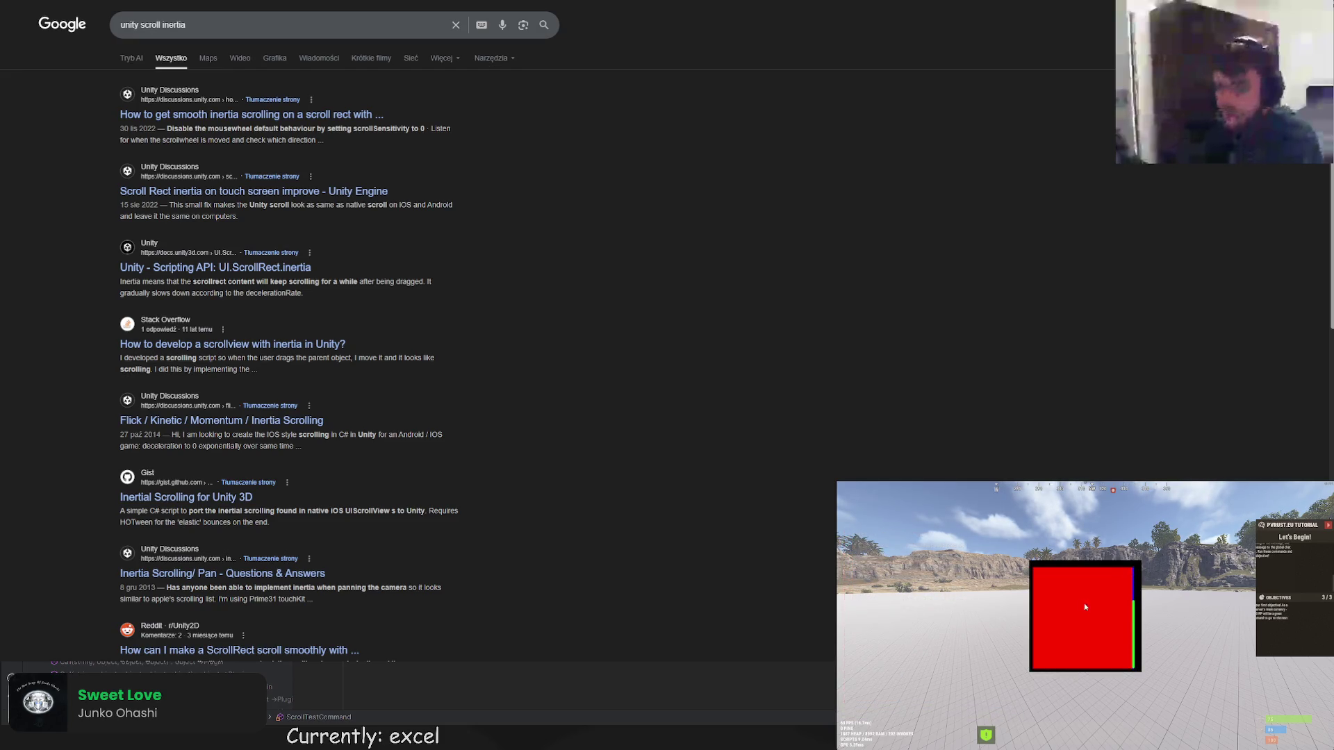
pyautogui.press('Escape')
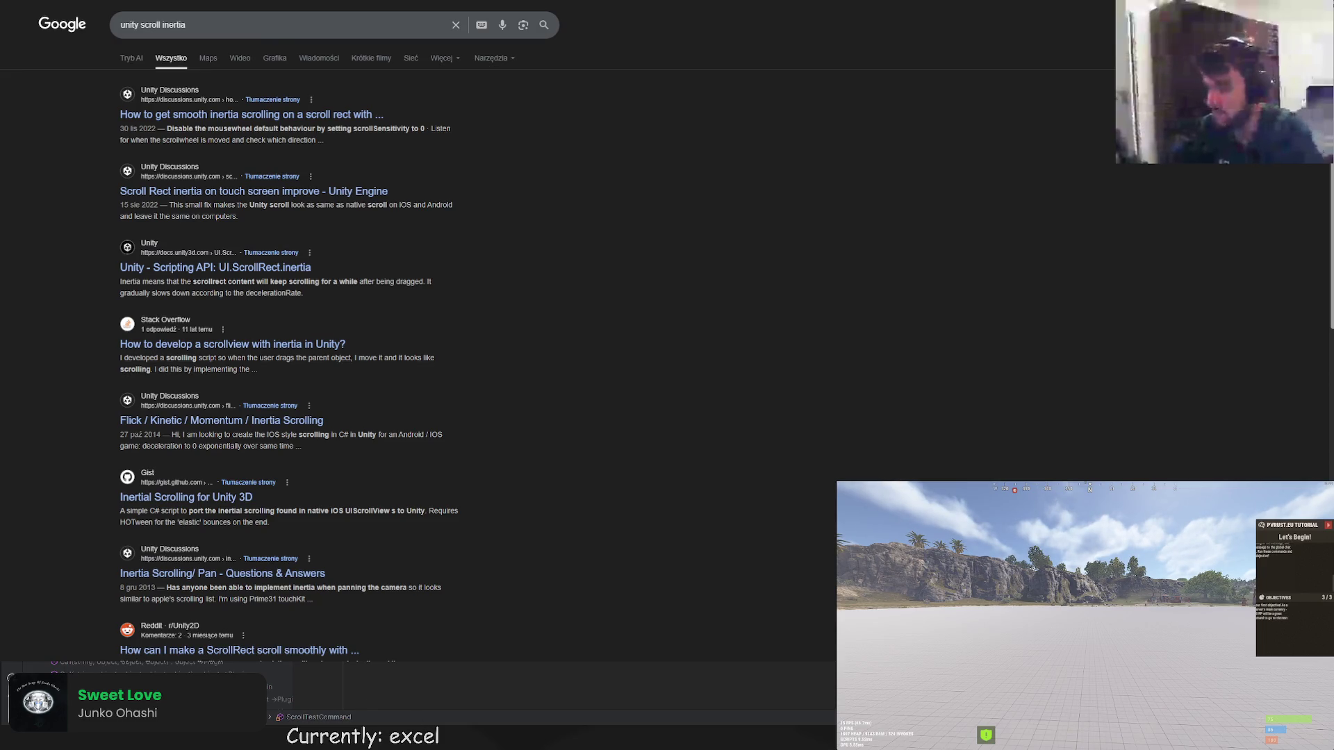
# Disconnect and reconnect to localhost:28020 from the F1 console, then bring up chat after the world loads.
pyautogui.press('F1')
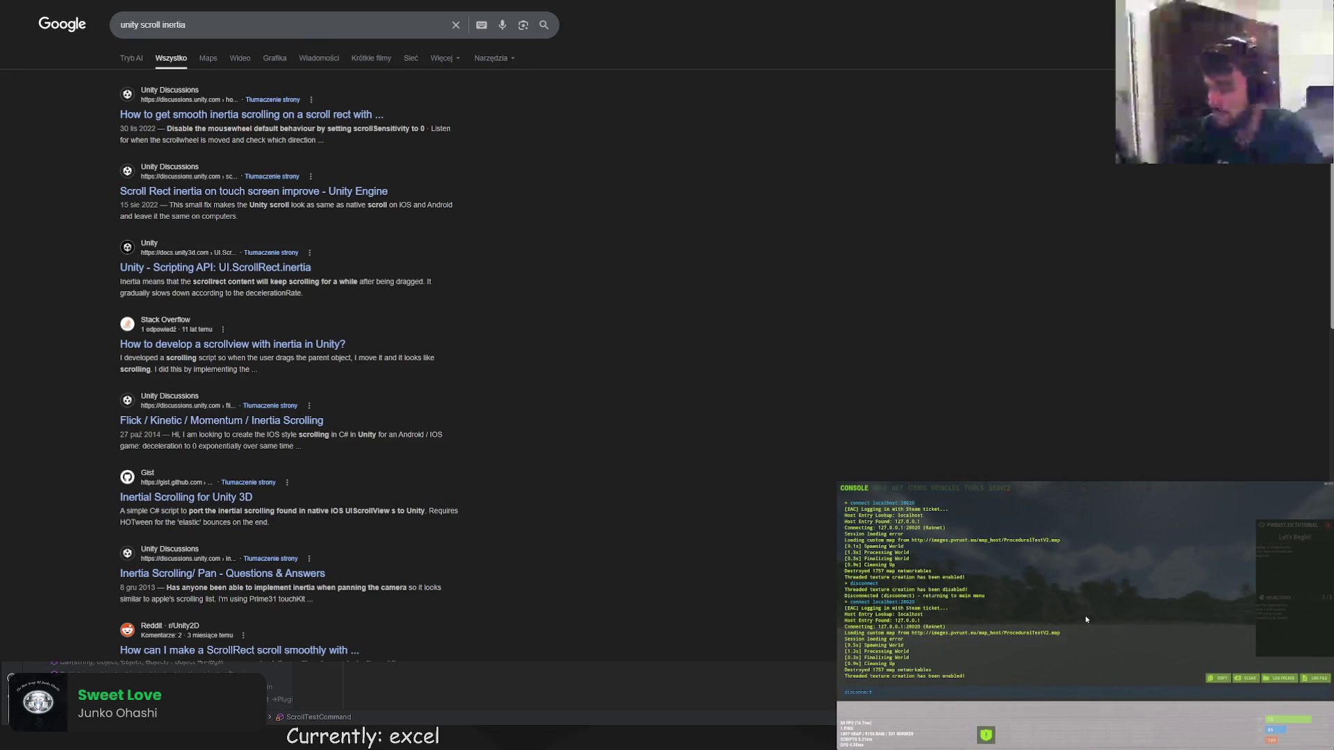
pyautogui.press('Return')
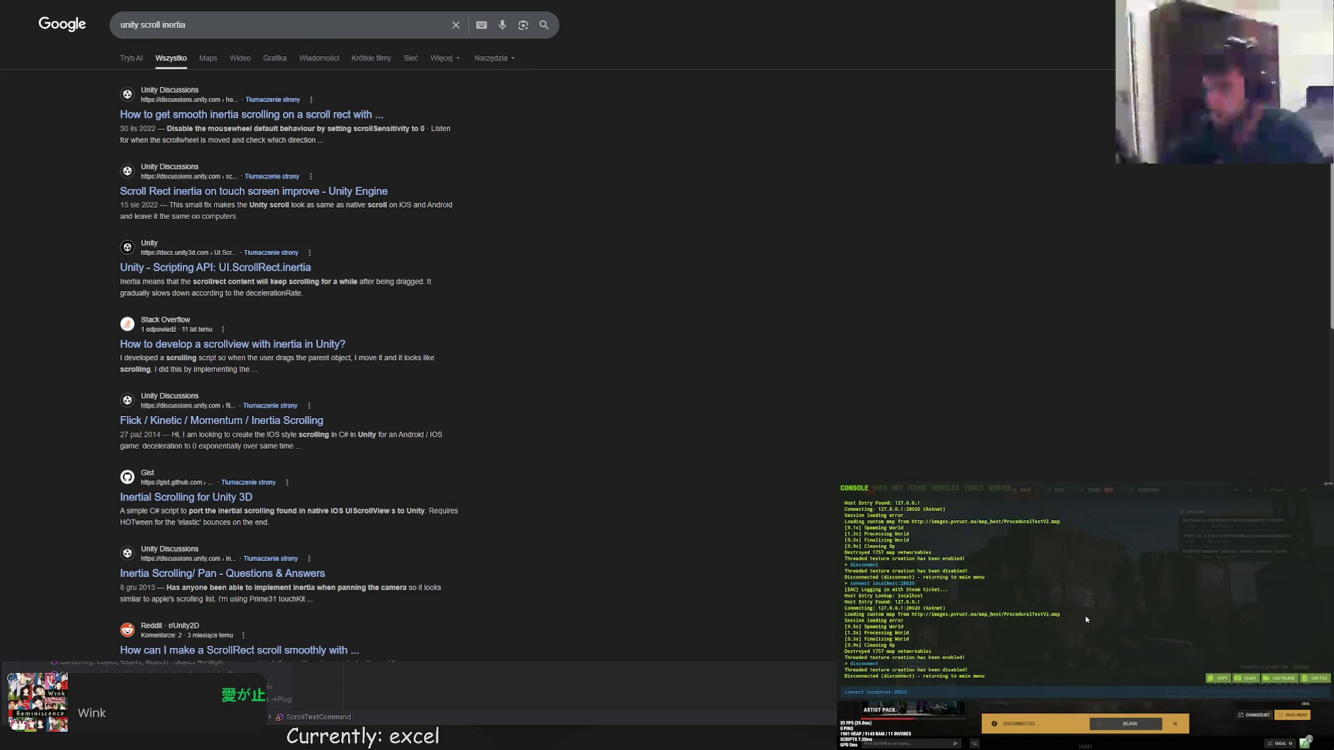
pyautogui.press('Return')
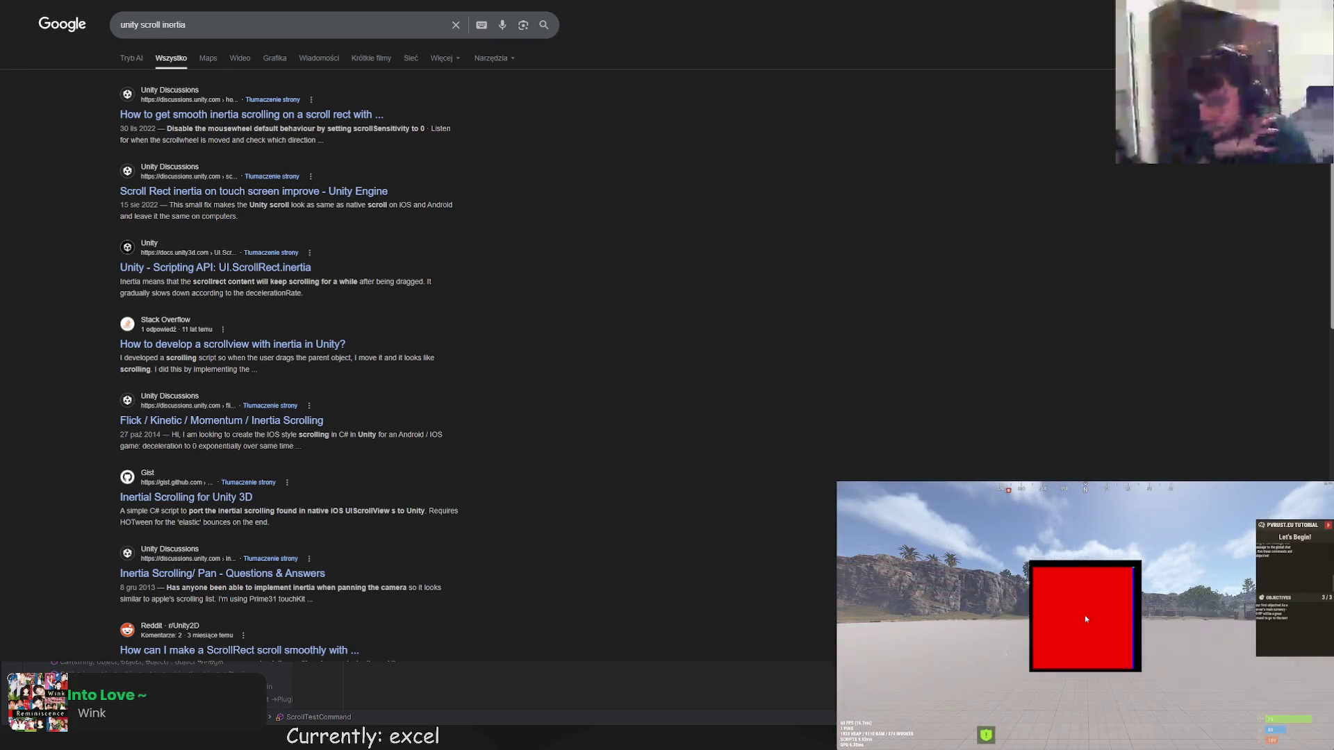
pyautogui.scroll(-2, 1085, 616)
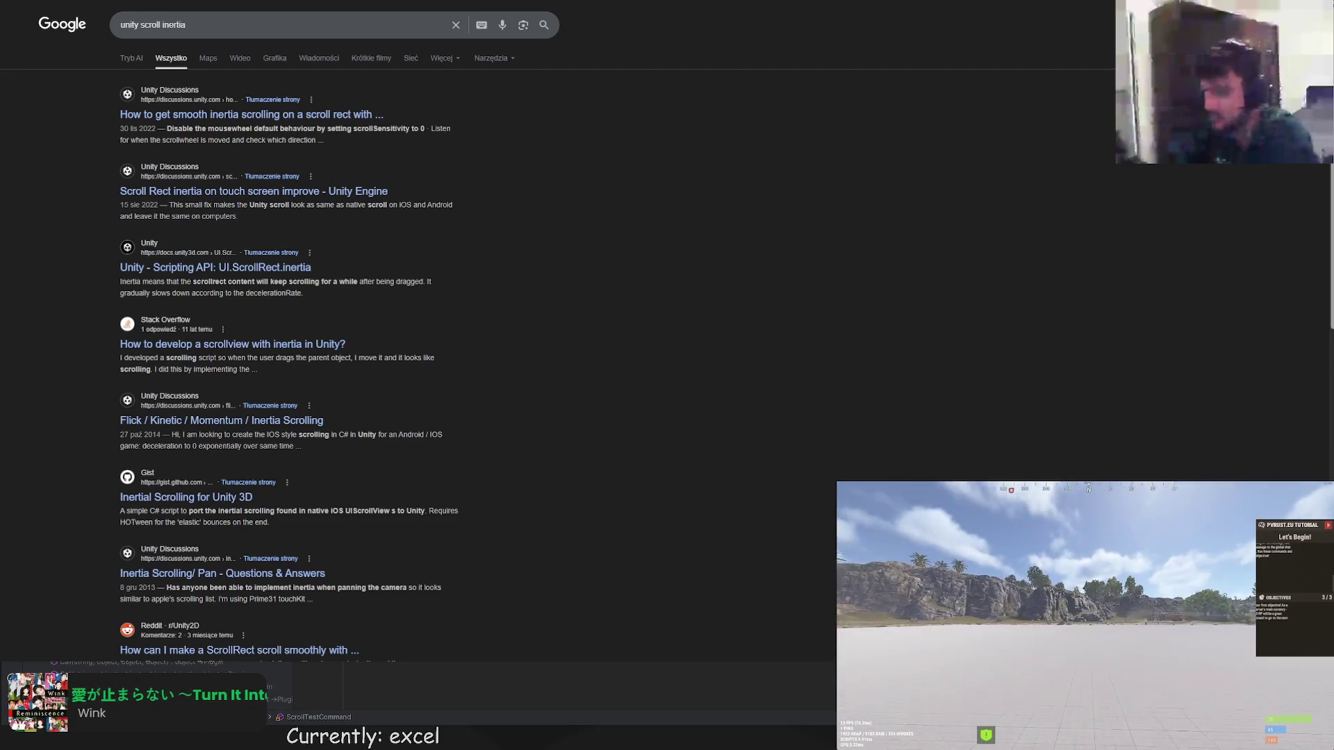
pyautogui.press('Return')
pyautogui.write('/scroll')
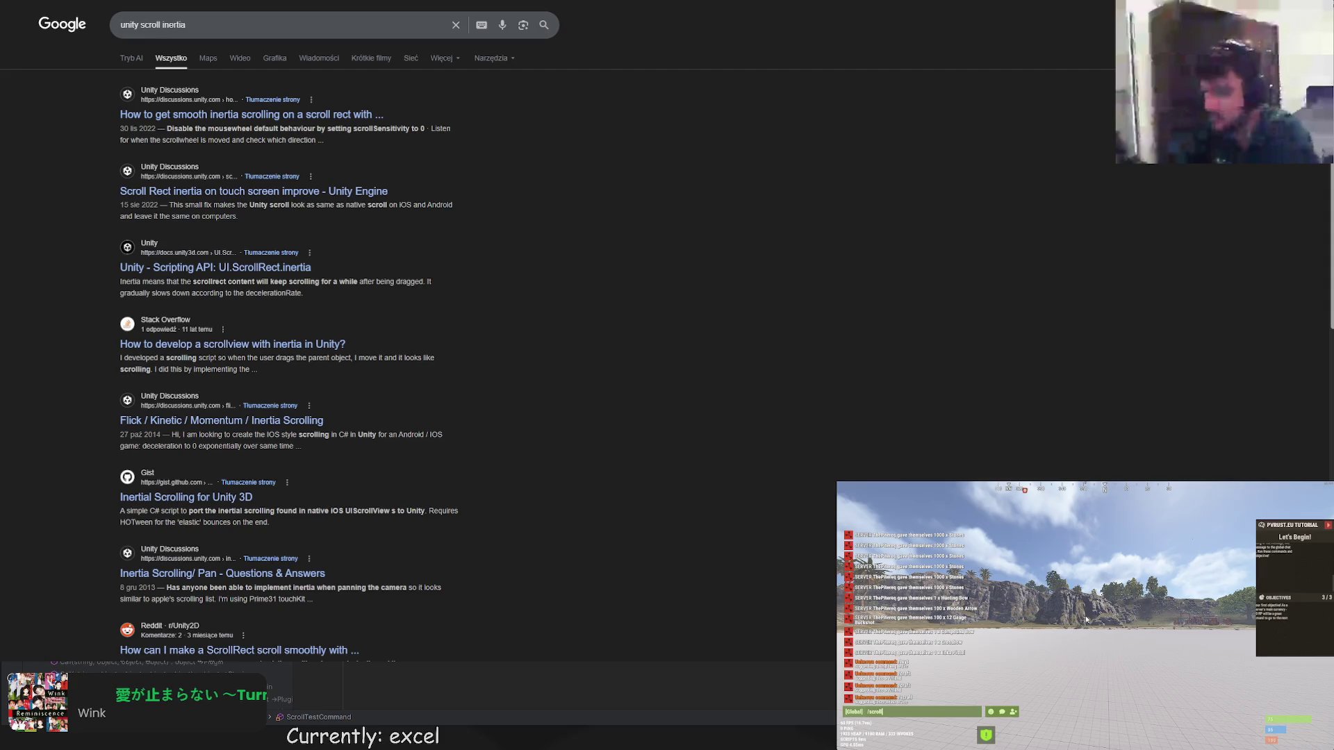
pyautogui.write('test')
# Send /scrolltest to show the red panel, rejoin localhost:28020 via disconnect/connect, and return to the F1 console.
pyautogui.press('Return')
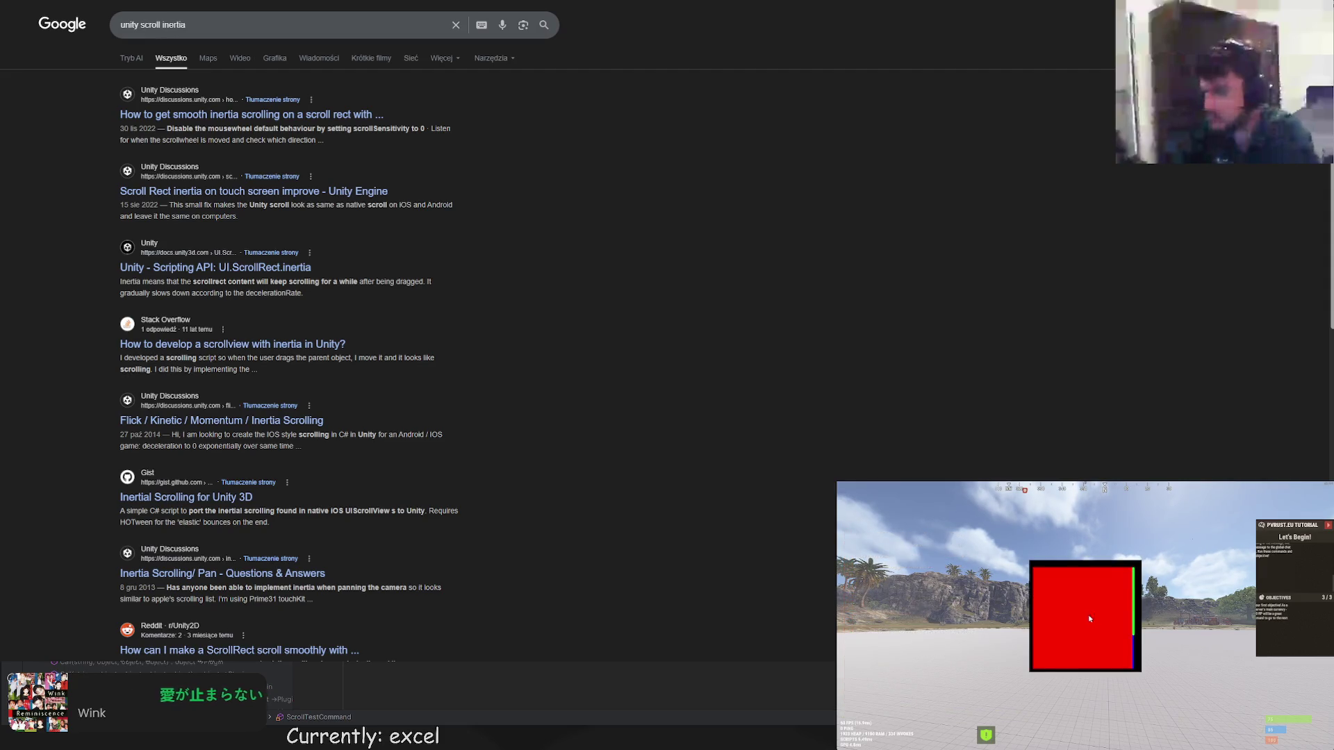
pyautogui.press('F1')
pyautogui.write('disconnect')
pyautogui.press('Return')
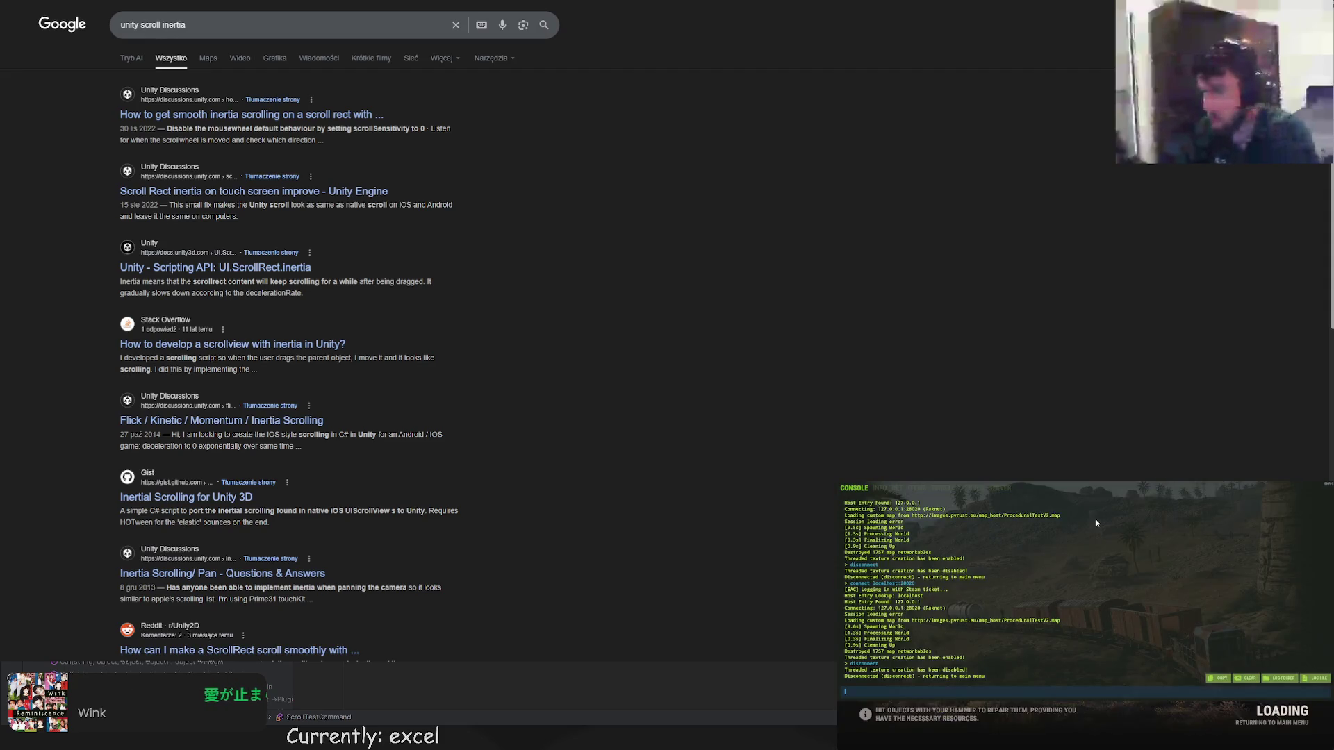
pyautogui.write('connect localhost:28020')
pyautogui.press('Return')
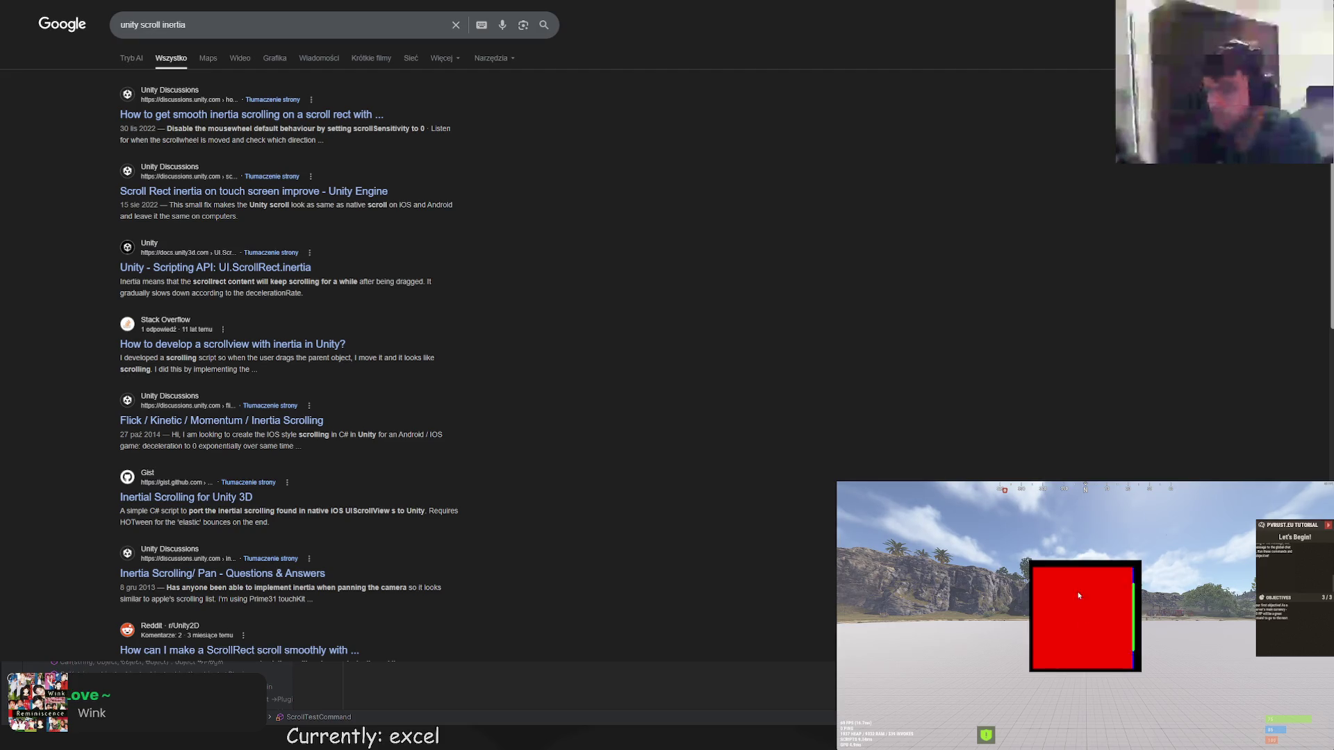
pyautogui.press('Return')
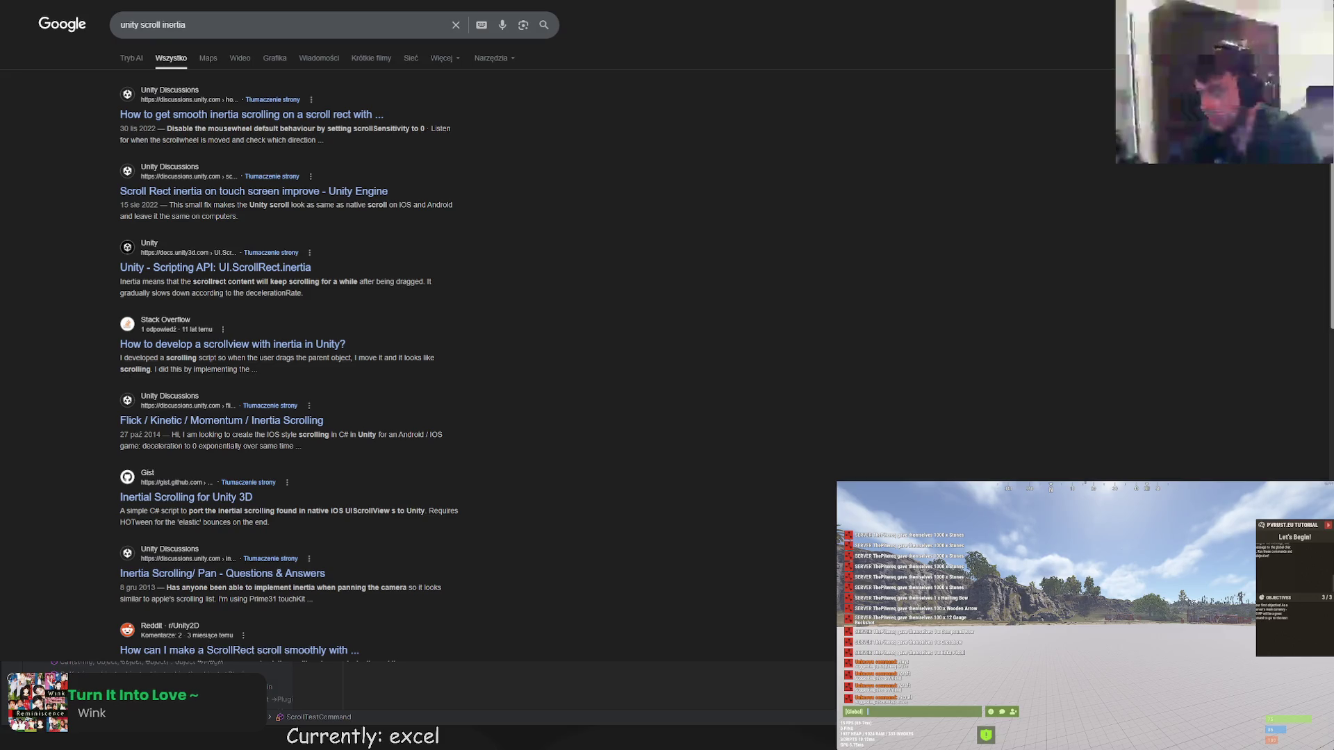
pyautogui.press('F1')
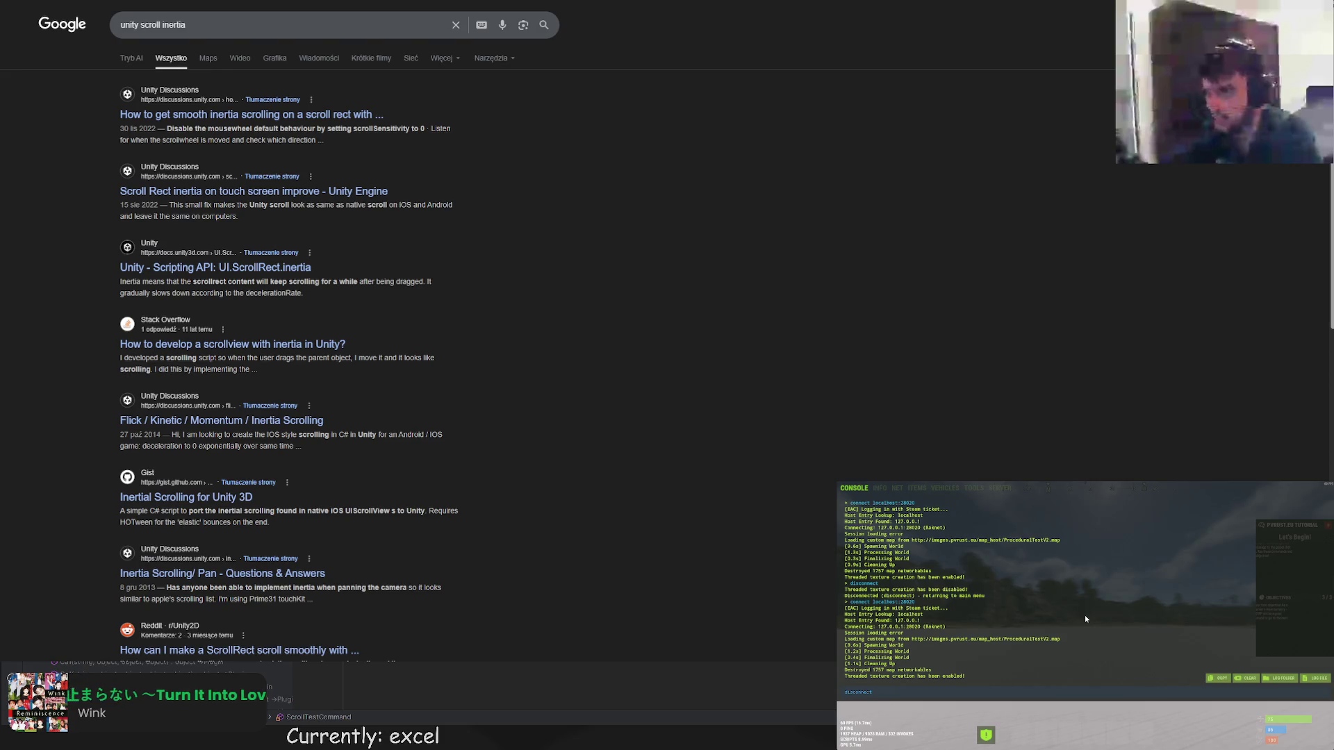
# Disconnect and reconnect to the local server, then switch back to ScrollError.cs in Rider while the world reloads.
pyautogui.press('Return')
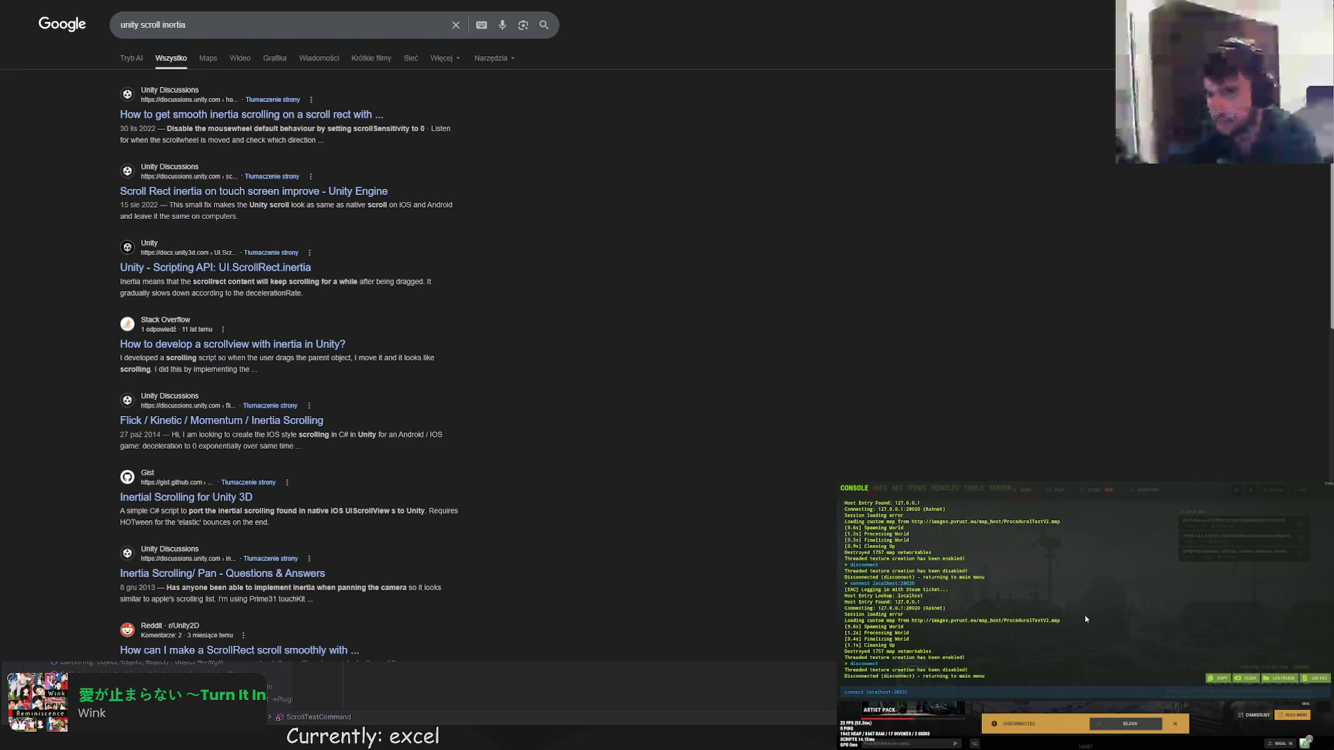
pyautogui.press('Up')
pyautogui.press('Return')
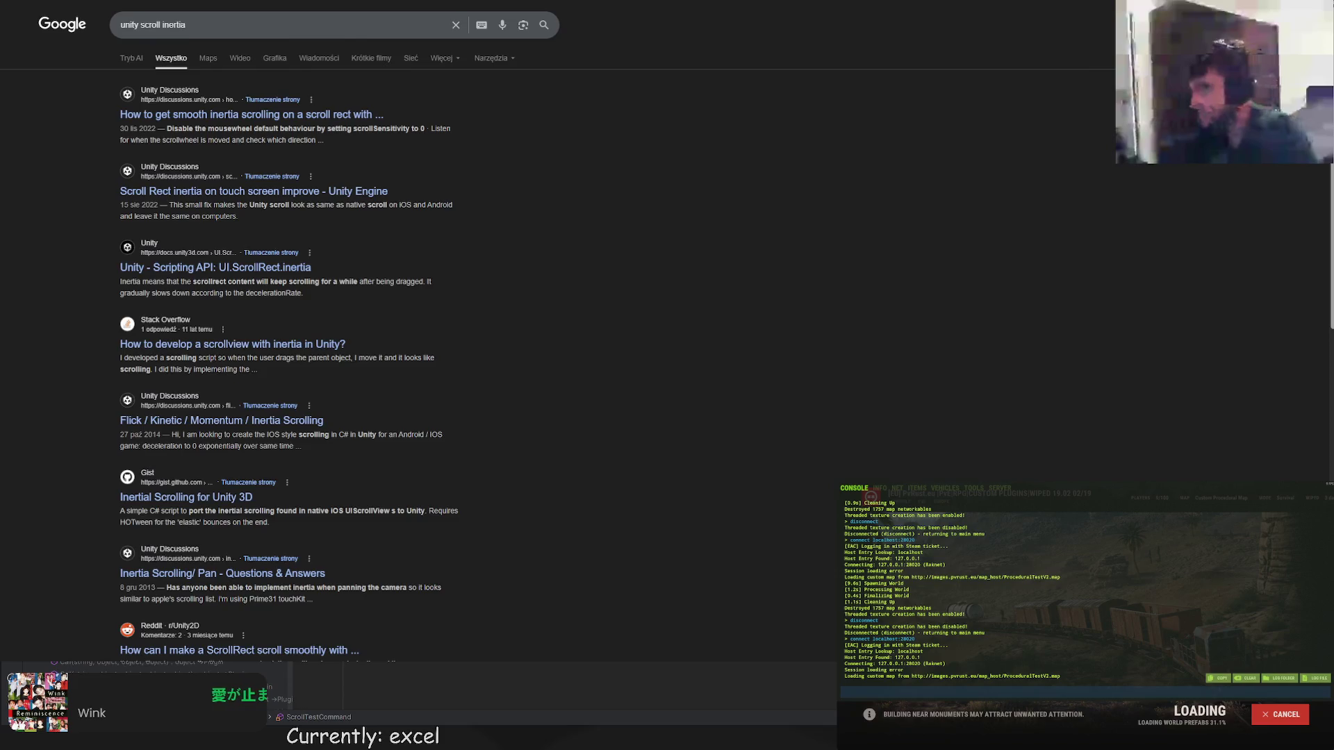
pyautogui.hotkey('alt', 'Tab')
pyautogui.hotkey('alt', 'Tab')
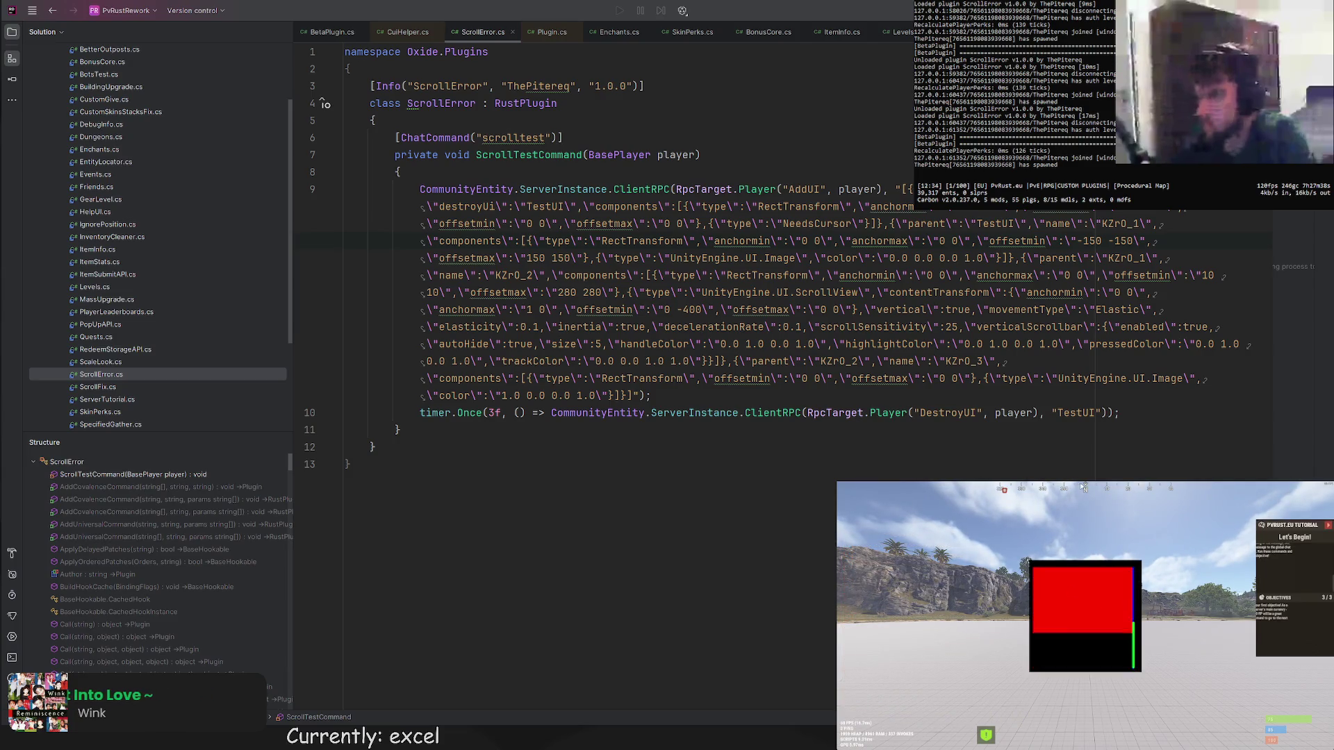
# Remove "movementType":"Elastic" from the UI JSON and run /scrolltest in Rust to test without it.
pyautogui.click(633, 395)
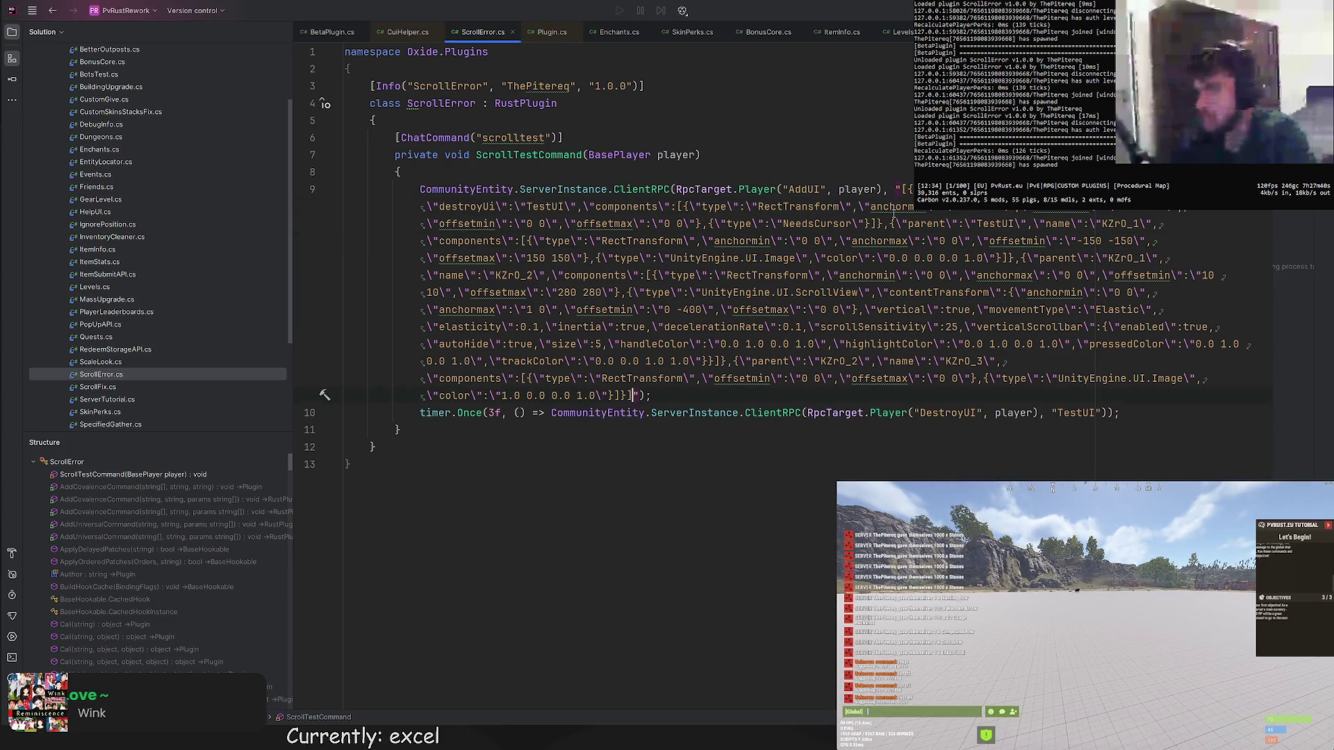
pyautogui.moveTo(974, 309); pyautogui.dragTo(1155, 309)
pyautogui.hotkey('ctrl', 'c')
pyautogui.press('BackSpace')
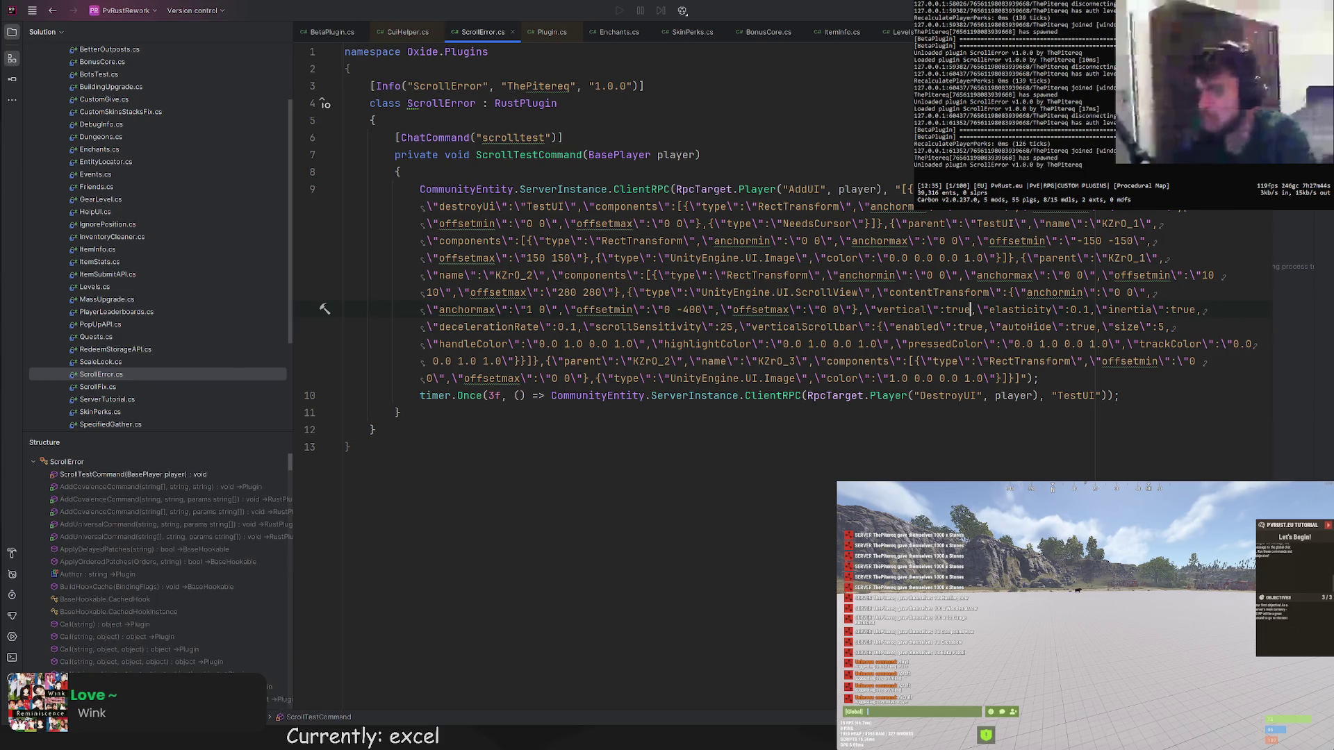
pyautogui.write('/scrolltest')
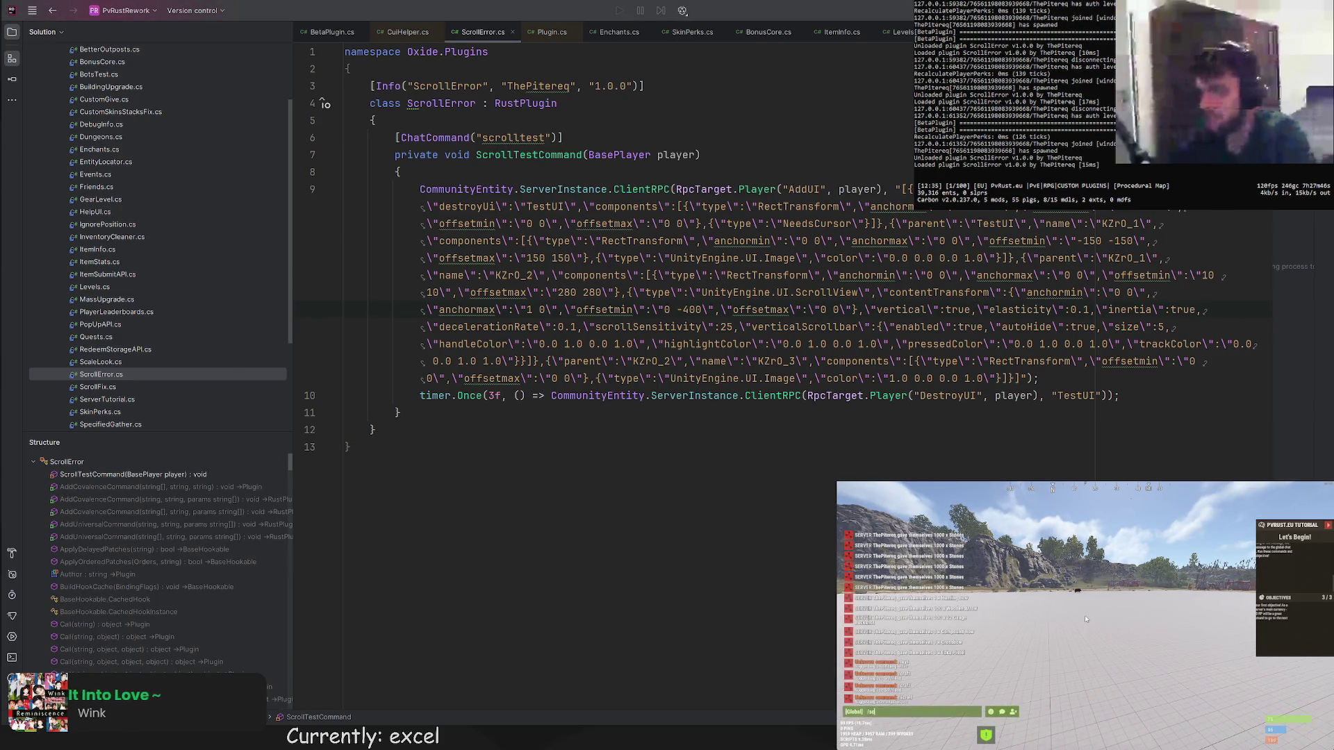
pyautogui.press('Return')
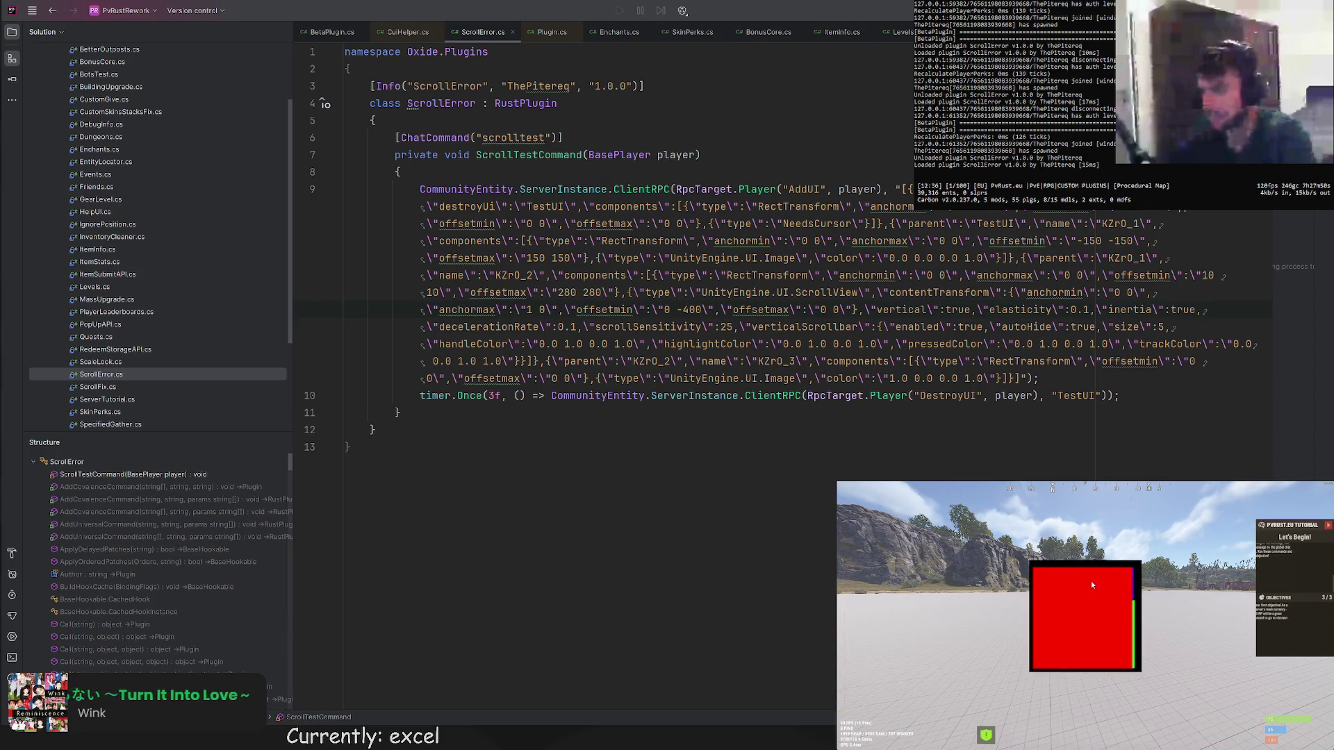
pyautogui.press('Return')
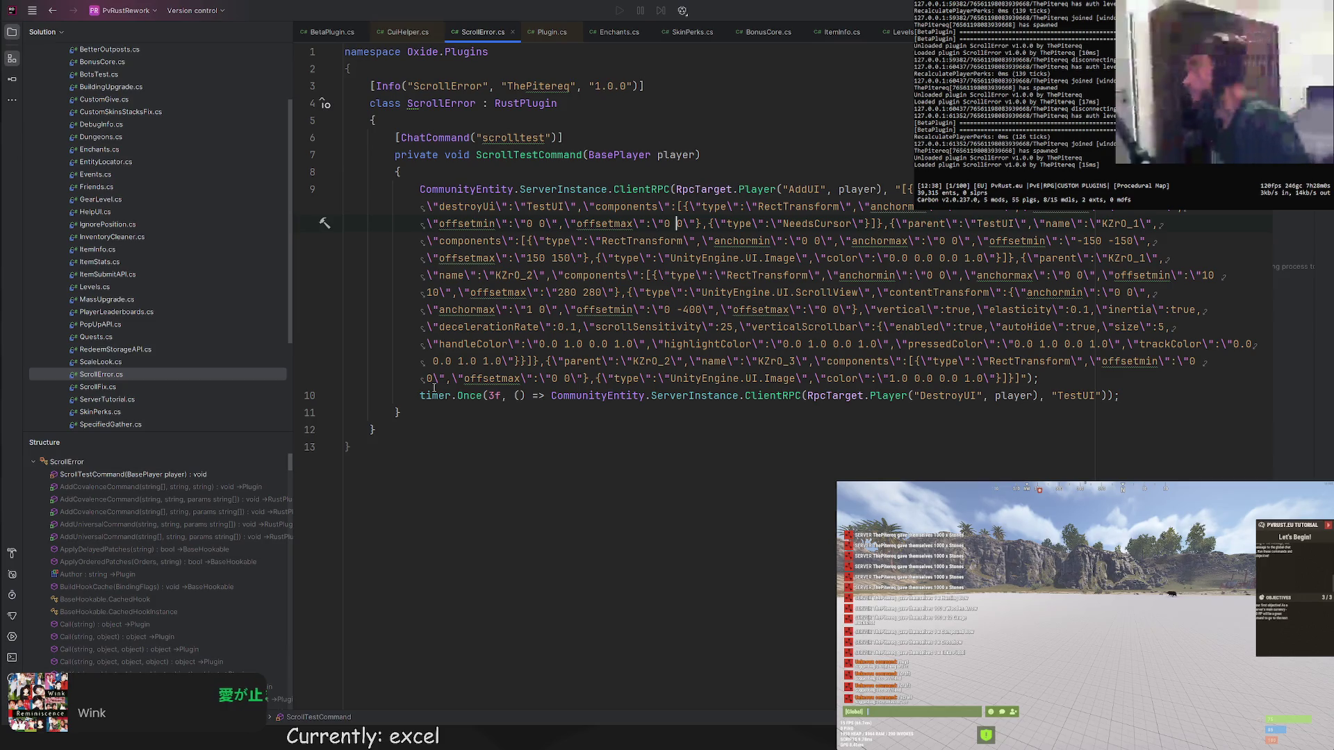
# Paste the Elastic movementType setting back into the scroll view JSON.
pyautogui.hotkey('ctrl', 'v')
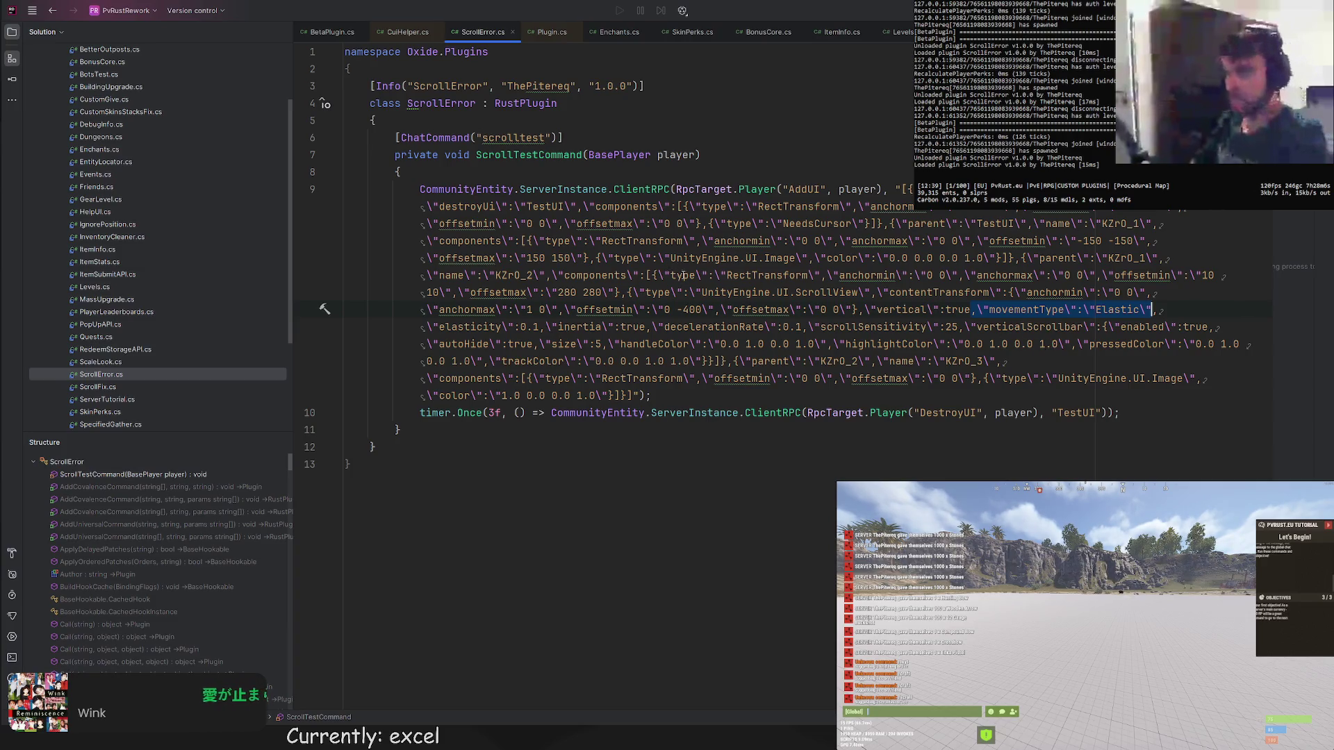
pyautogui.click(983, 326)
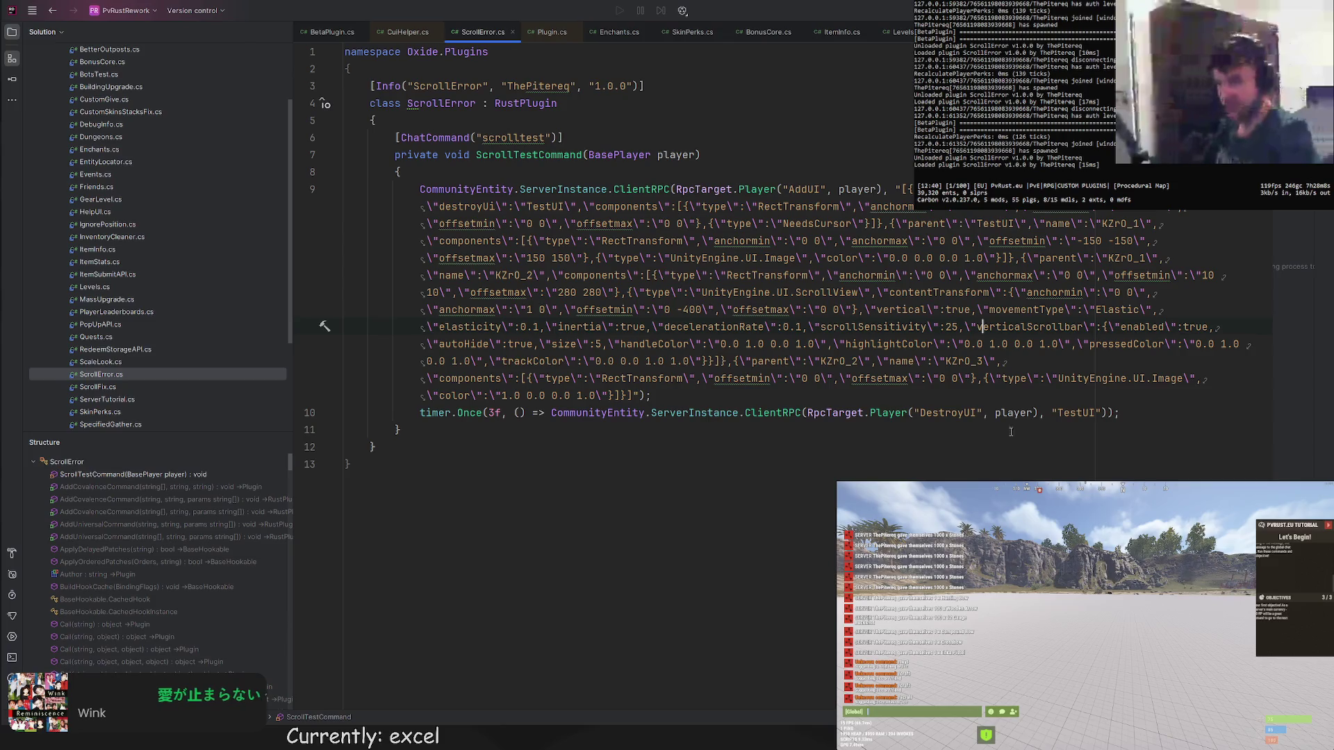
pyautogui.scroll(5, 202, 115)
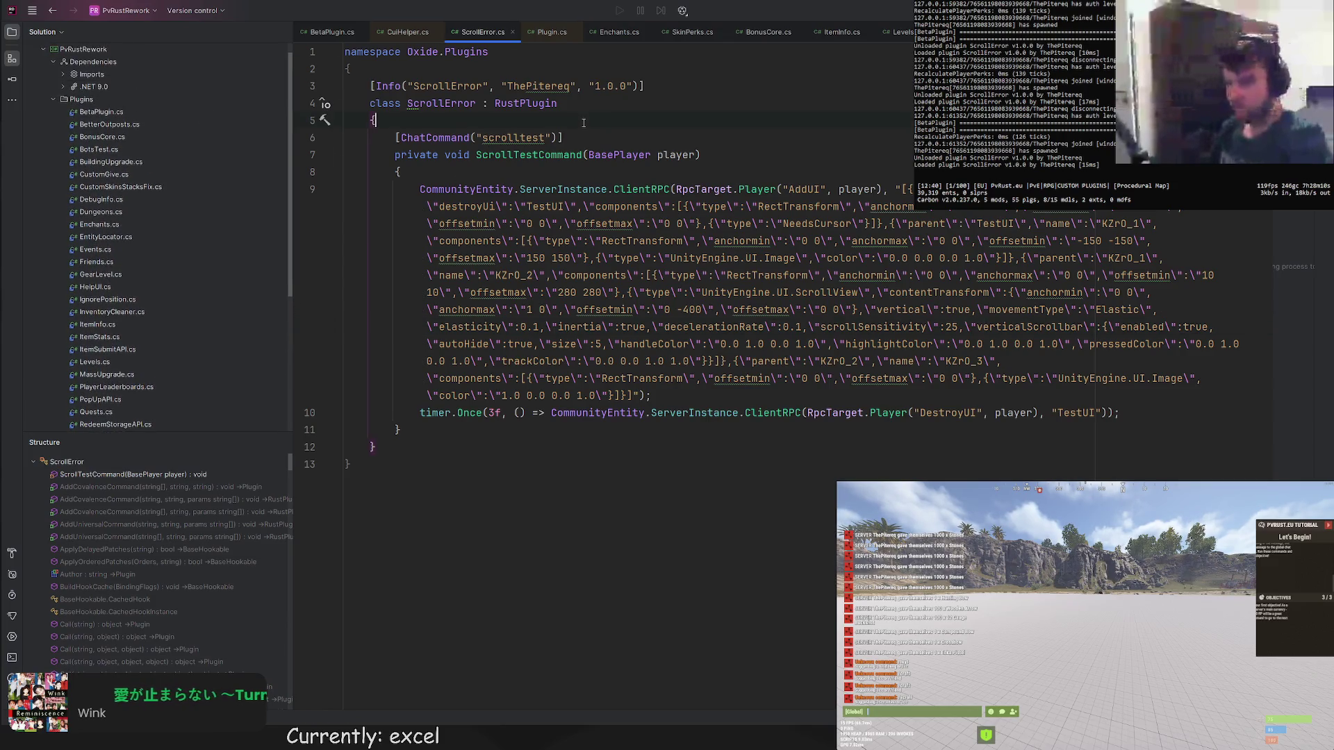
# Declare 'private const bool checkElastic = true;' at the top of the ScrollError class.
pyautogui.press('Return')
pyautogui.press('Return')
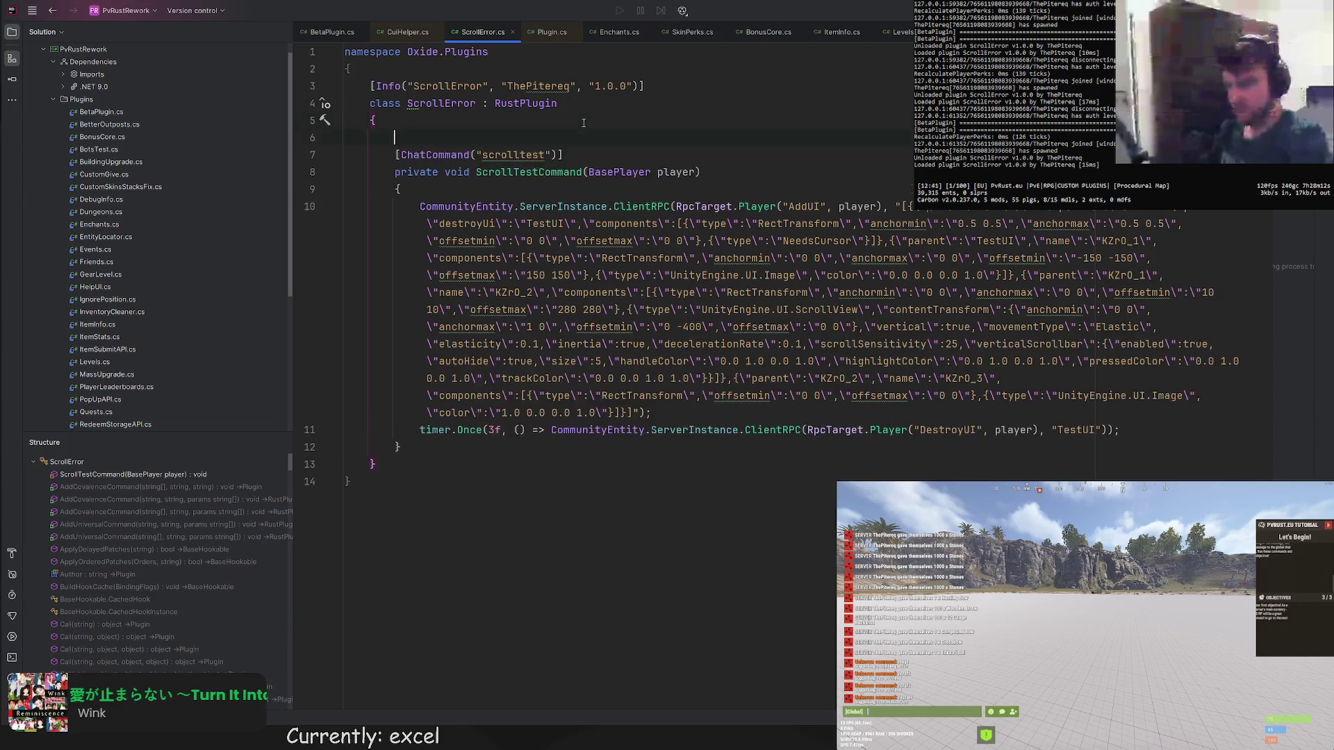
pyautogui.press('Return')
pyautogui.press('Return')
pyautogui.press('Up')
pyautogui.write('private const st')
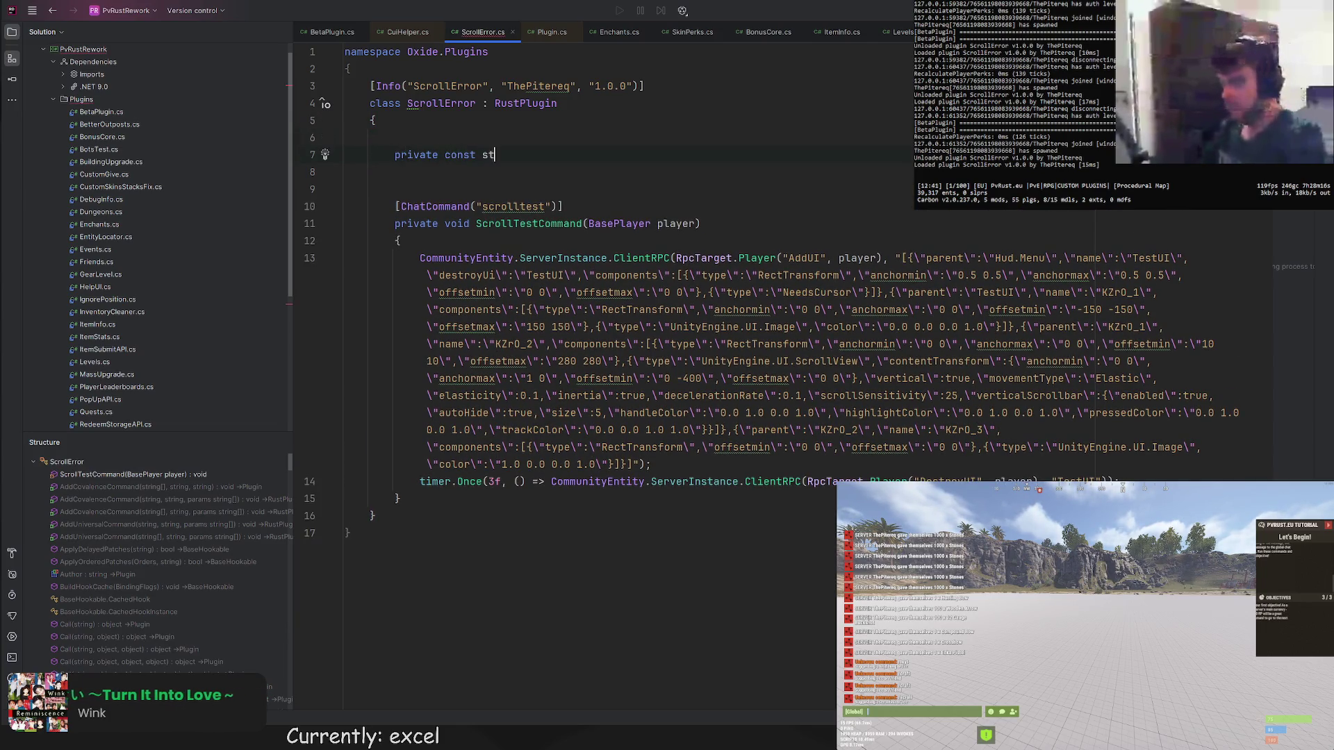
pyautogui.write('ring checkElastic = true;')
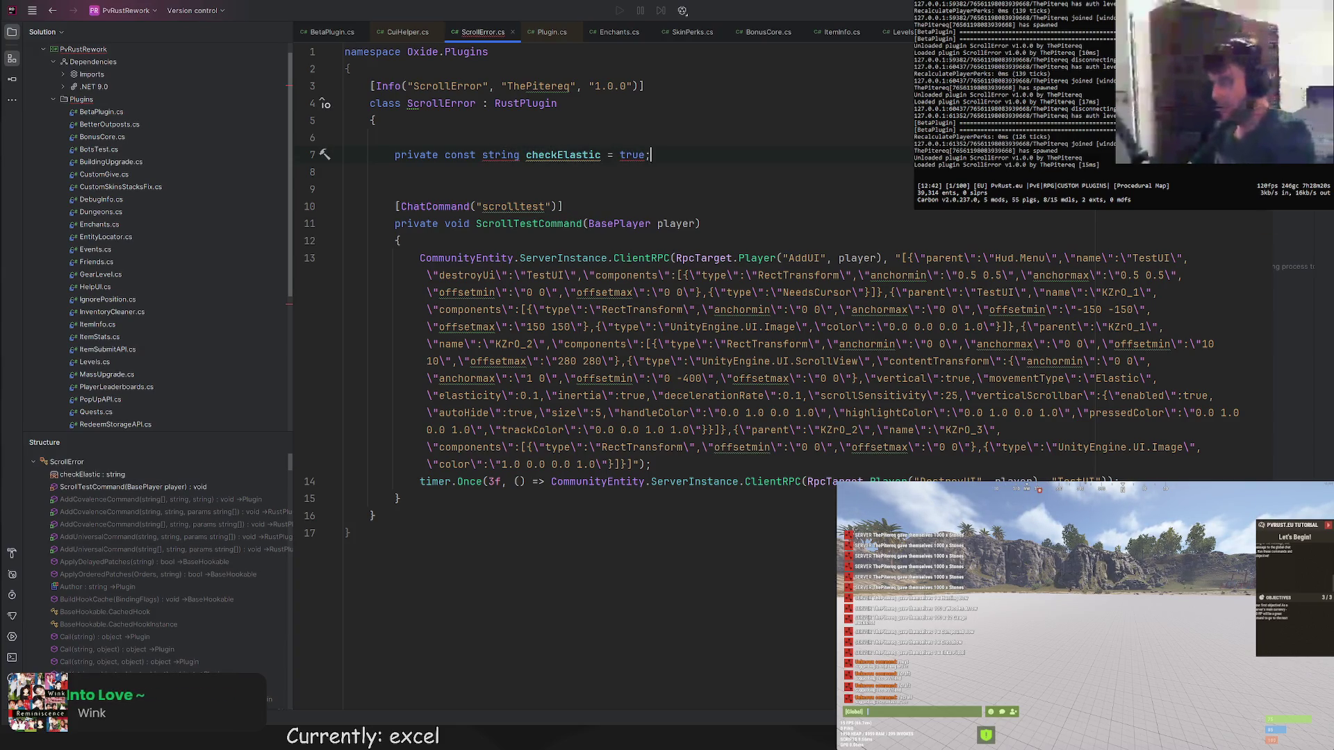
pyautogui.press('BackSpace')
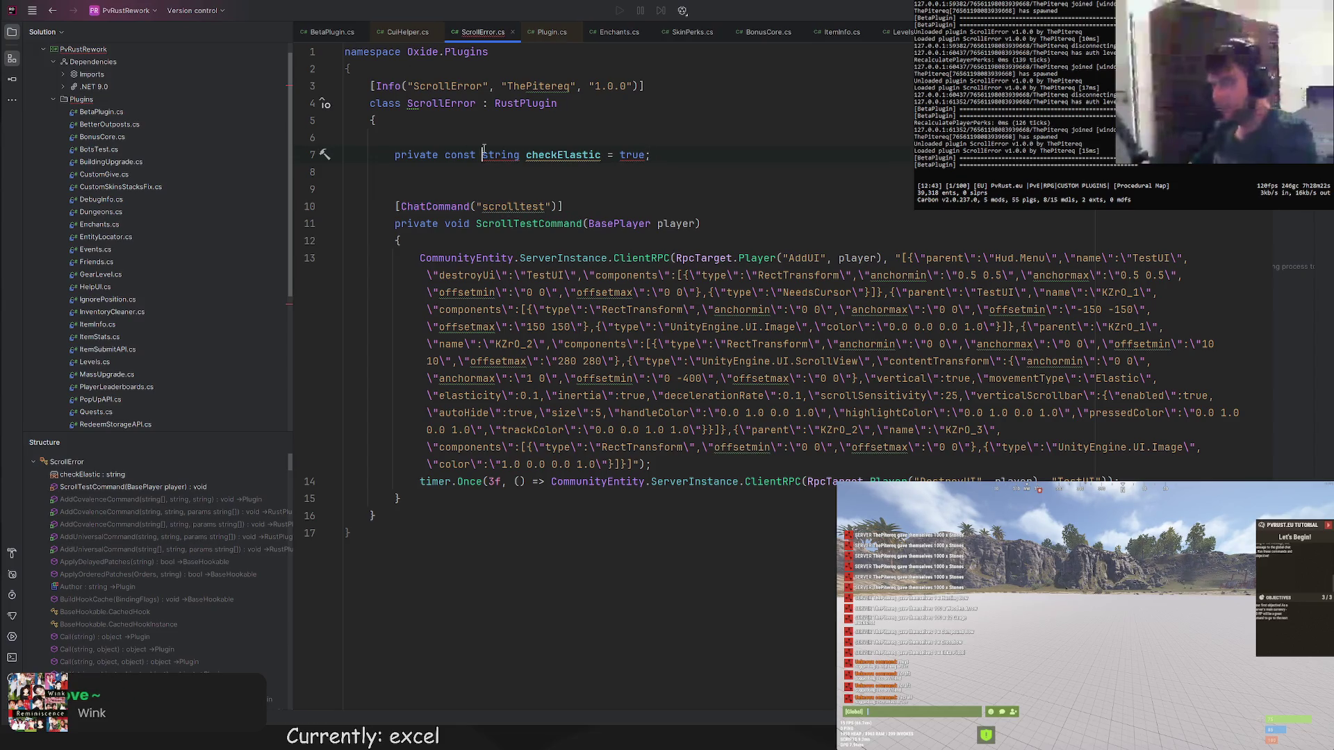
pyautogui.write('bool')
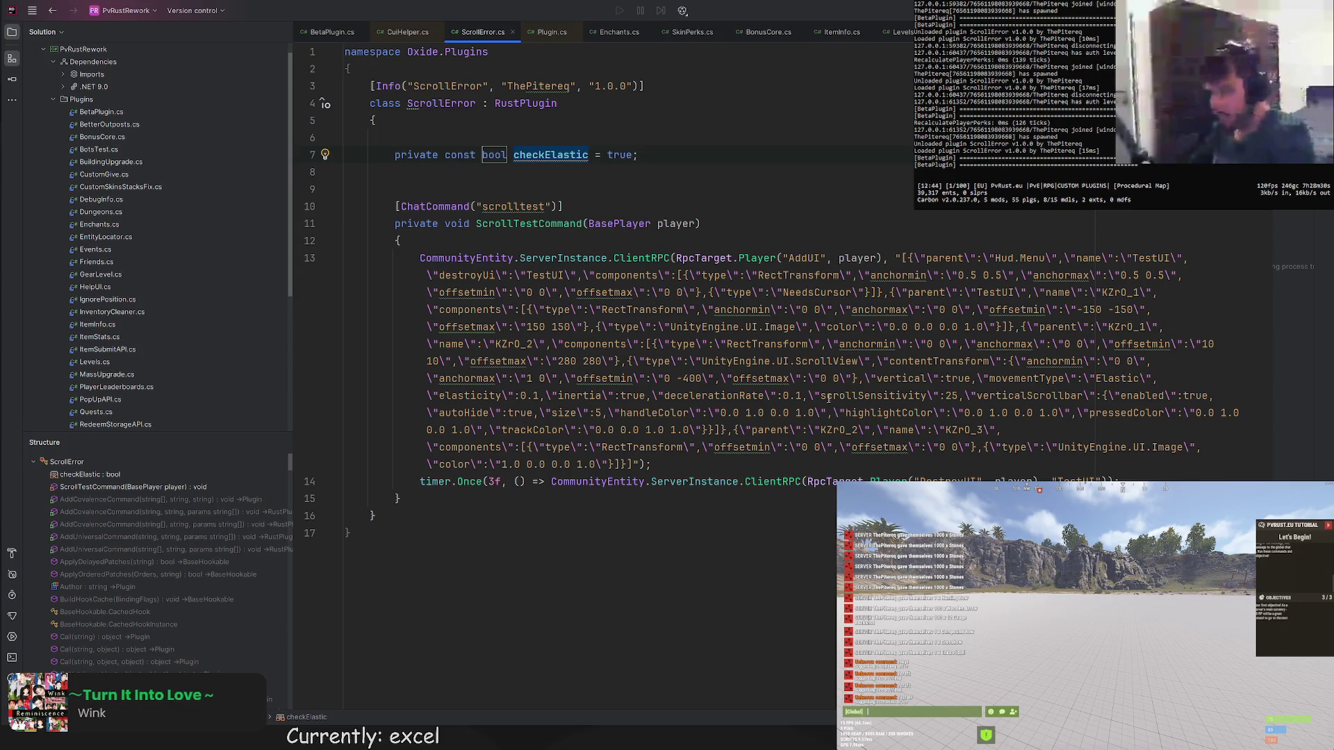
# Try a $ prefix on the JSON string, remove it again, and position below checkElastic for another private declaration.
pyautogui.doubleClick(633, 395)
pyautogui.click(900, 257)
pyautogui.write('$')
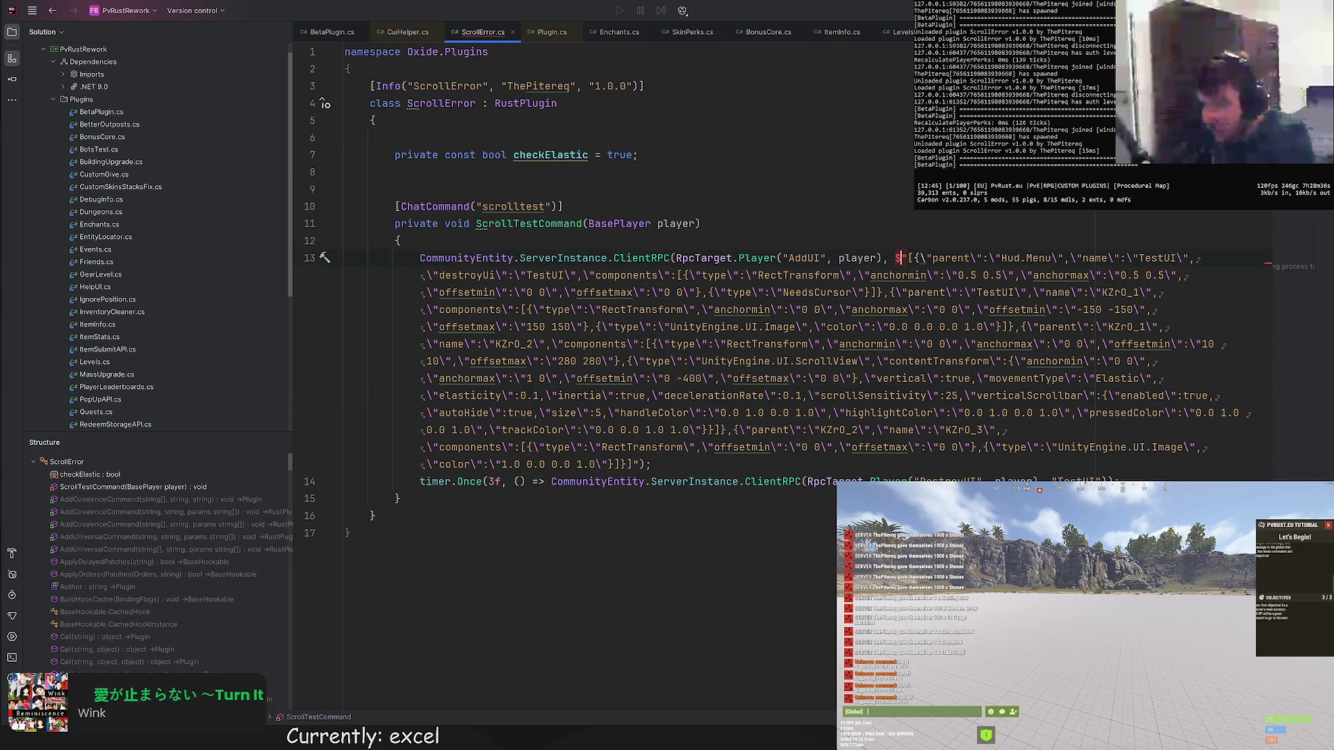
pyautogui.press('BackSpace')
pyautogui.write('$')
pyautogui.press('BackSpace')
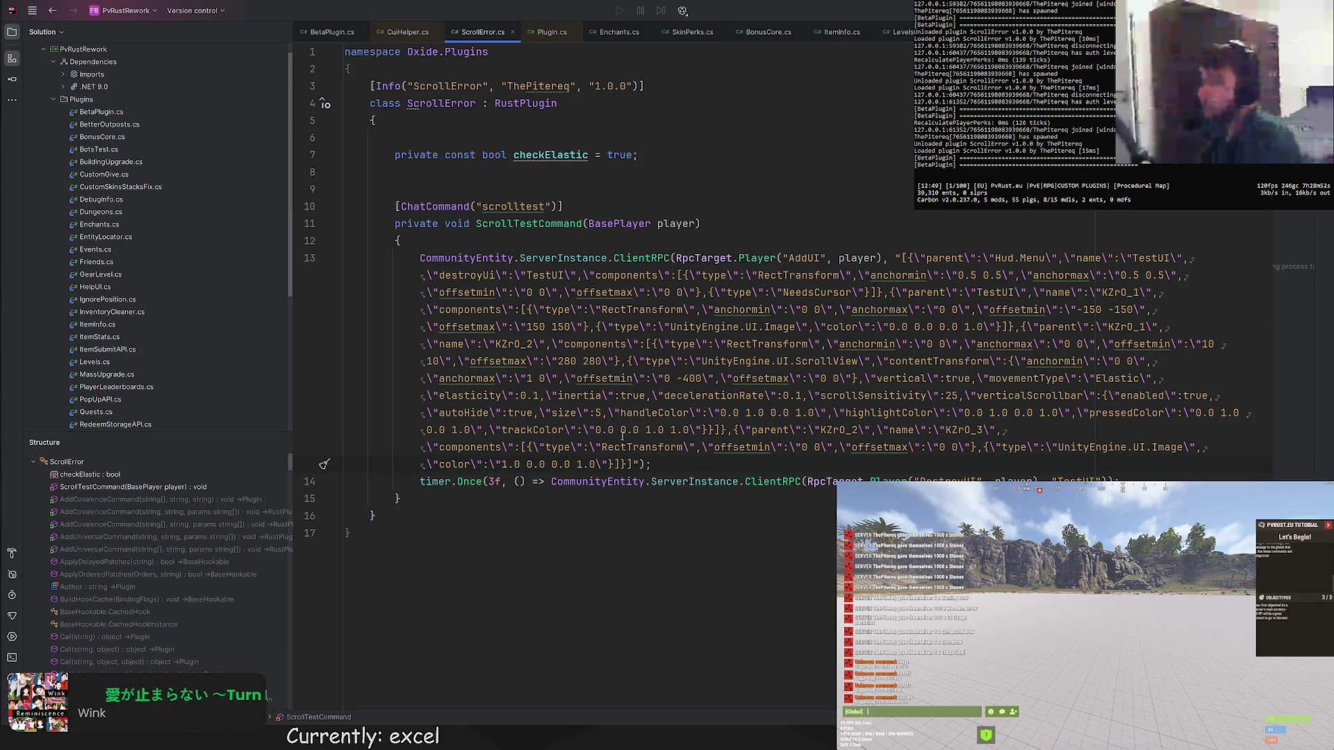
pyautogui.click(883, 258)
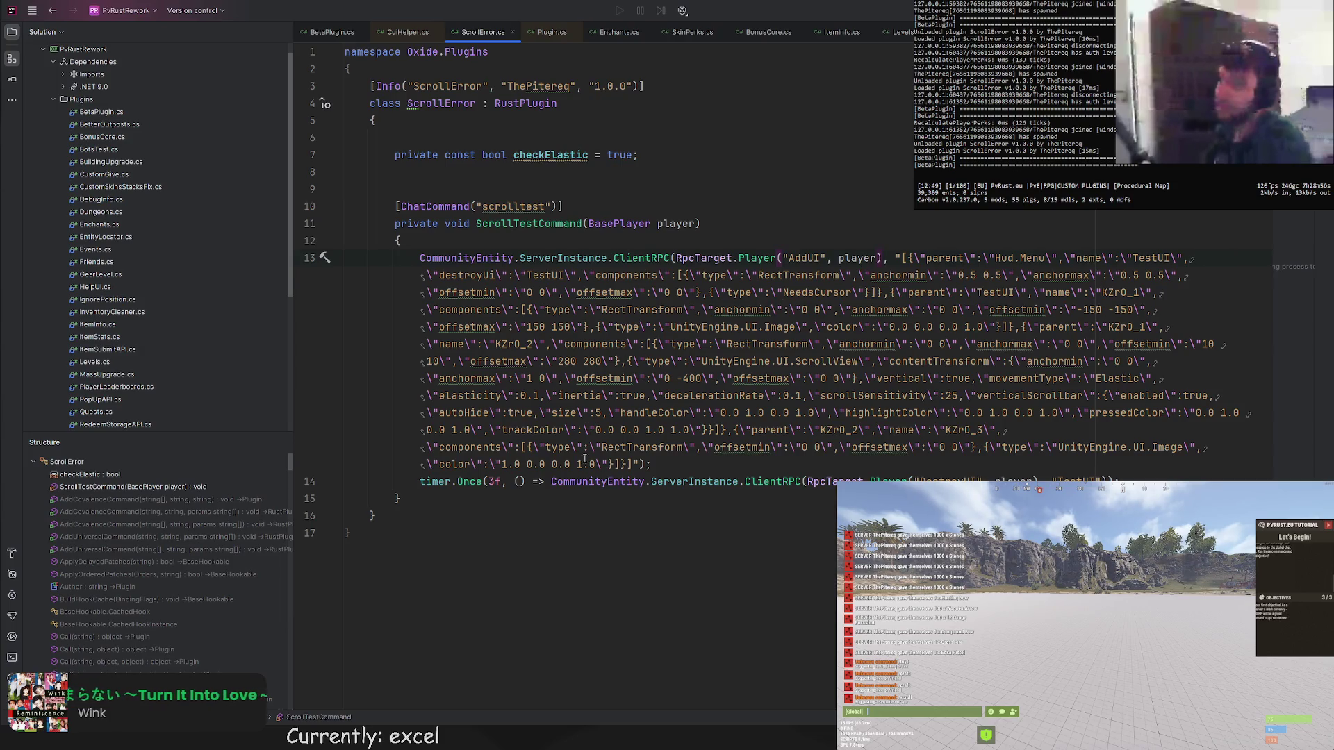
pyautogui.click(620, 188)
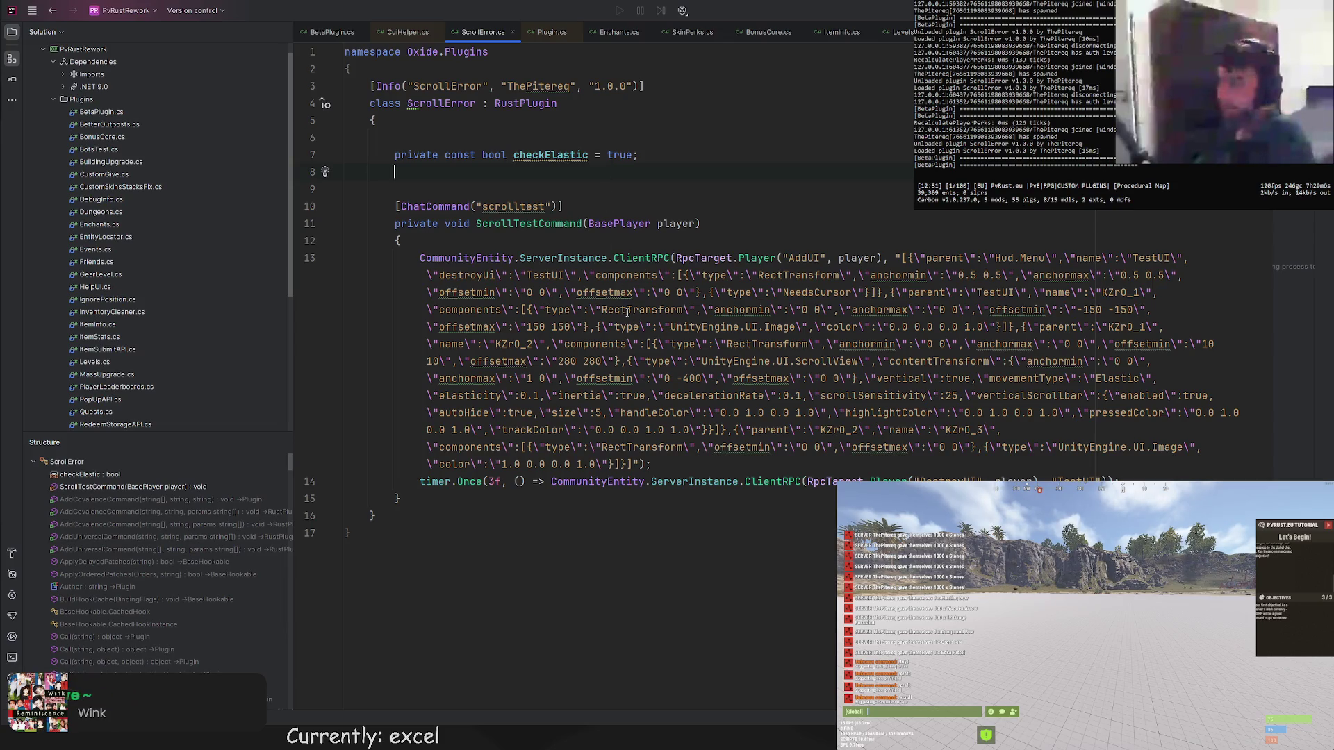
pyautogui.moveTo(535, 193); pyautogui.dragTo(535, 178)
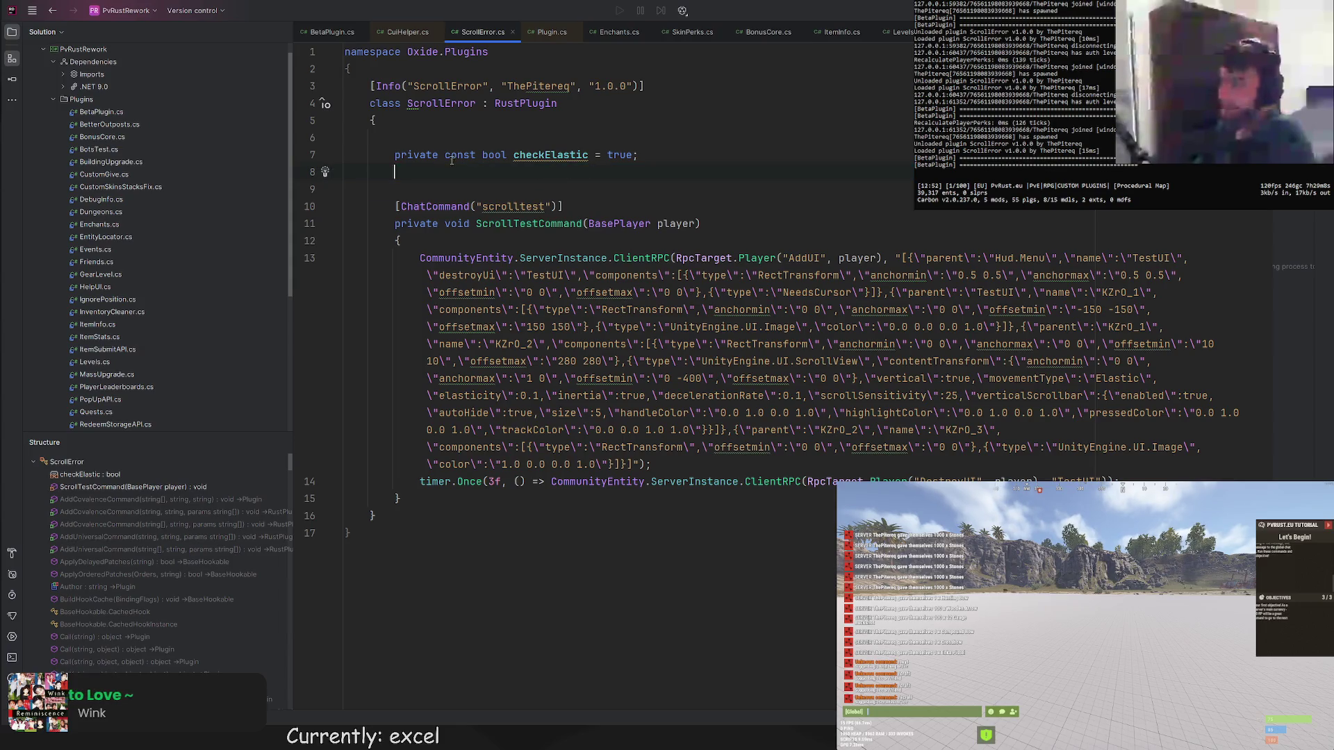
pyautogui.click(650, 156)
# Declare 'private const string regularJson =' beneath checkElastic, making it const rather than static readonly.
pyautogui.press('Return')
pyautogui.press('Return')
pyautogui.write('pri')
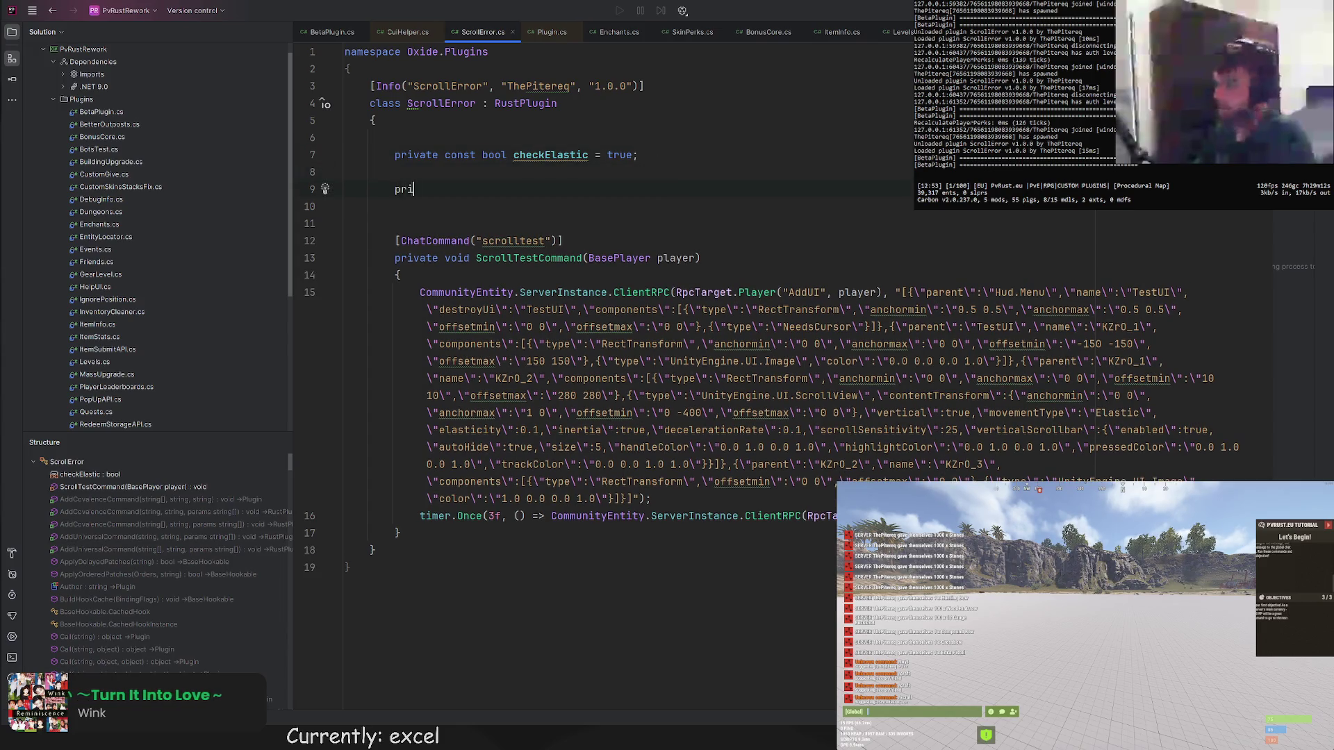
pyautogui.write('vate static r')
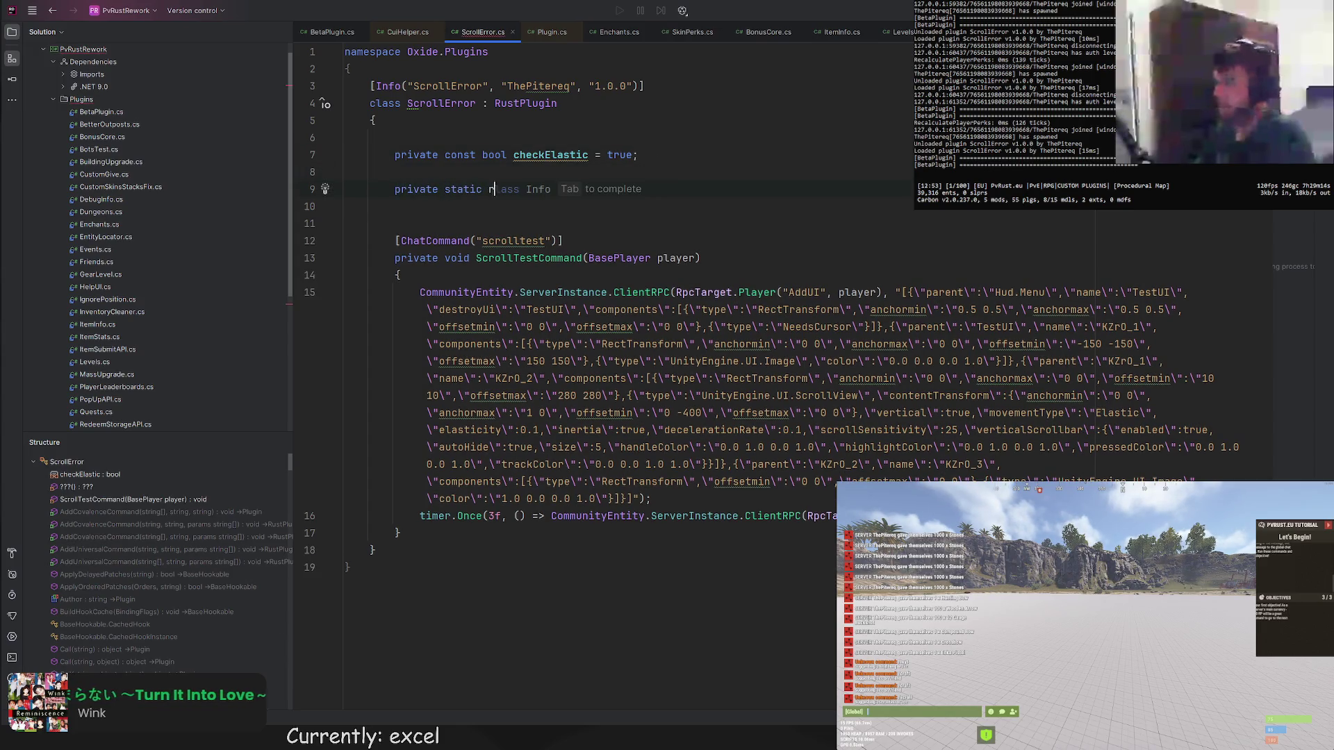
pyautogui.write('eadonly string')
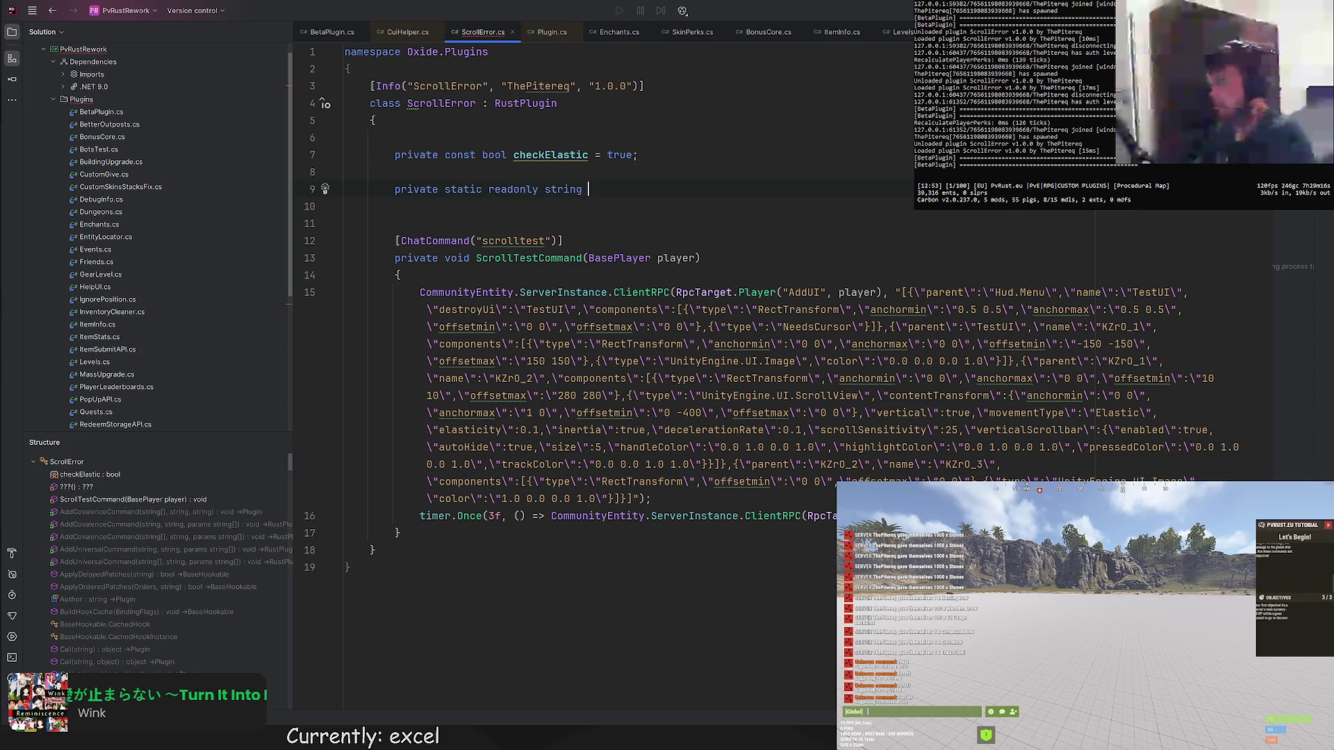
pyautogui.press('BackSpace')
pyautogui.press('BackSpace')
pyautogui.press('BackSpace')
pyautogui.hotkey('ctrl', 'BackSpace')
pyautogui.hotkey('ctrl', 'BackSpace')
pyautogui.hotkey('ctrl', 'BackSpace')
pyautogui.write('const string ')
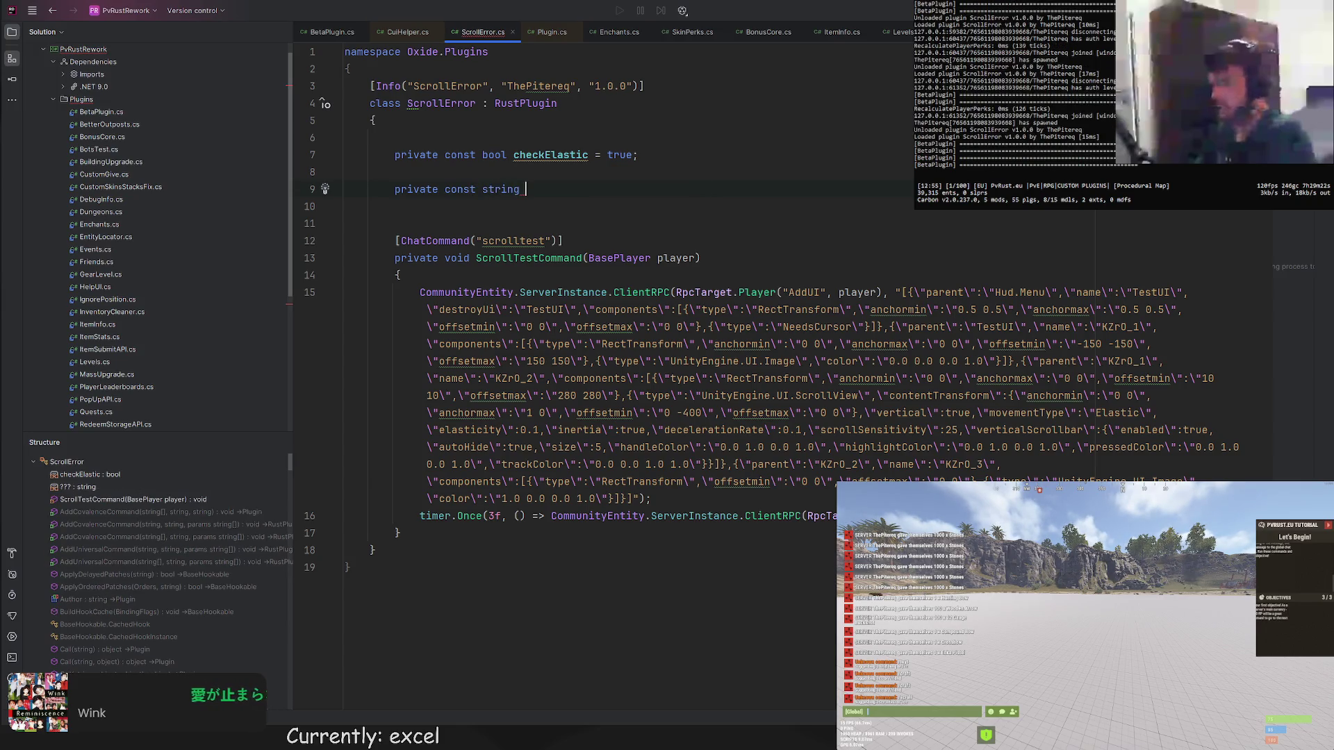
pyautogui.write('regularJson =')
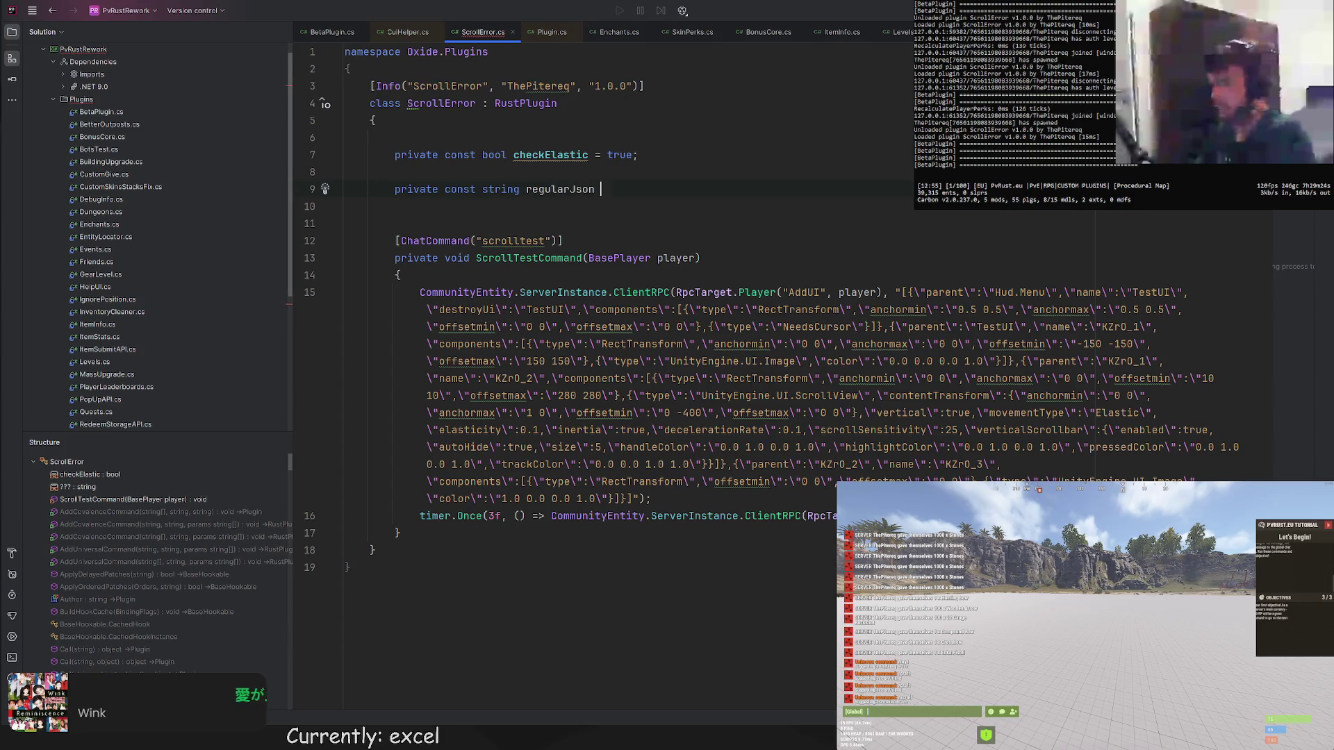
pyautogui.click(639, 154)
# Copy the JSON literal from ScrollTestCommand into regularJson, then start 'private const string elasticJson =' below it.
pyautogui.moveTo(899, 292); pyautogui.dragTo(639, 499)
pyautogui.hotkey('ctrl', 'c')
pyautogui.click(626, 188)
pyautogui.hotkey('ctrl', 'v')
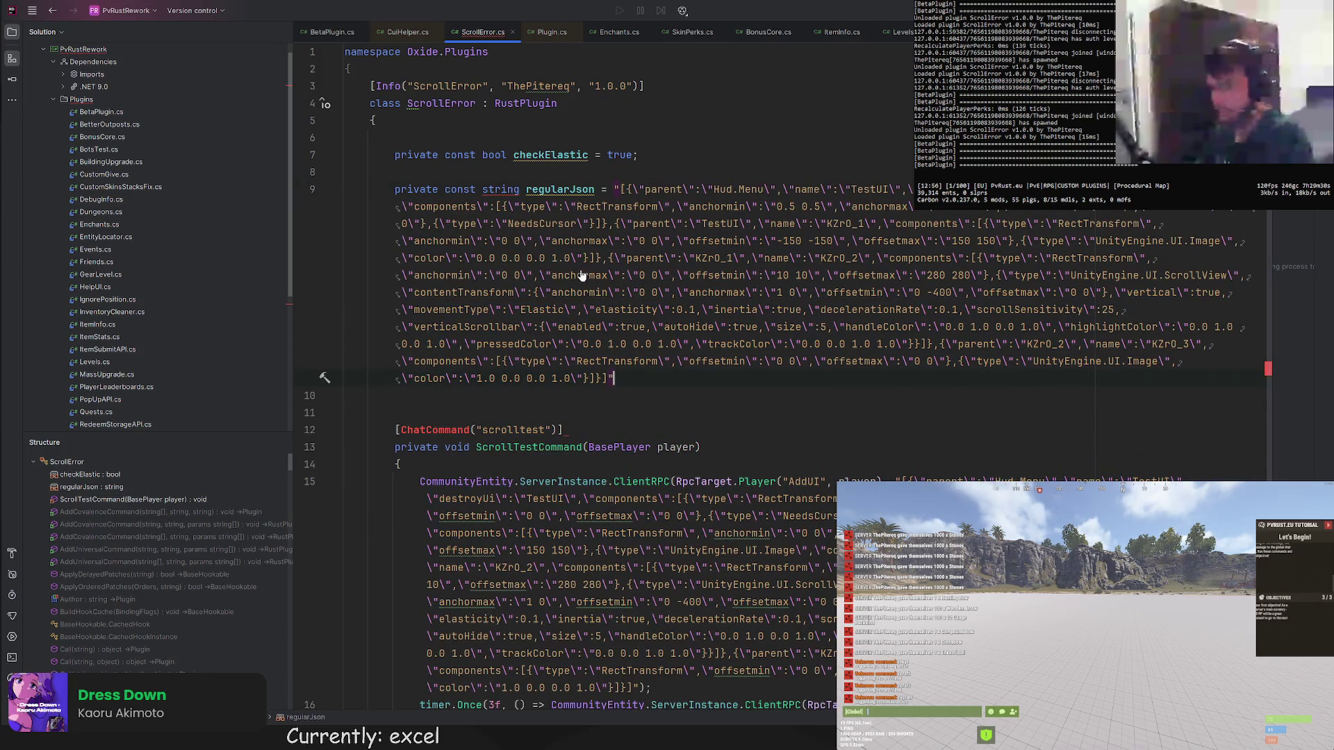
pyautogui.write(';')
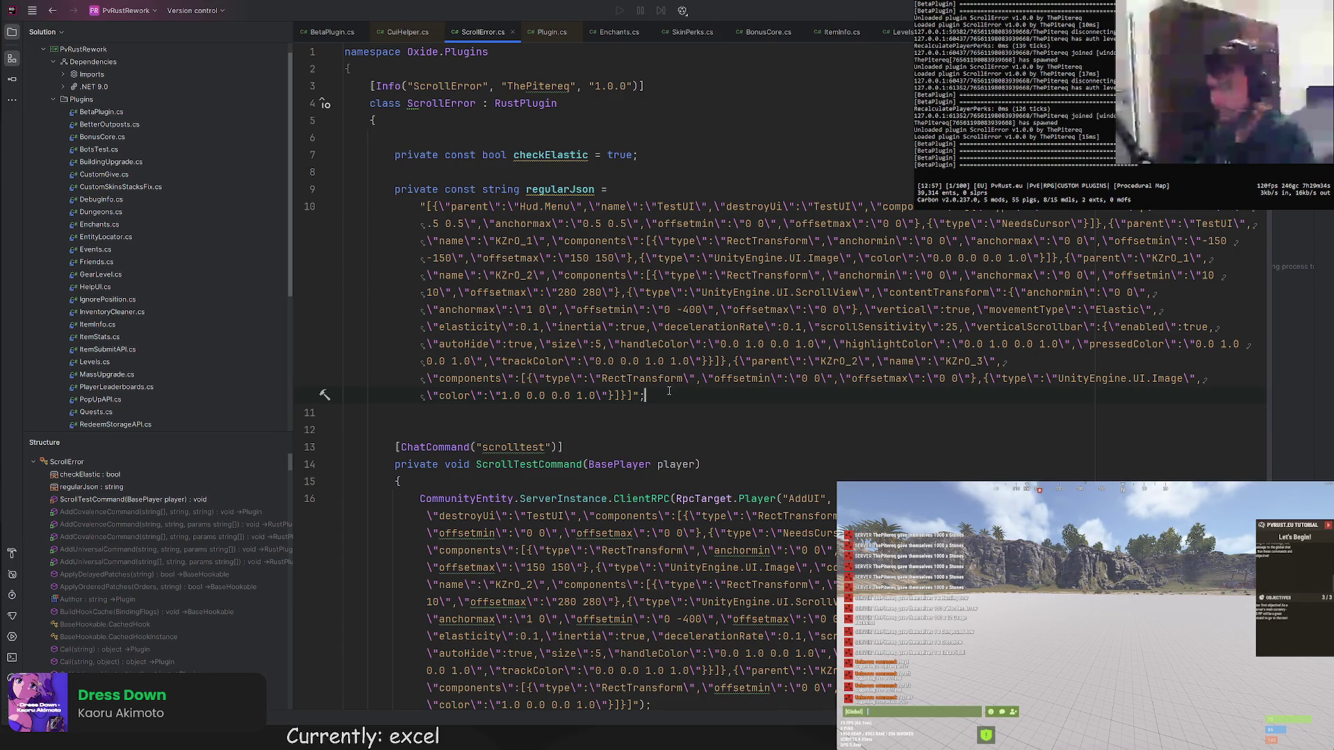
pyautogui.press('Return')
pyautogui.press('Return')
pyautogui.write('priva')
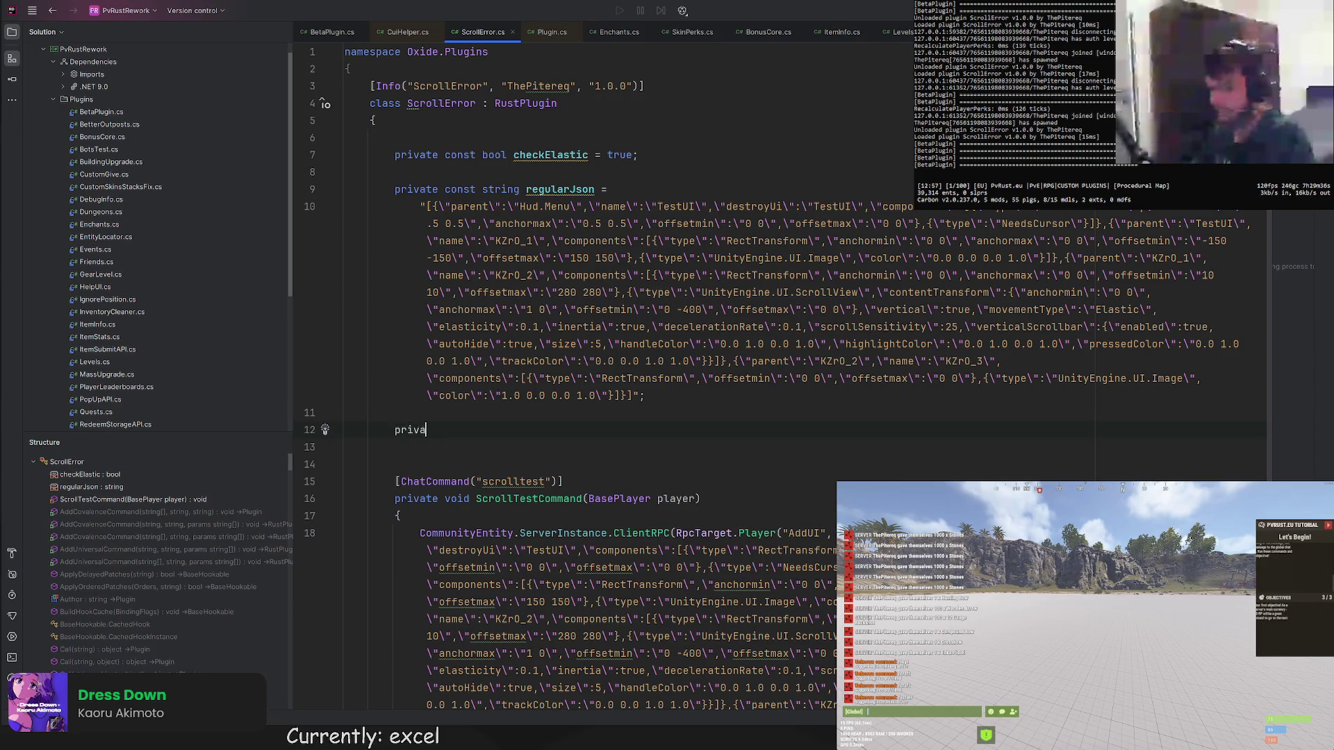
pyautogui.write('te const string')
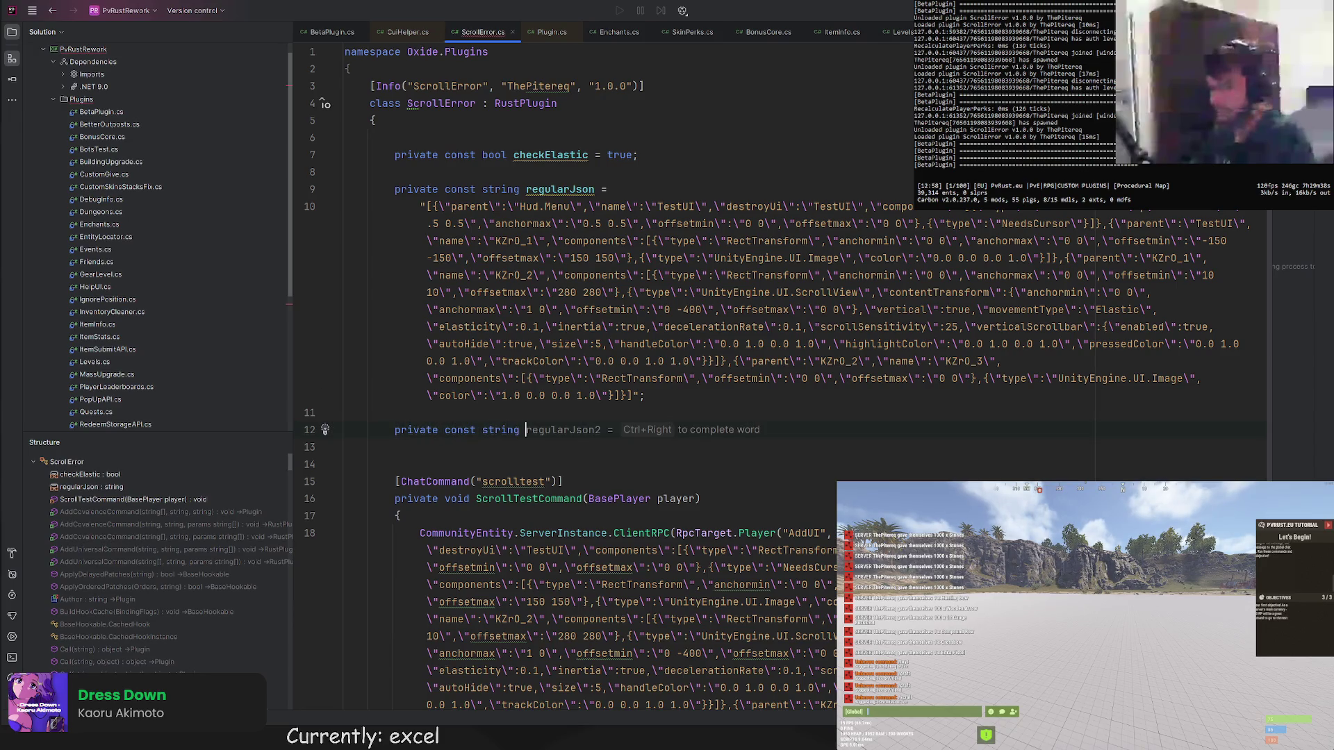
pyautogui.write('elasti')
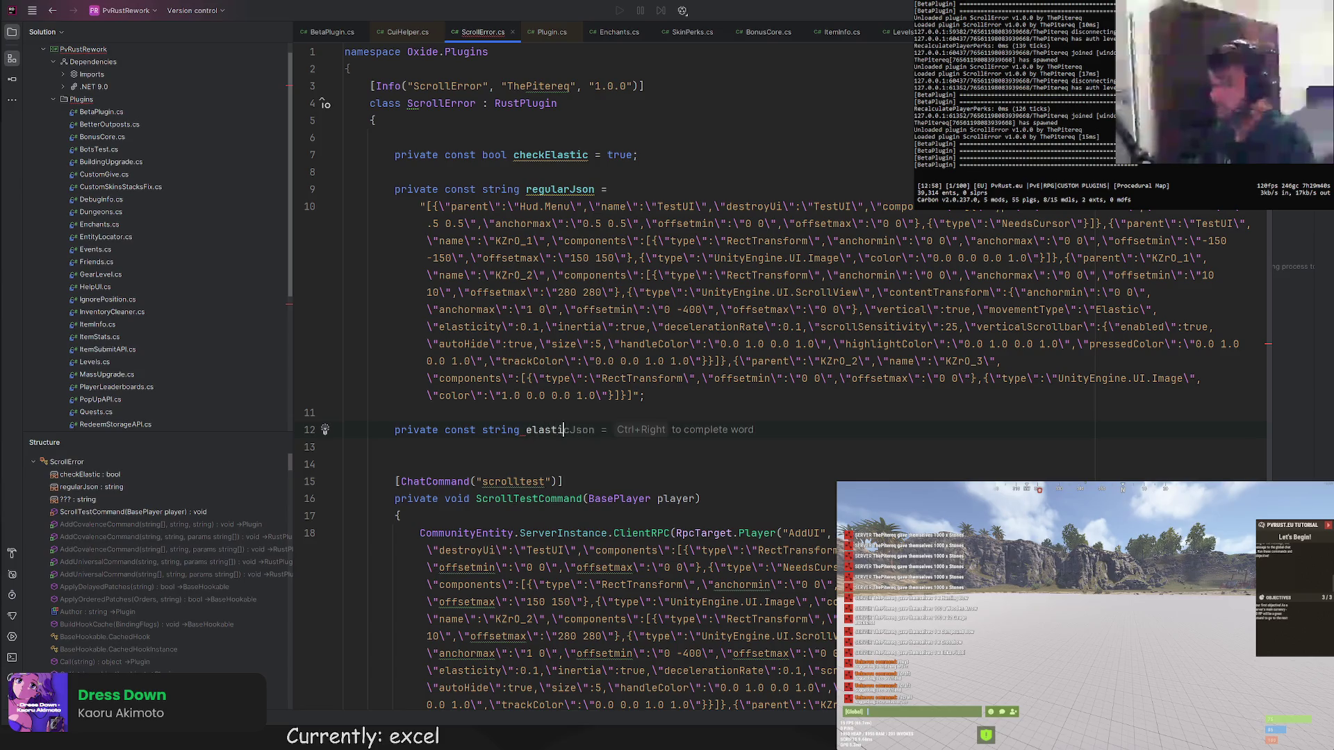
pyautogui.write('=')
pyautogui.moveTo(682, 379); pyautogui.dragTo(419, 205)
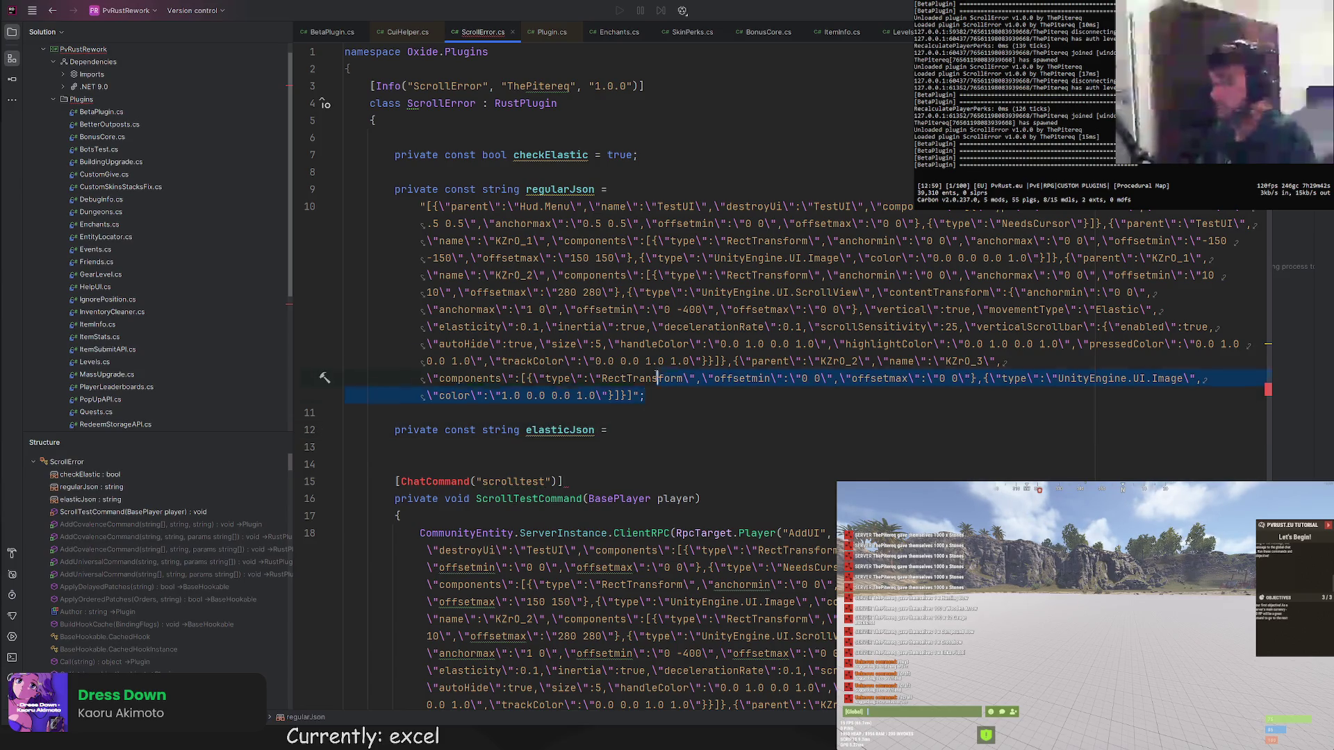
# Give elasticJson the same JSON value and delete the Elastic movementType entry from regularJson.
pyautogui.hotkey('ctrl', 'c')
pyautogui.click(664, 427)
pyautogui.hotkey('ctrl', 'v')
pyautogui.write(';')
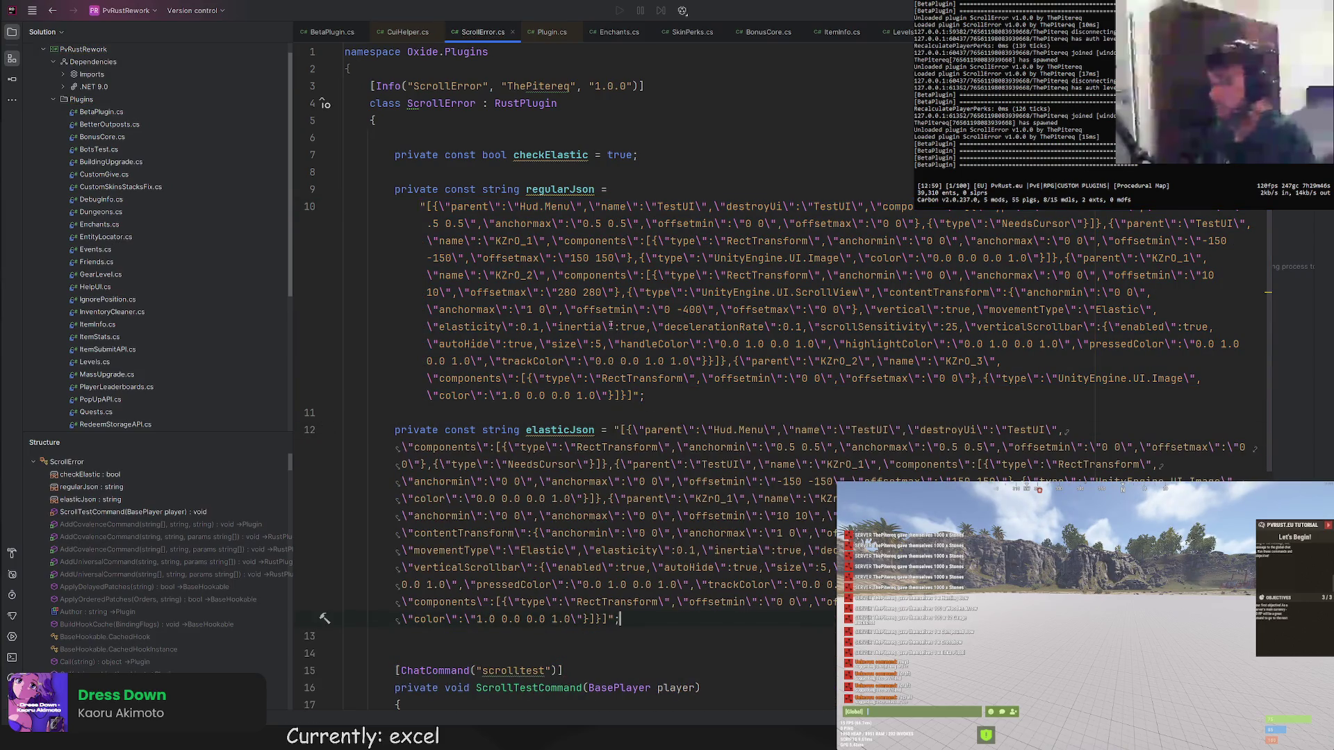
pyautogui.moveTo(1107, 310); pyautogui.dragTo(970, 310)
pyautogui.press('Delete')
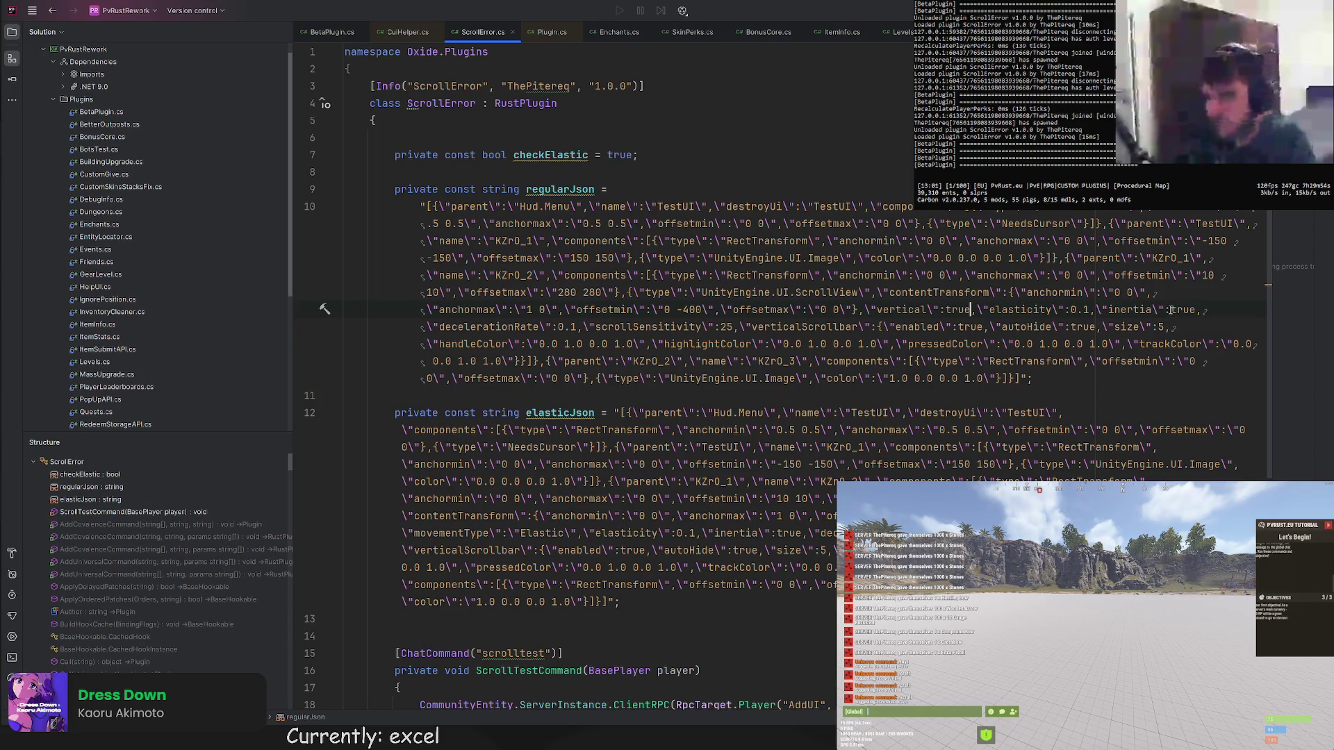
pyautogui.scroll(-3, 626, 365)
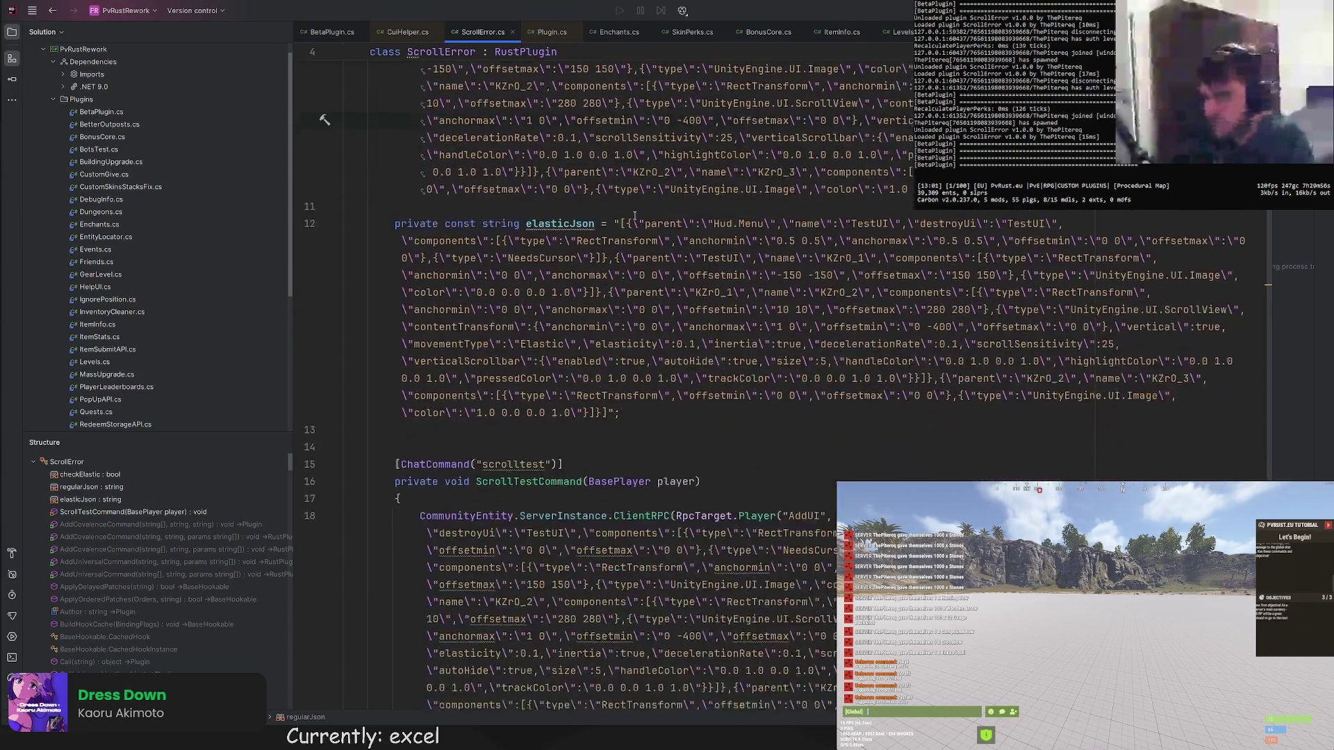
pyautogui.scroll(2, 626, 365)
# Remove the inline JSON literal from the scrolltest ClientRPC call.
pyautogui.doubleClick(551, 120)
pyautogui.scroll(-4, 626, 365)
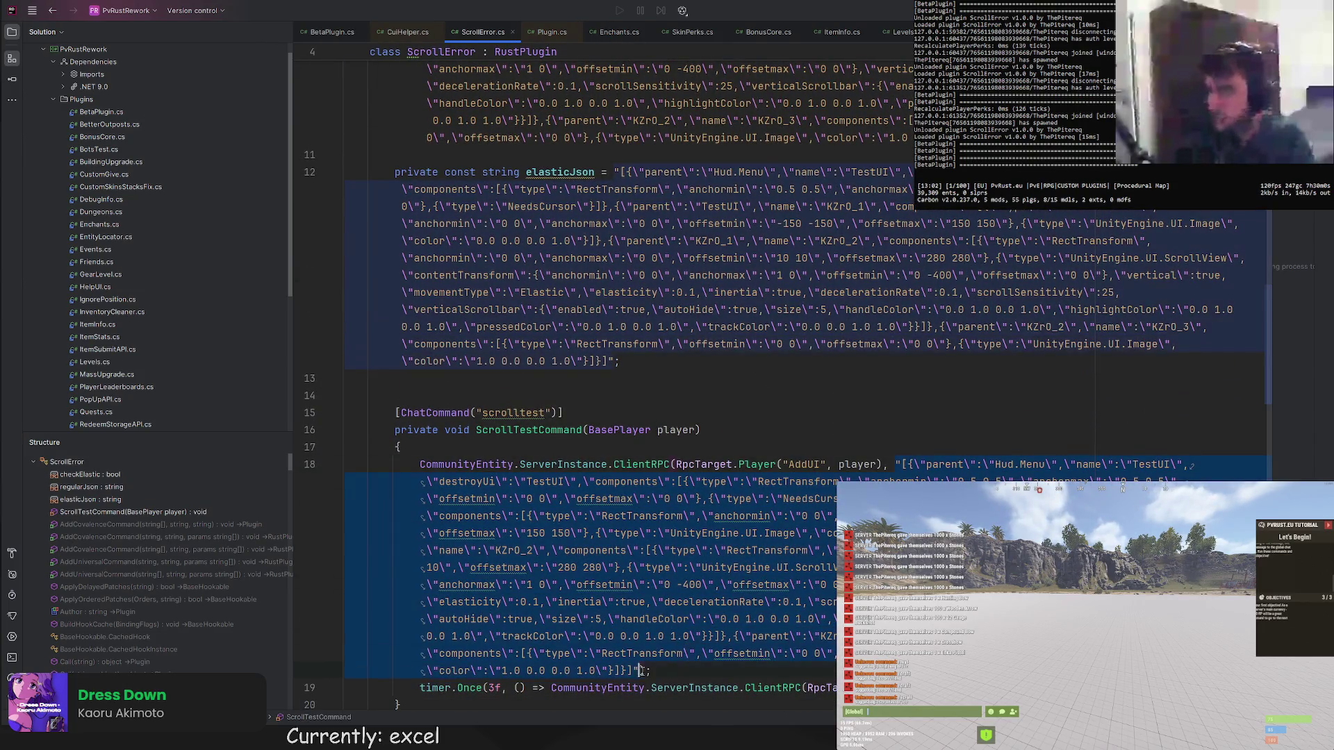
pyautogui.hotkey('ctrl', 'z')
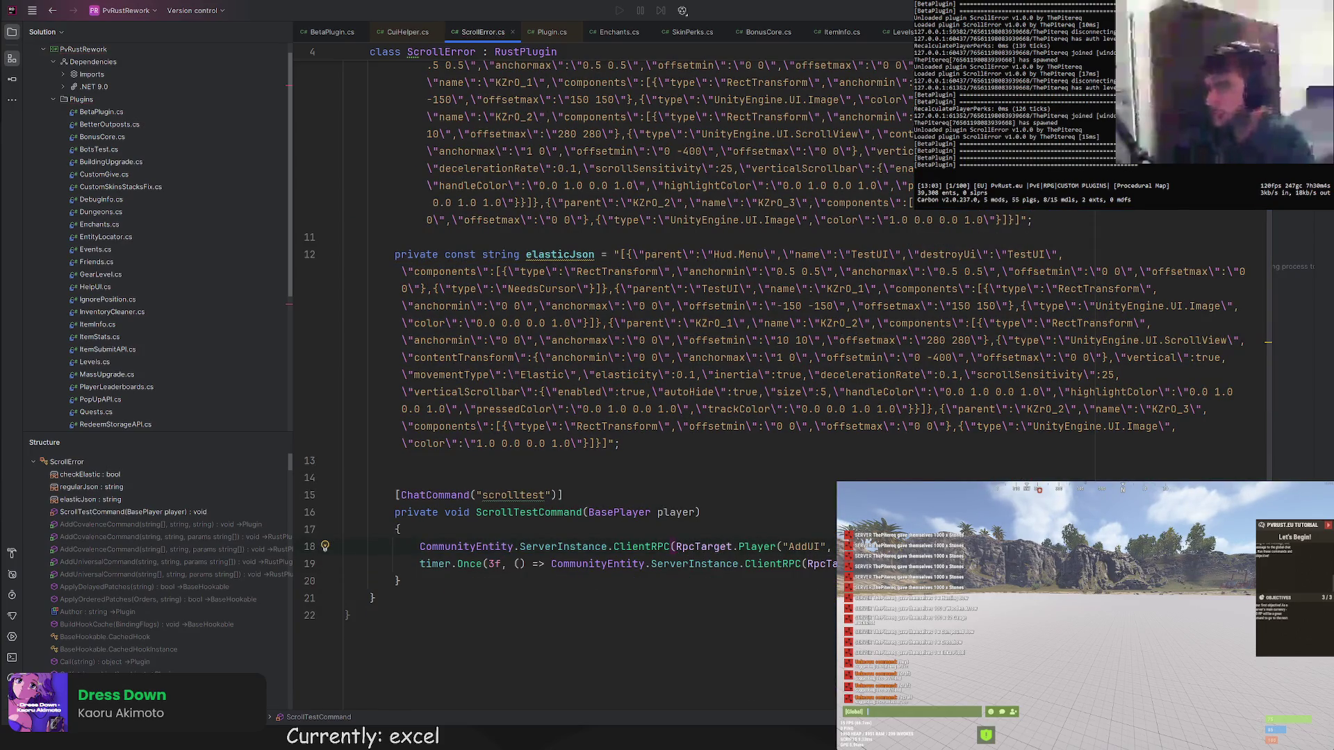
pyautogui.scroll(3, 740, 526)
pyautogui.scroll(5, 740, 526)
pyautogui.scroll(-5, 740, 526)
pyautogui.scroll(-3, 740, 526)
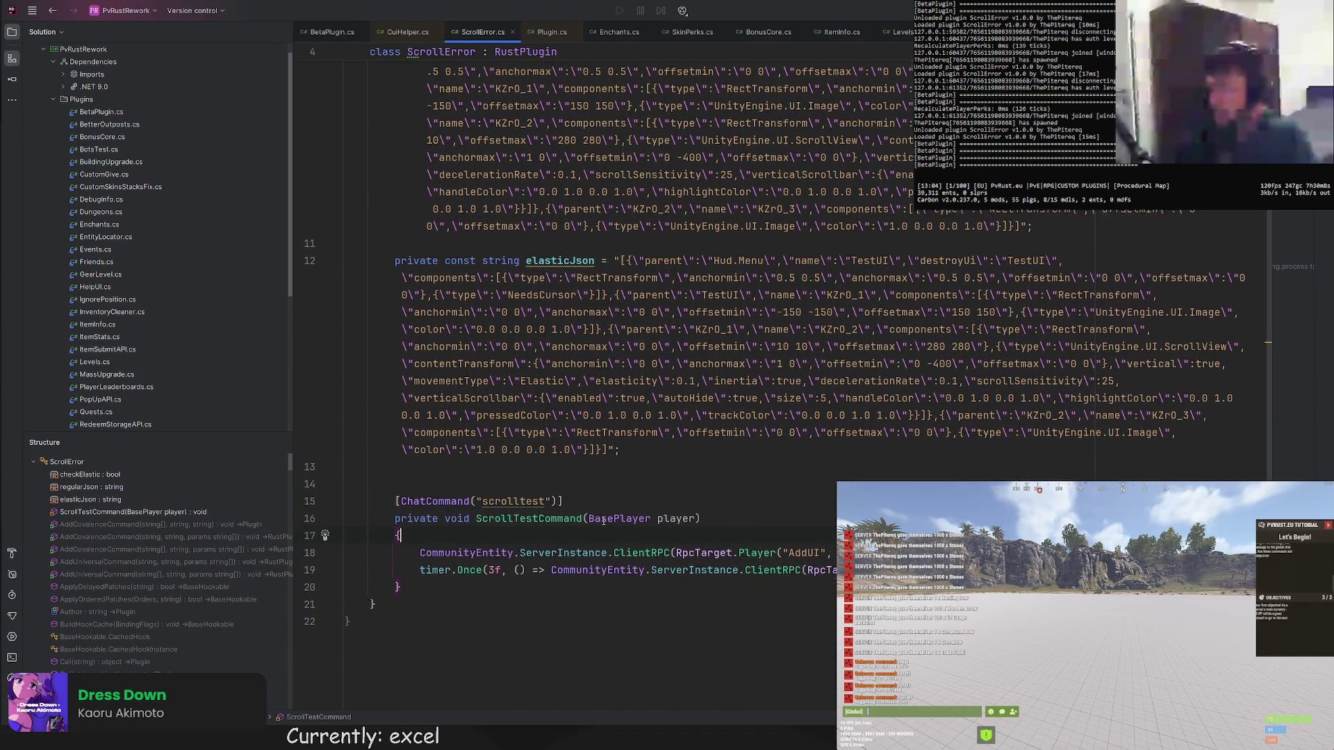
pyautogui.scroll(5, 678, 527)
pyautogui.scroll(3, 571, 599)
pyautogui.scroll(-3, 571, 598)
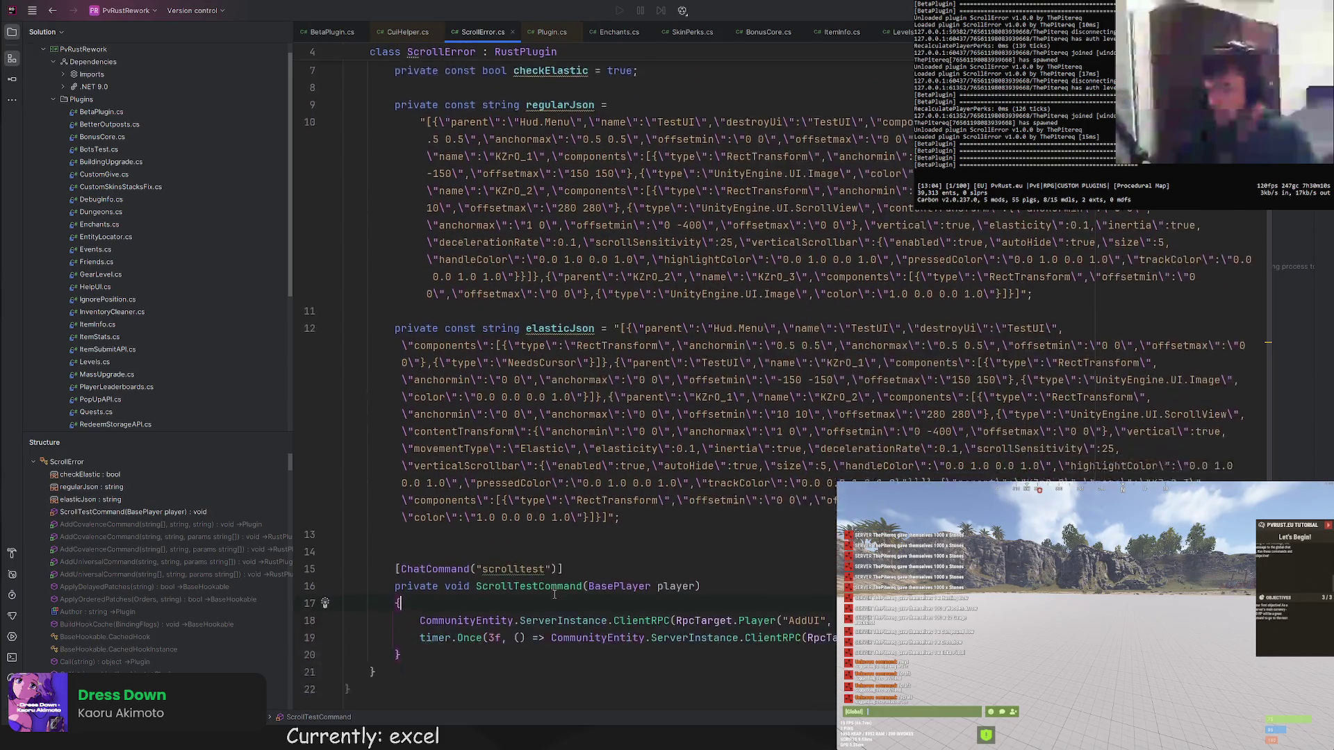
pyautogui.scroll(-3, 537, 571)
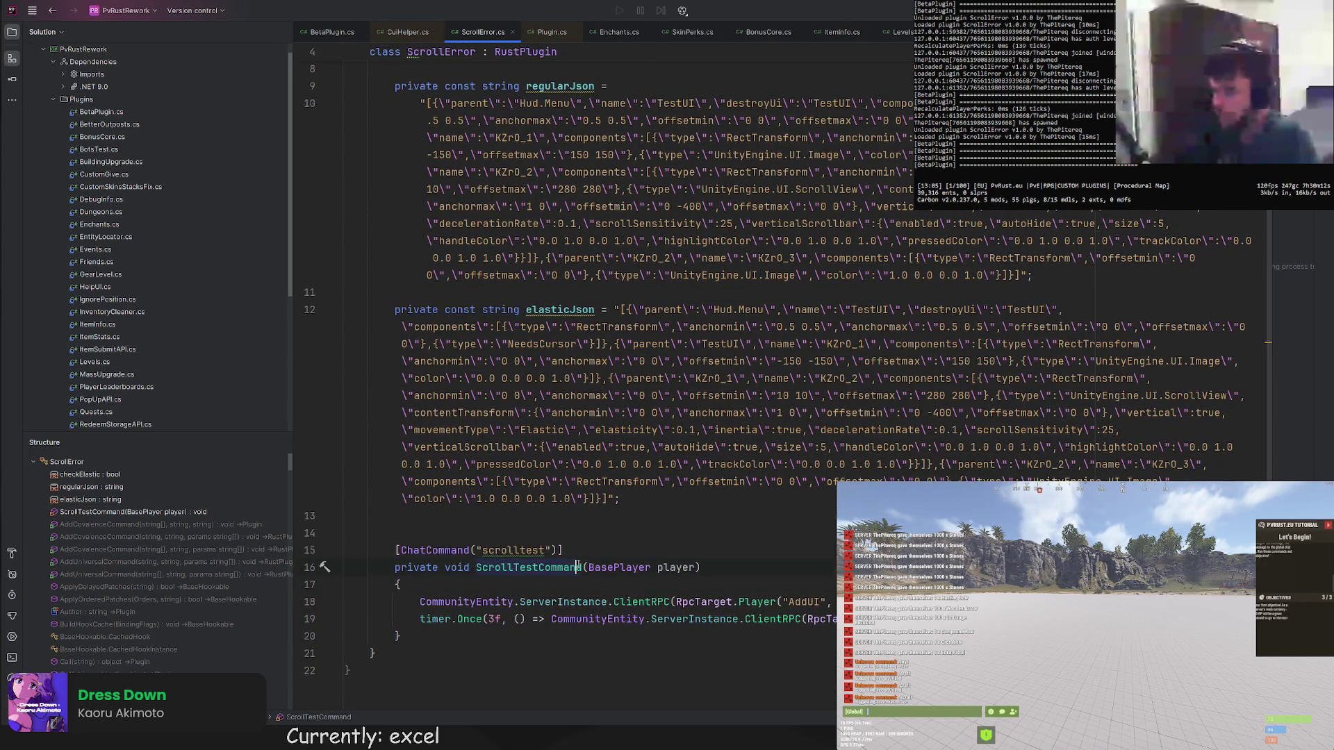
pyautogui.scroll(3, 589, 546)
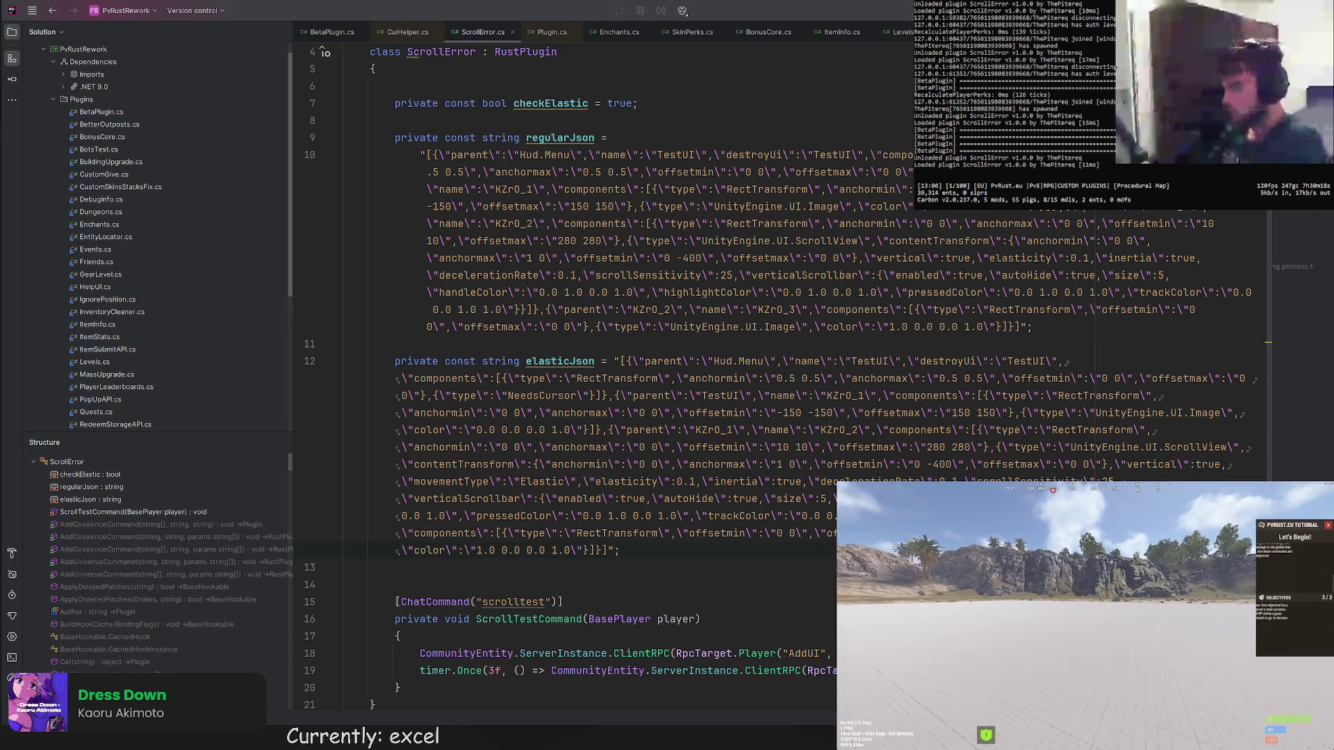
# Run 'connect localhost' in the F1 console so the refactored plugin's red scroll panel appears.
pyautogui.press('Return')
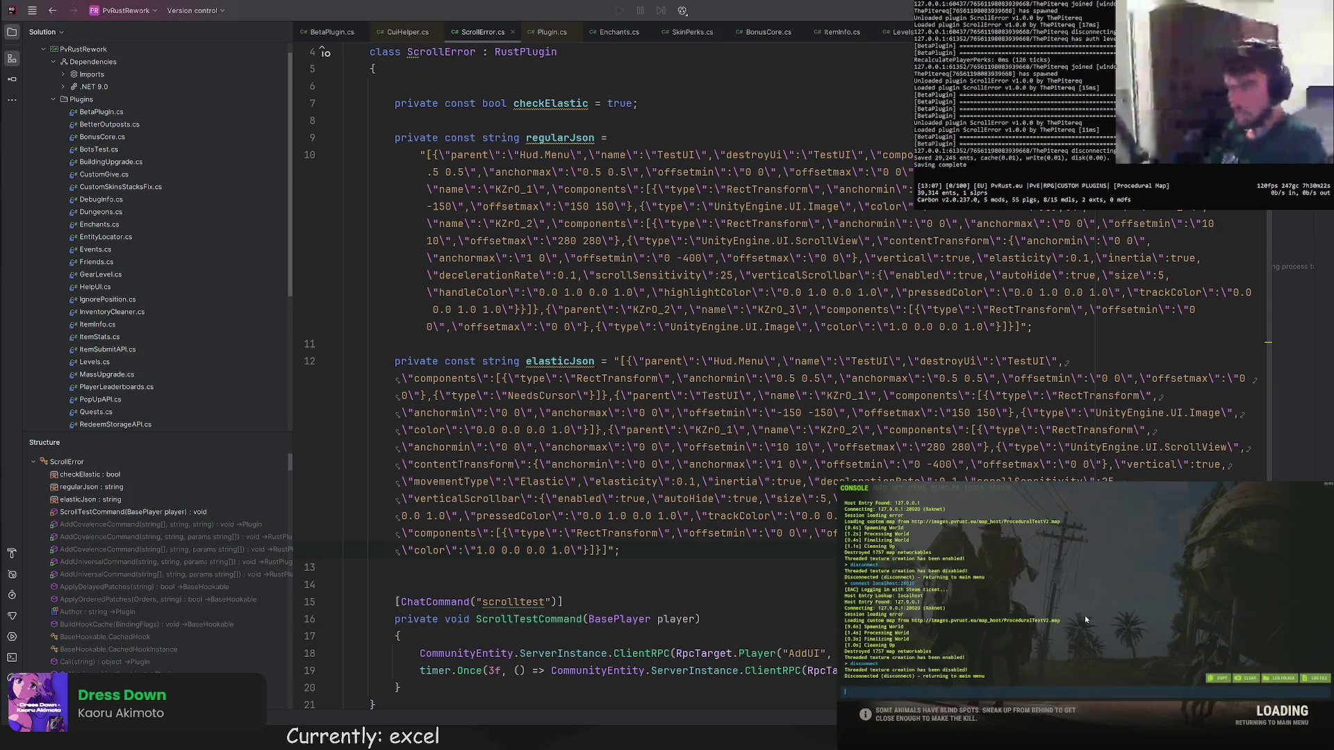
pyautogui.press('Return')
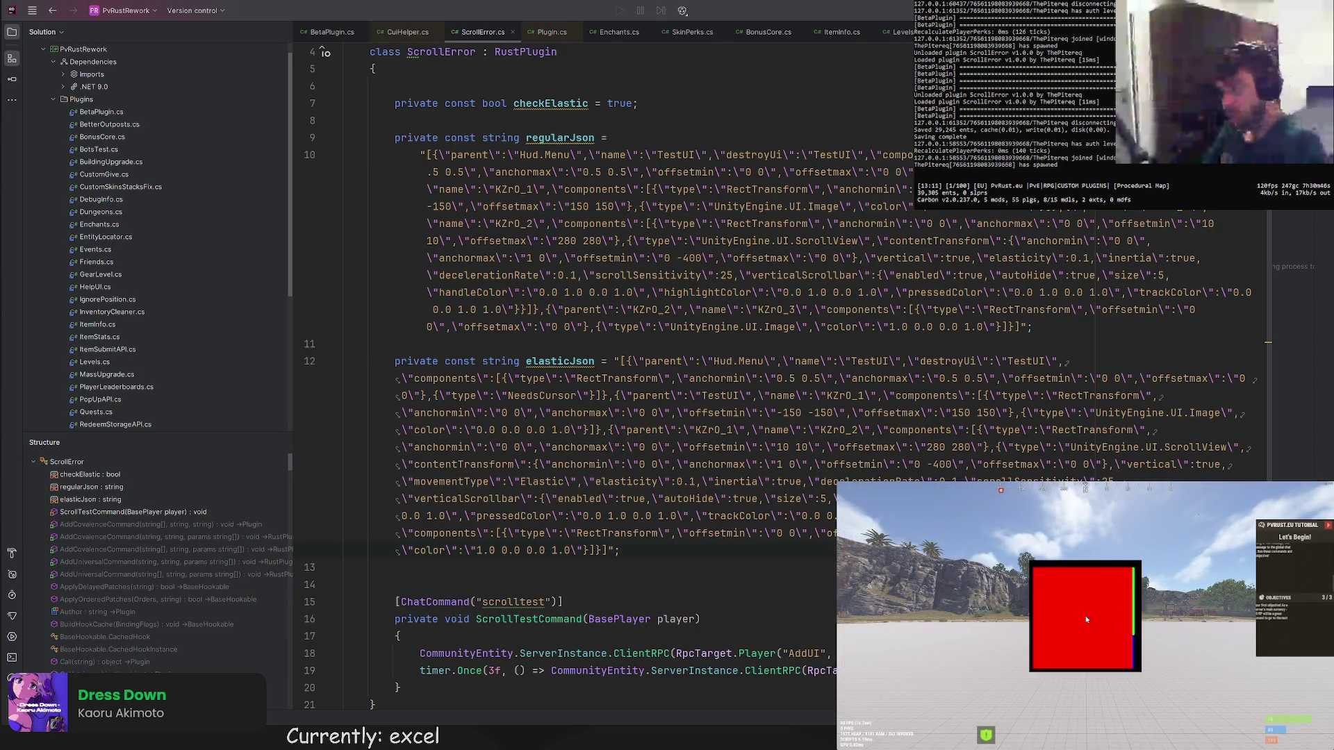
# Change checkElastic to false in Rider and enter 'connect localhost:28020' in Rust's F1 console.
pyautogui.click(608, 137)
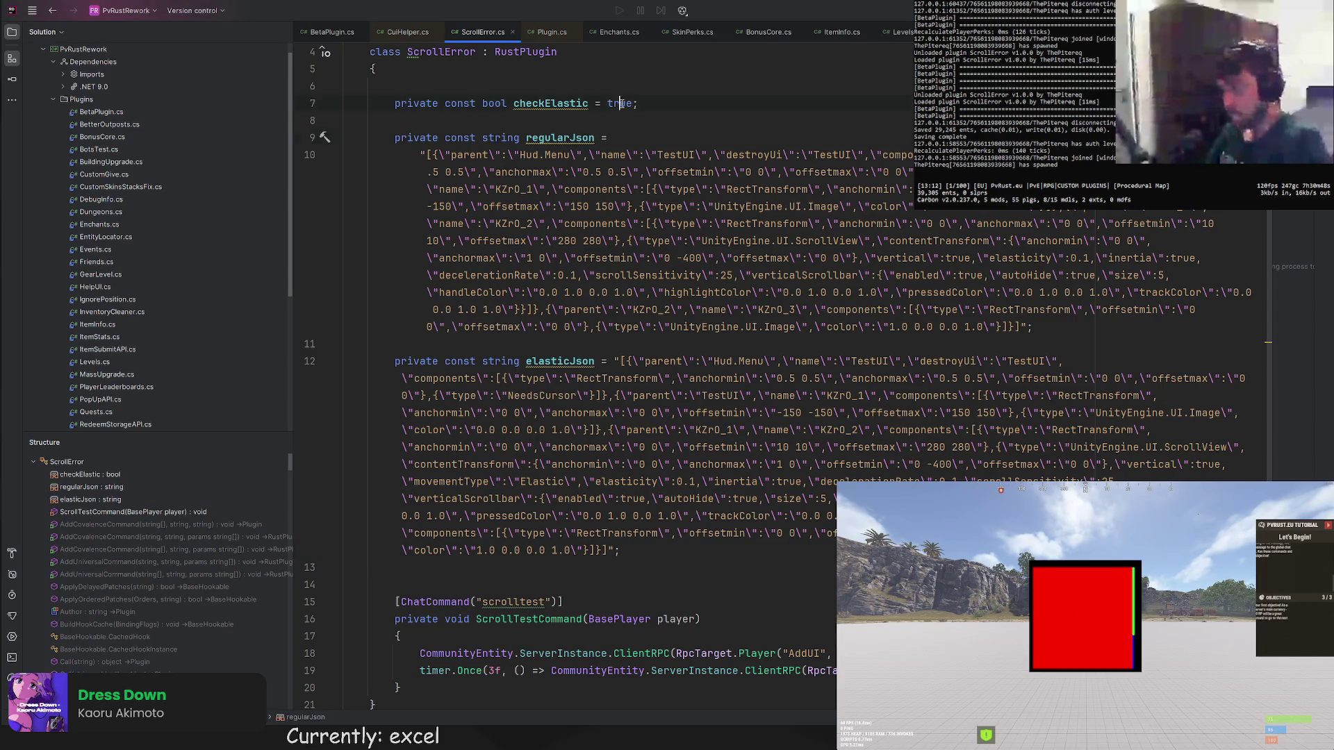
pyautogui.write('fals')
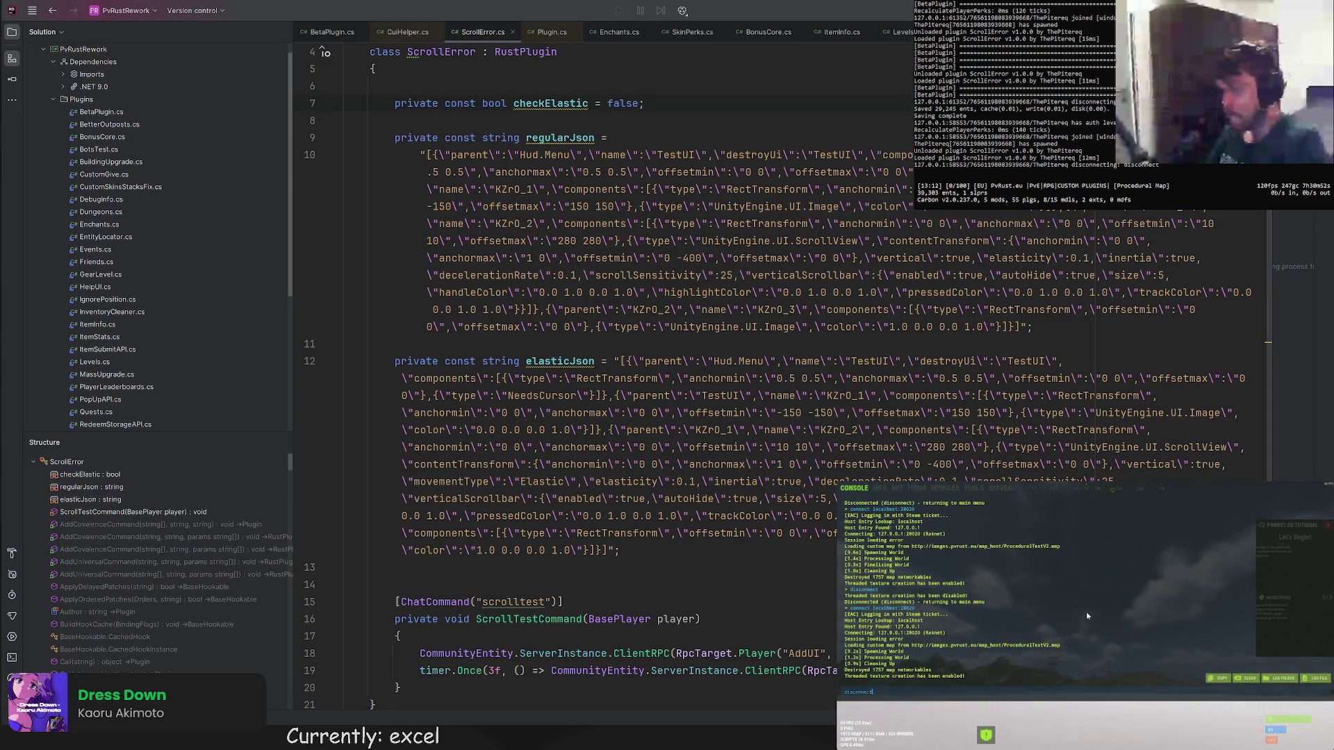
pyautogui.write('connect localhost:28020')
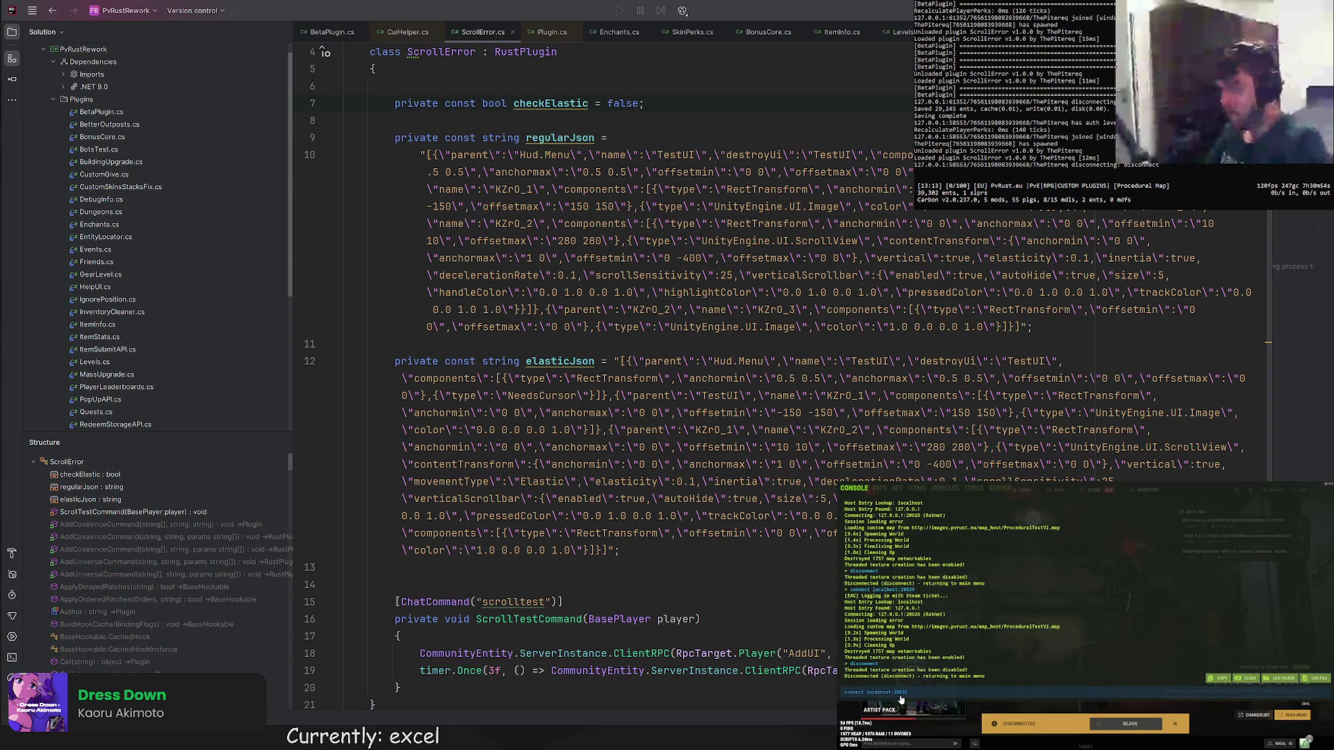
pyautogui.press('Return')
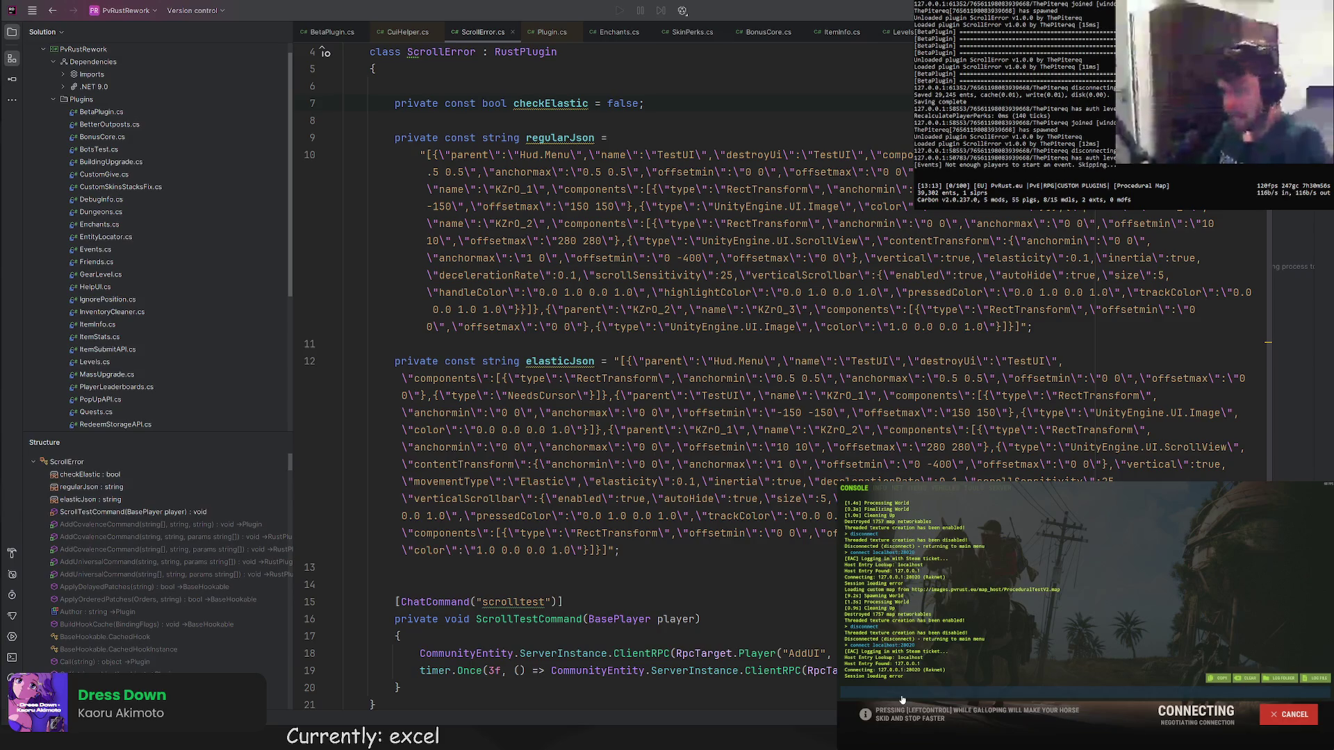